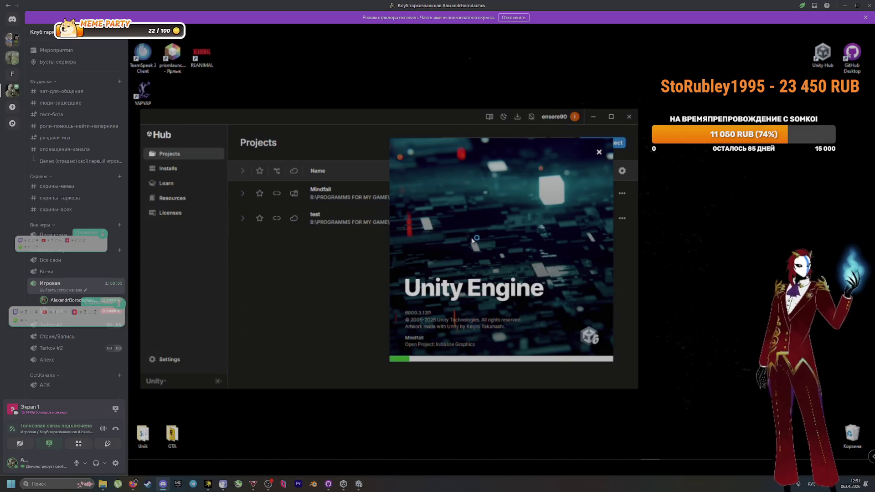
Bring GitHub Desktop up and hide it again while Mindfall's GameScene loads in the editor
{"action": "left_click", "coordinate": [328, 484]}
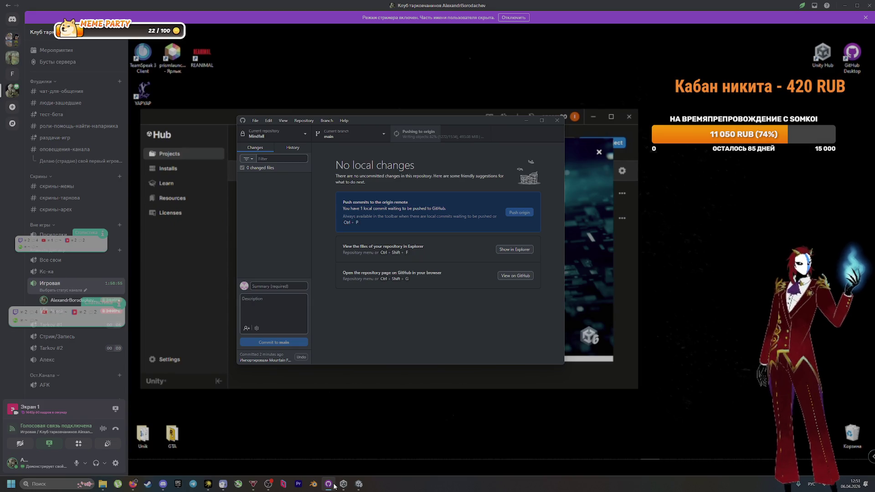
{"action": "left_click", "coordinate": [329, 484]}
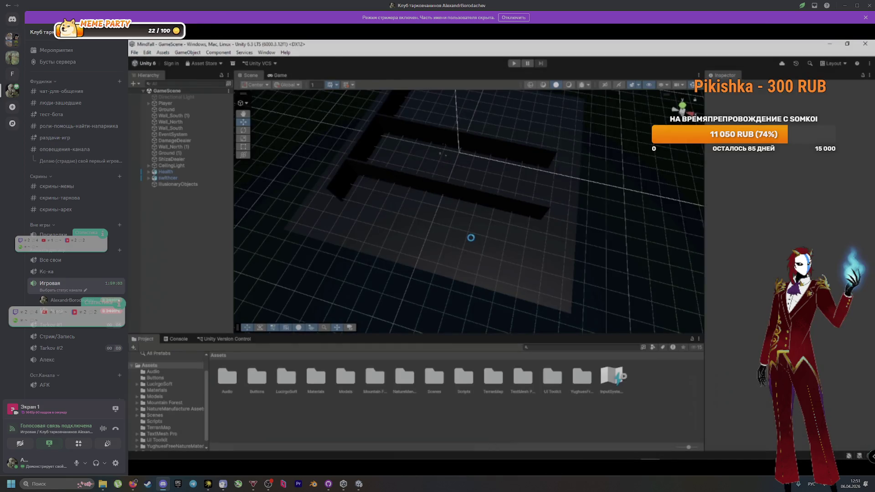
{"action": "left_click", "coordinate": [514, 64]}
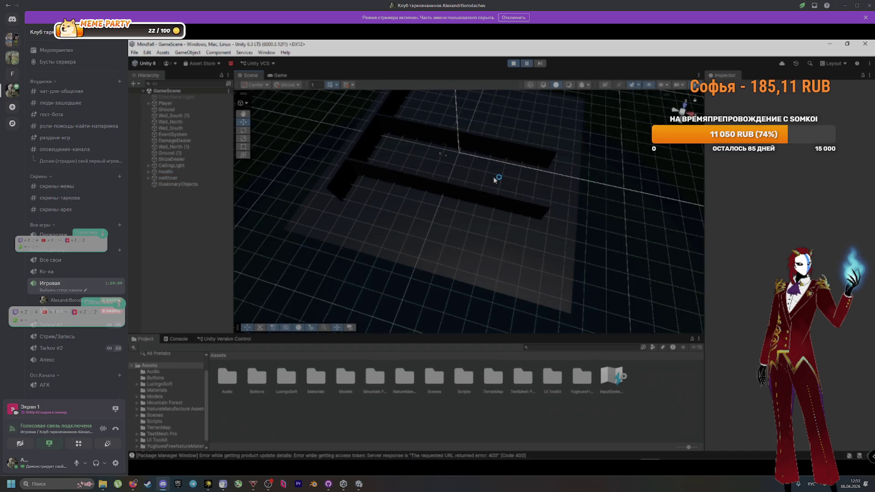
{"action": "left_click", "coordinate": [495, 181]}
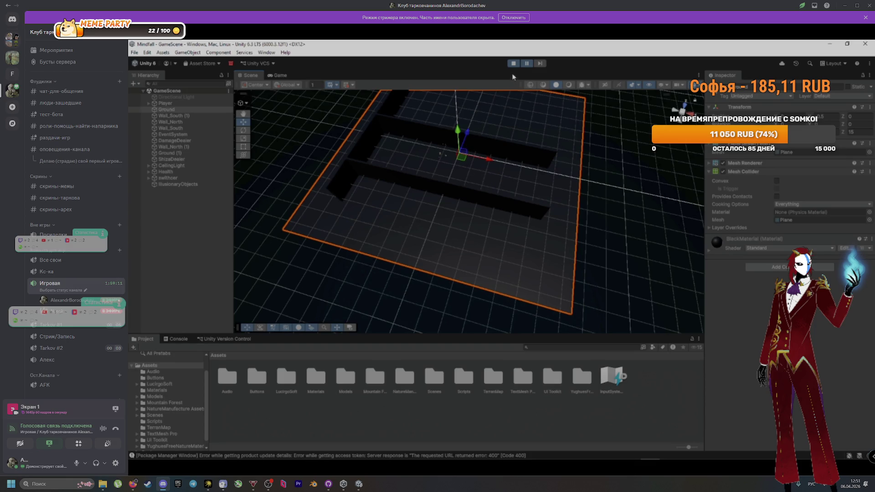
{"action": "left_click", "coordinate": [177, 186]}
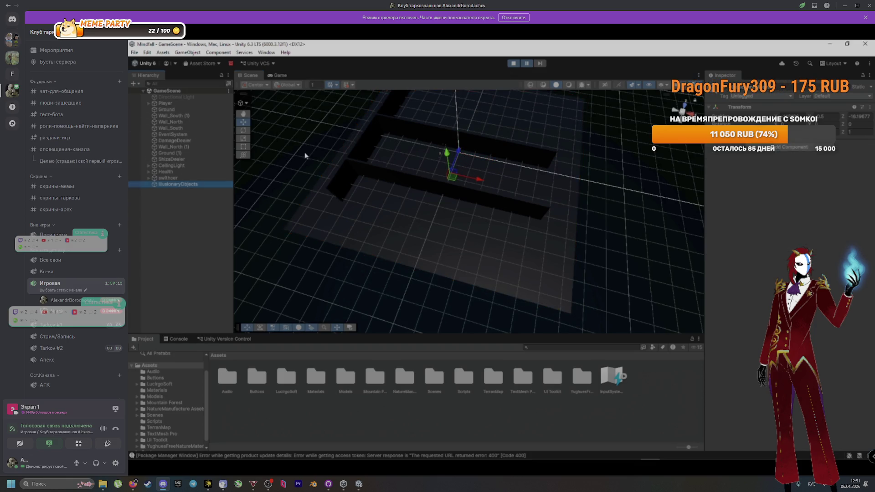
{"action": "left_click", "coordinate": [513, 63]}
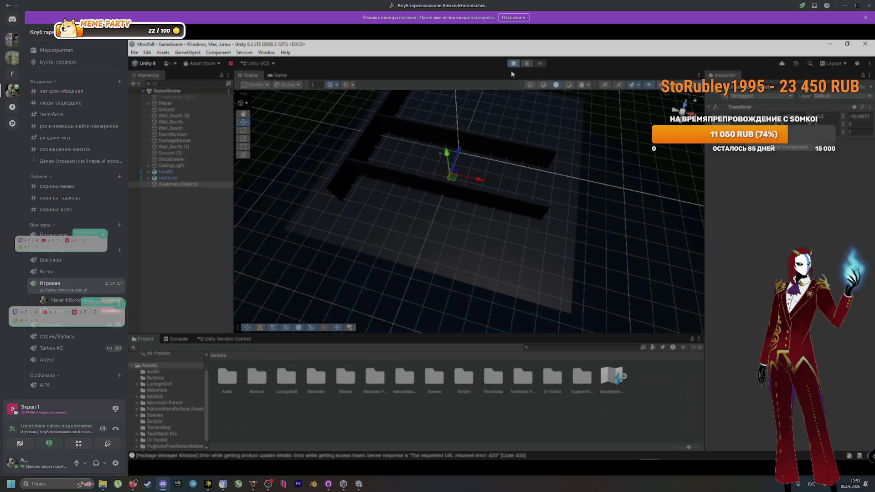
{"action": "key", "text": "f"}
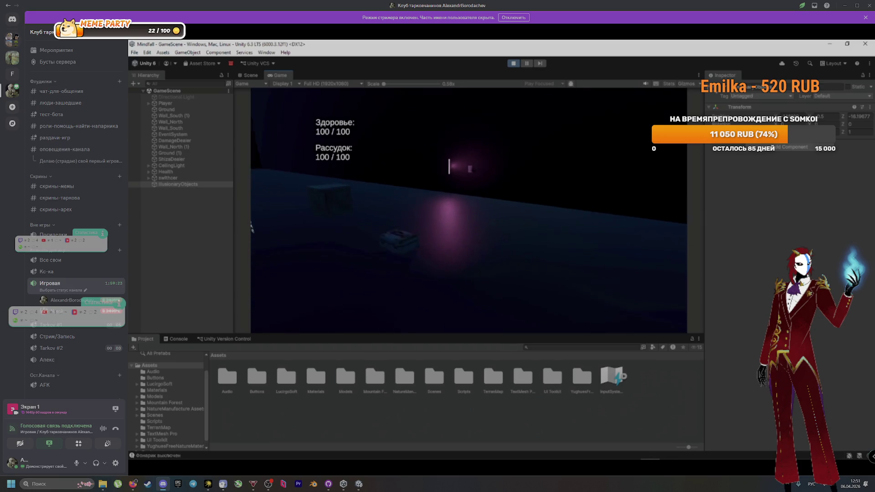
{"action": "key", "text": "f"}
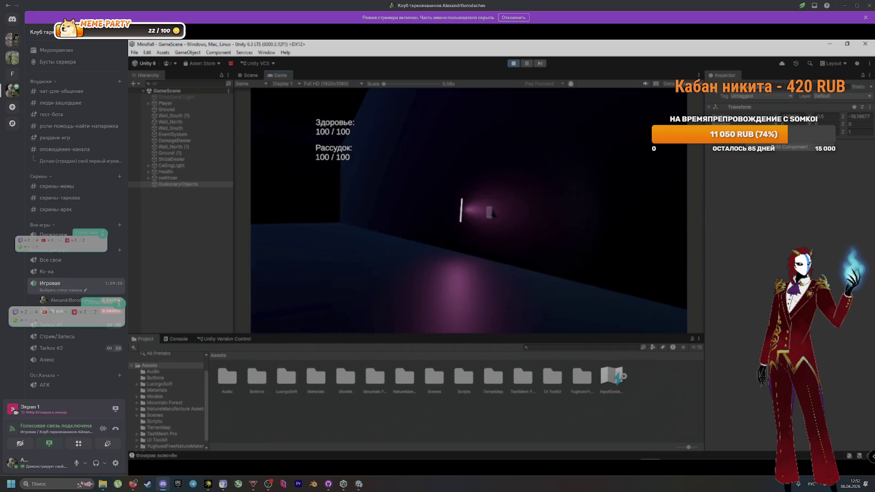
{"action": "mouse_move", "coordinate": [357, 424]}
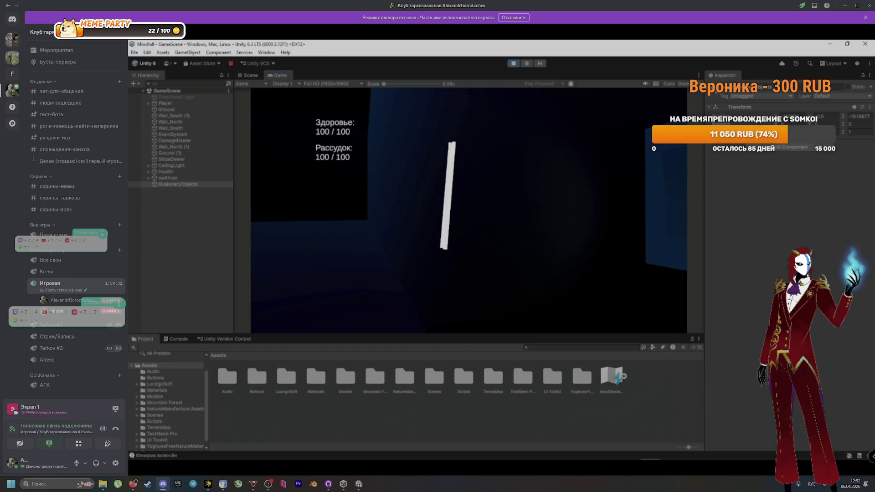
{"action": "left_click", "coordinate": [514, 64]}
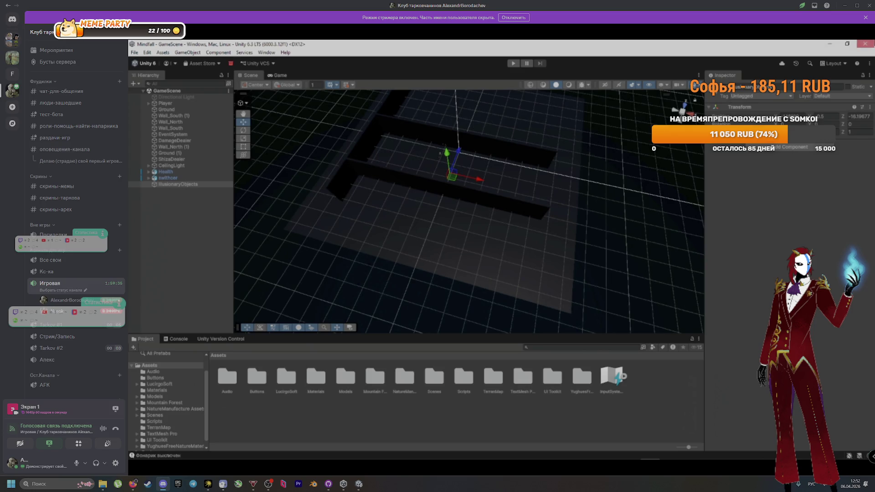
{"action": "left_click", "coordinate": [865, 44]}
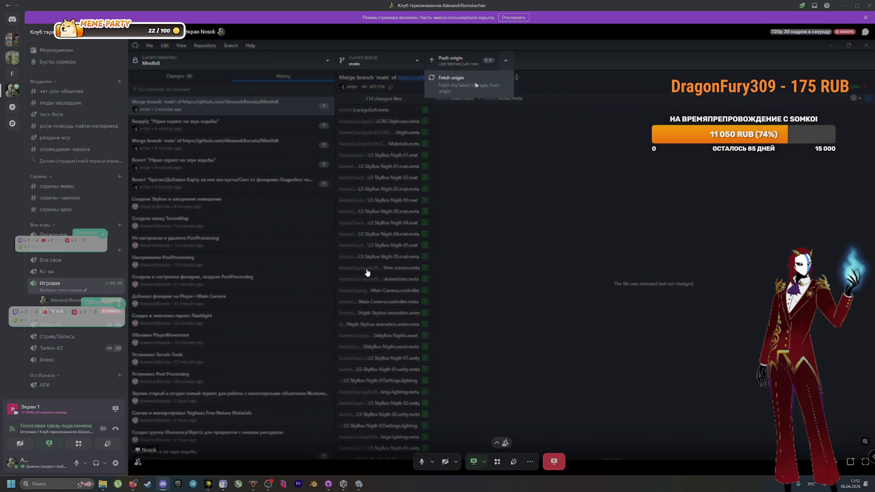
Fetch origin, show the Mindfall commit history, and push the local commits to origin
{"action": "left_click", "coordinate": [475, 85]}
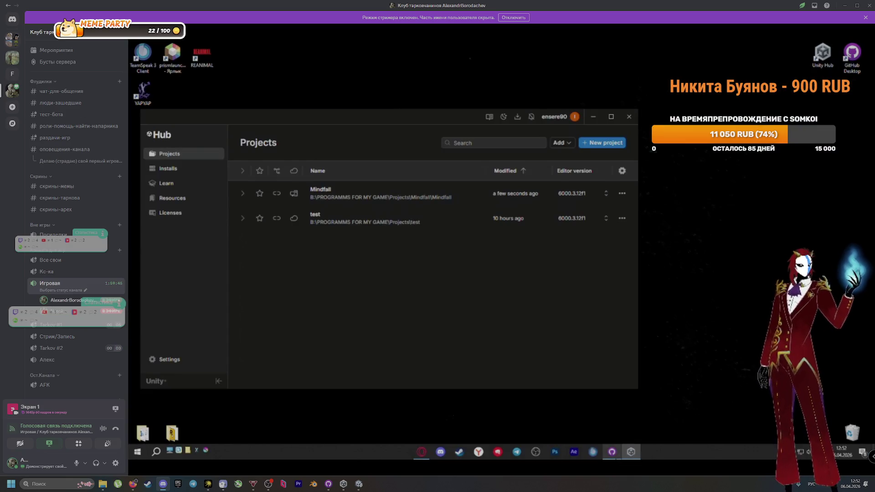
{"action": "left_click", "coordinate": [612, 452]}
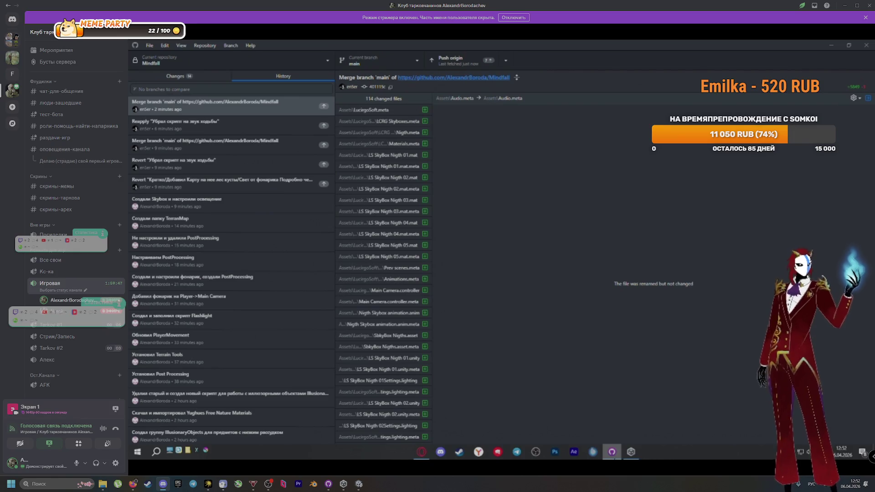
{"action": "left_click", "coordinate": [450, 63]}
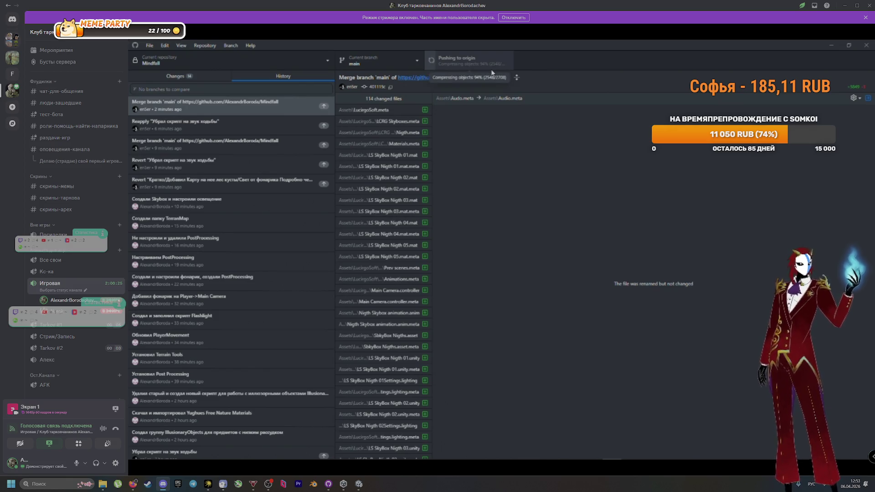
Cycle through the second GitHub Desktop window and Unity Hub, then bring up the Twitch stream
{"action": "key", "text": "alt+Tab"}
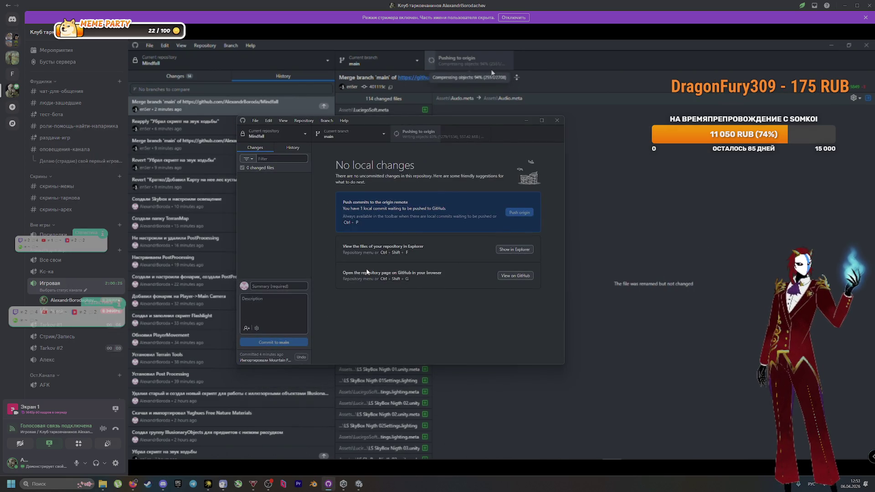
{"action": "key", "text": "alt+Tab"}
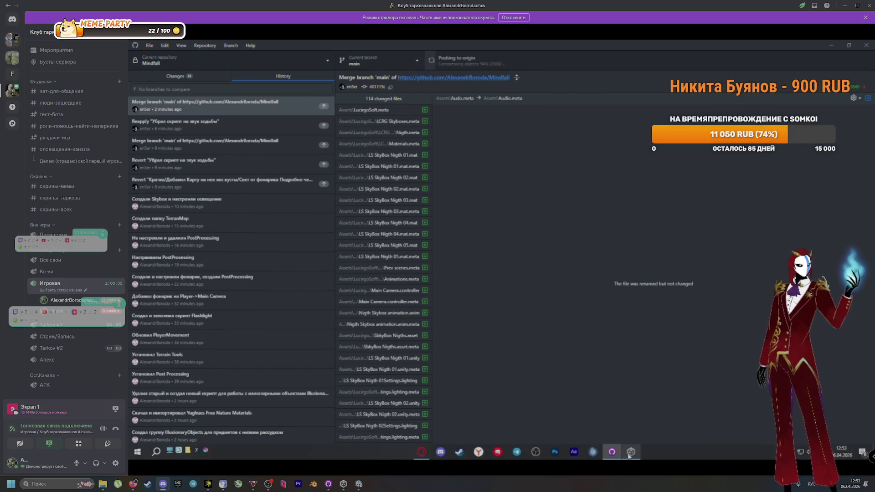
{"action": "left_click", "coordinate": [629, 453]}
{"action": "left_click", "coordinate": [629, 454]}
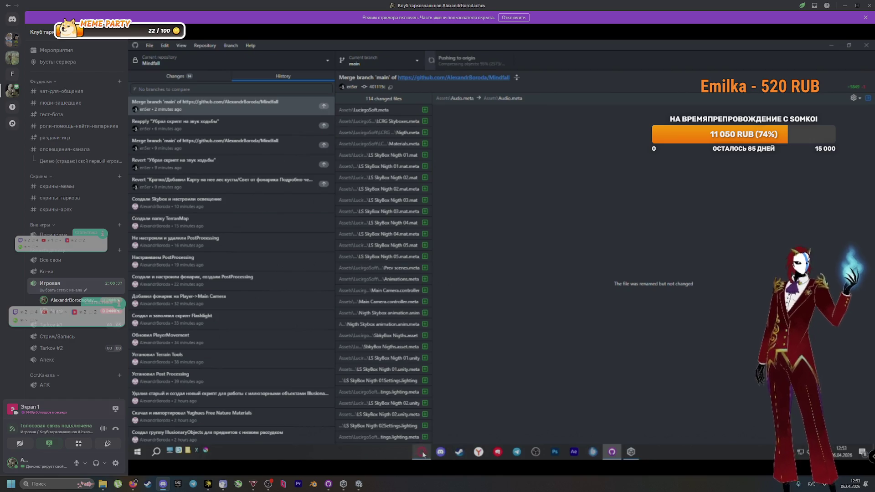
{"action": "left_click", "coordinate": [422, 453]}
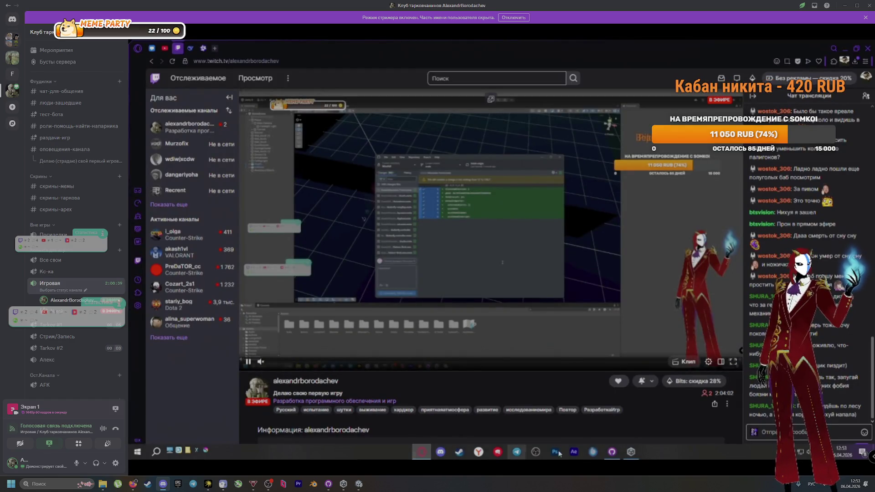
{"action": "left_click", "coordinate": [616, 454]}
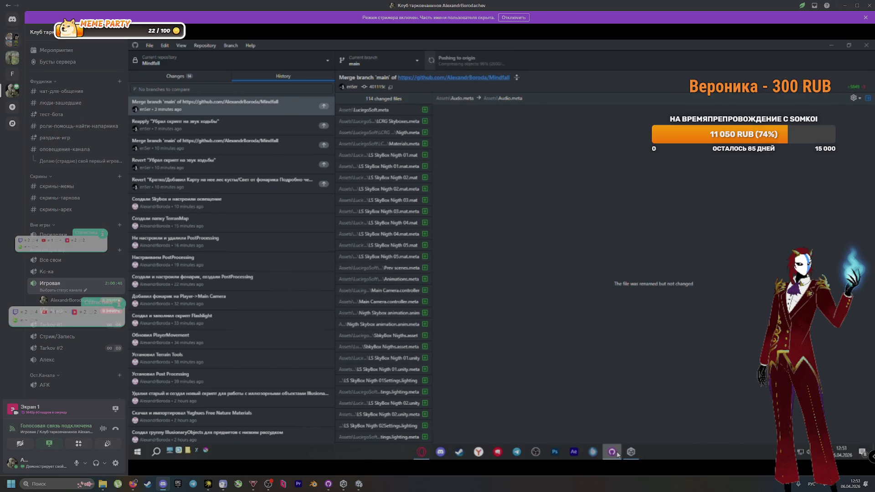
Return to GitHub Desktop and wait while the push compresses objects to 98%
{"action": "key", "text": "alt+Tab"}
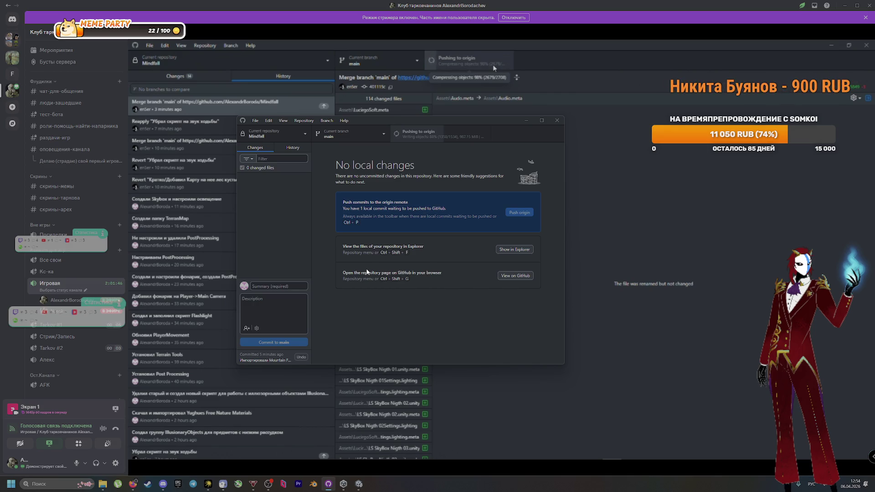
{"action": "key", "text": "alt+Tab"}
{"action": "key", "text": "alt+Tab"}
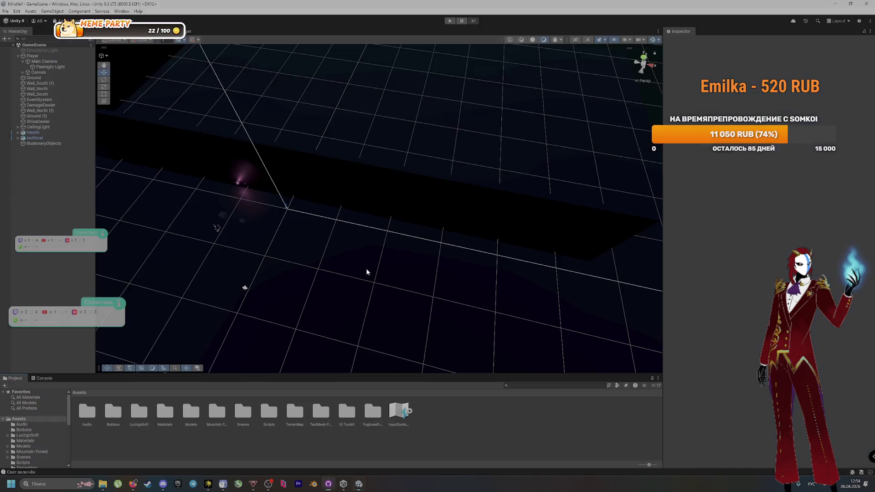
Open the R.A.M 2019 River Auto Material package from the Installs folder, then minimize Explorer
{"action": "mouse_move", "coordinate": [309, 272]}
{"action": "left_mouse_down"}
{"action": "mouse_move", "coordinate": [303, 260]}
{"action": "mouse_move", "coordinate": [360, 231]}
{"action": "mouse_move", "coordinate": [344, 287]}
{"action": "left_mouse_up"}
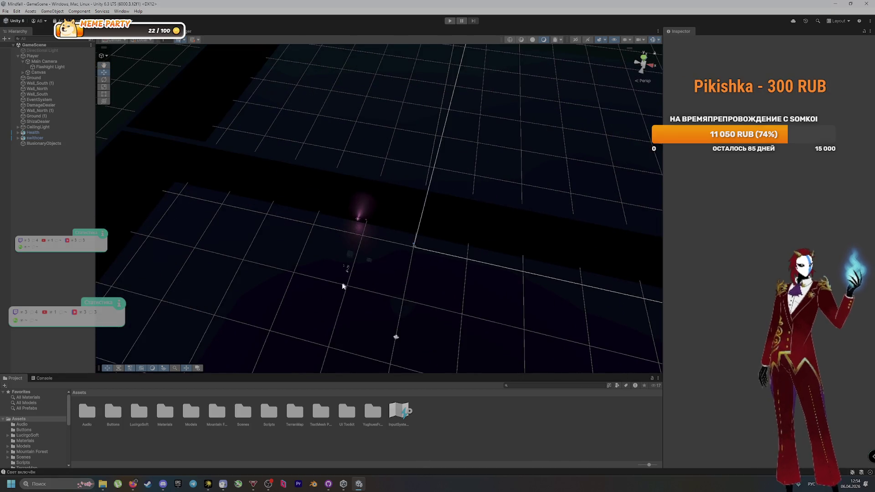
{"action": "left_click", "coordinate": [104, 484]}
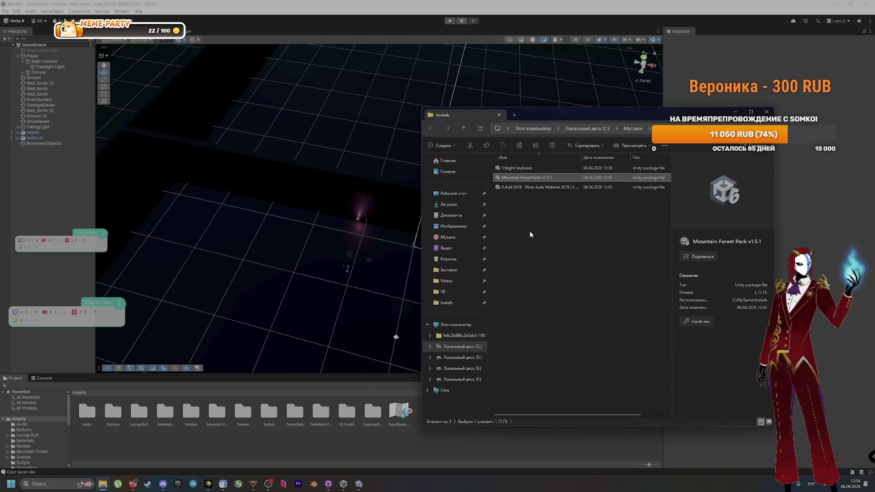
{"action": "left_click", "coordinate": [538, 187]}
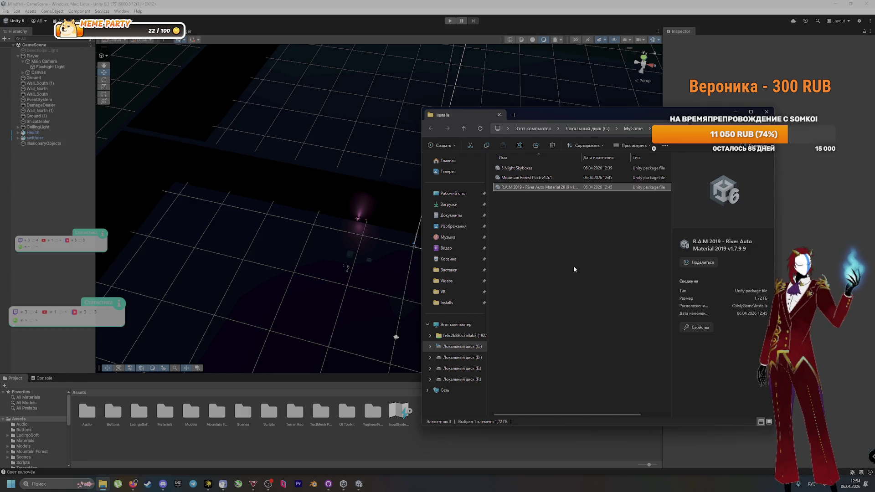
{"action": "key", "text": "Return"}
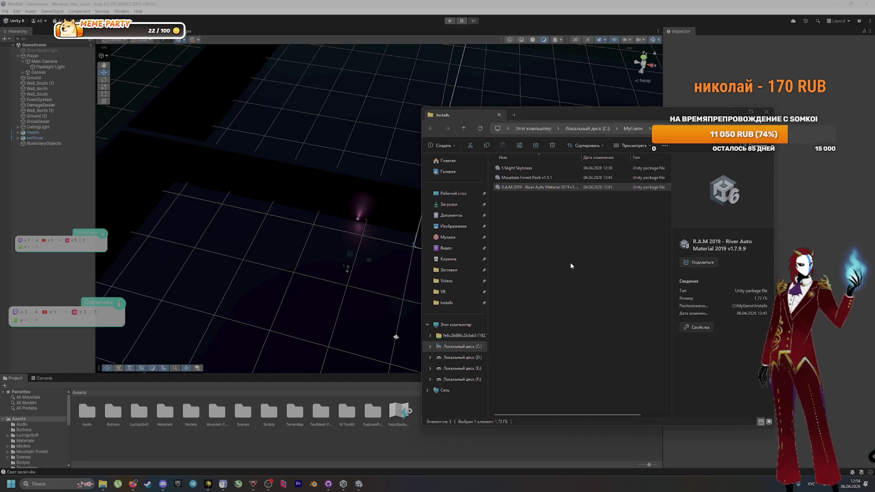
{"action": "left_click", "coordinate": [735, 112]}
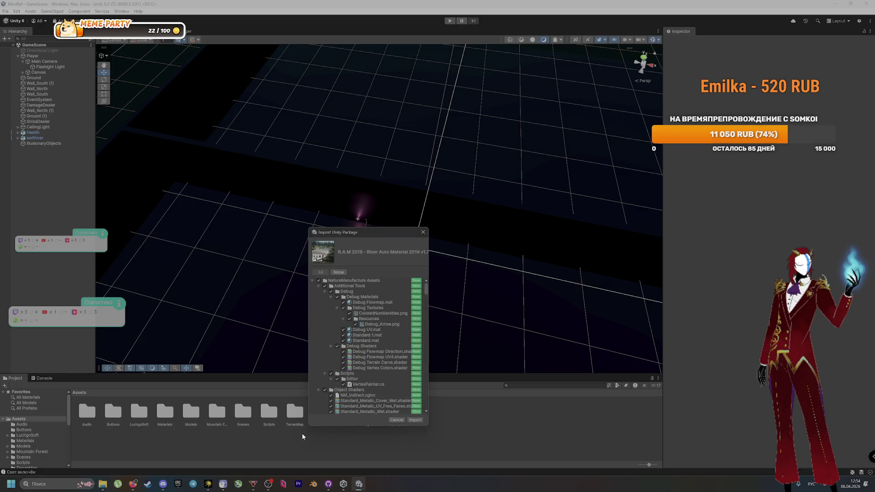
Import all listed River Auto Material contents from the Import Unity Package dialog
{"action": "left_click", "coordinate": [415, 420]}
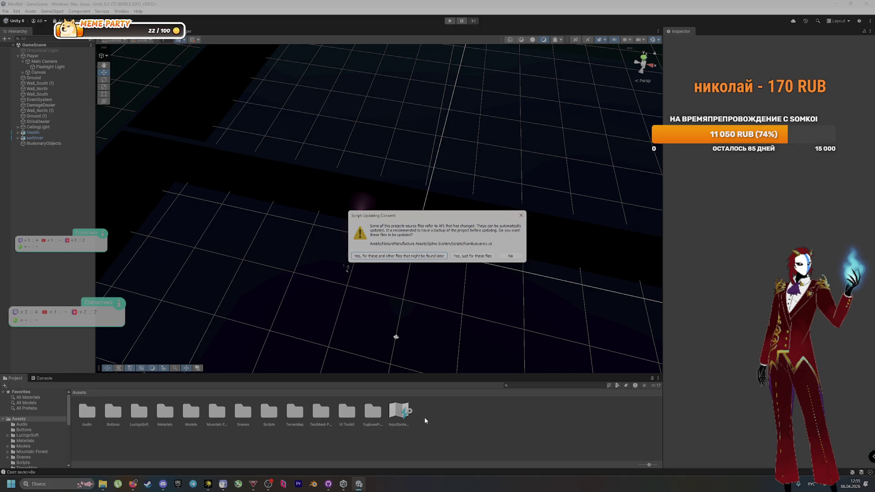
Approve updating the obsolete Spline System scripts, including any files found later
{"action": "left_click", "coordinate": [429, 259]}
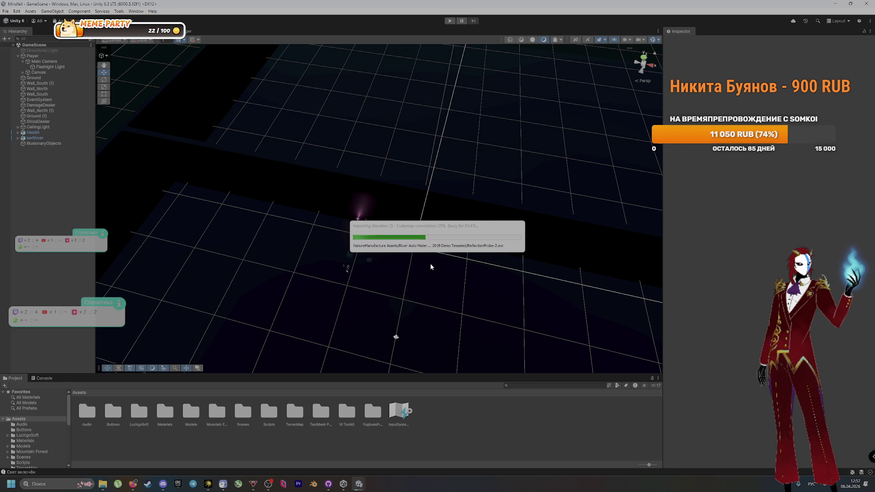
Bring GitHub Desktop forward to review the 1057 changed files, including NatureManufacture Assets
{"action": "key", "text": "alt+Tab"}
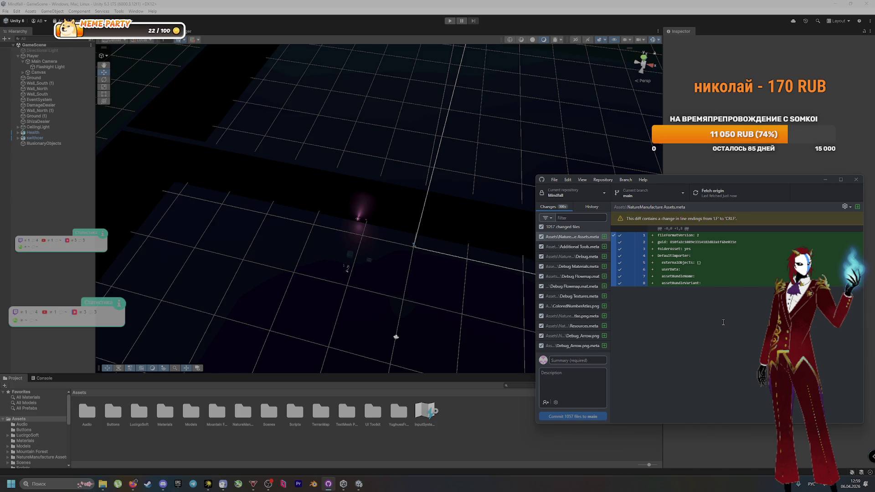
Briefly show and hide the streaming software, then bring up the Installs folder in File Explorer
{"action": "left_click", "coordinate": [268, 484]}
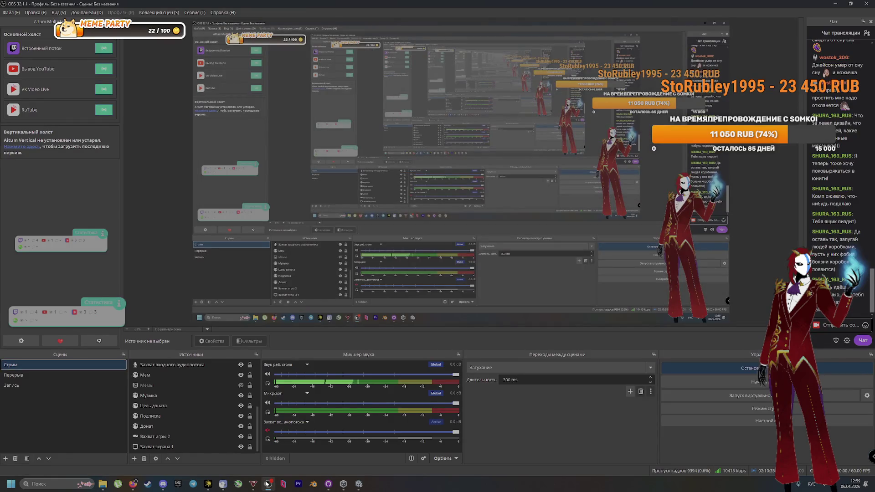
{"action": "left_click", "coordinate": [268, 484]}
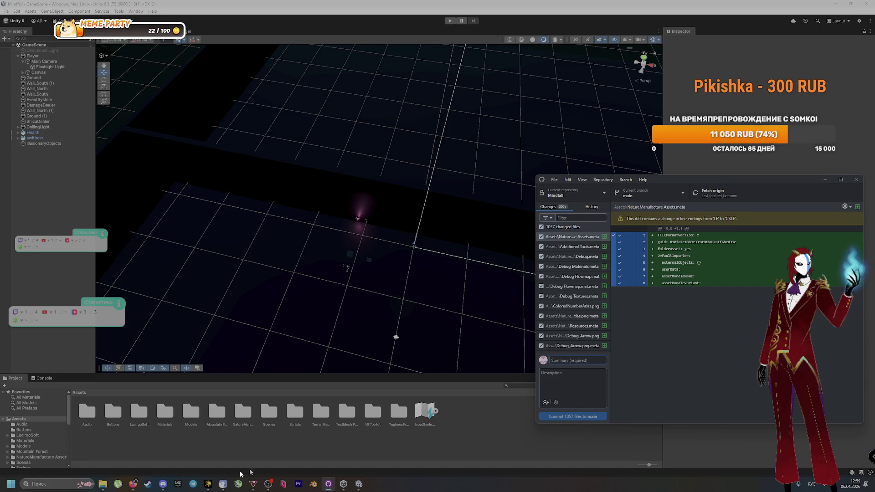
{"action": "left_click", "coordinate": [102, 484]}
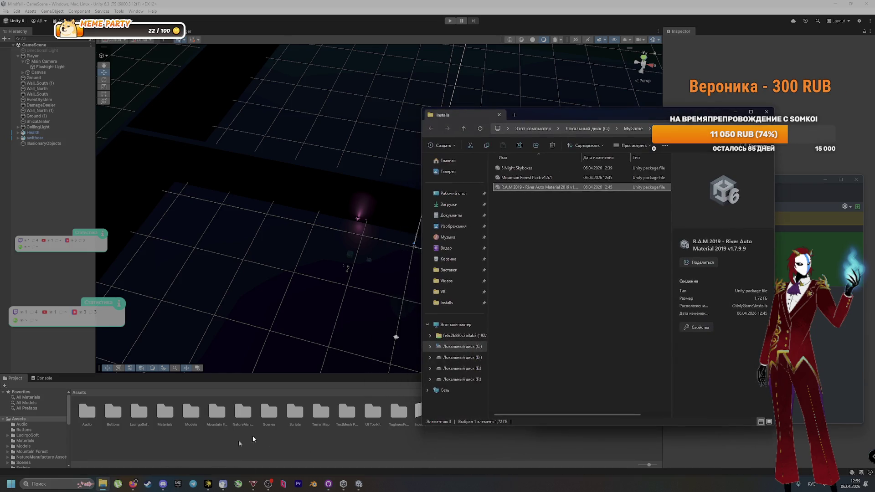
Copy the 'R.A.M 2019 - River Auto Material 2019 v1.7.9.9' file name without renaming the file
{"action": "left_click", "coordinate": [607, 304]}
{"action": "left_click", "coordinate": [582, 187]}
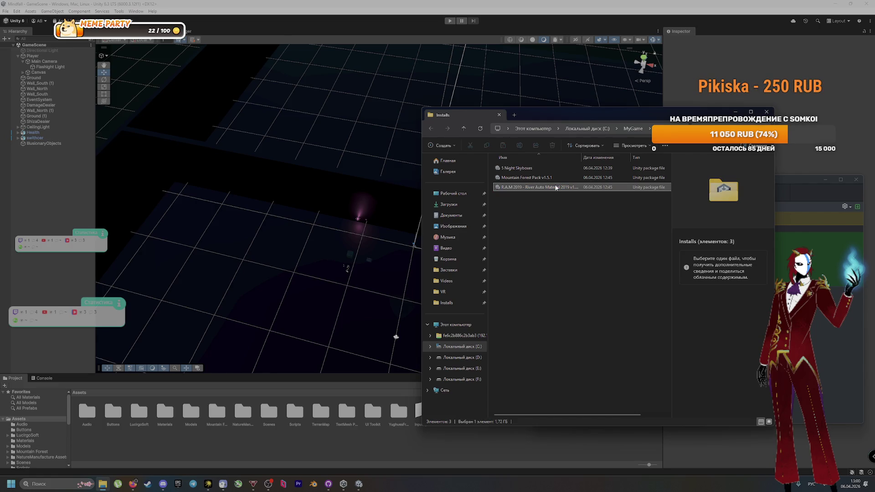
{"action": "left_click", "coordinate": [556, 187]}
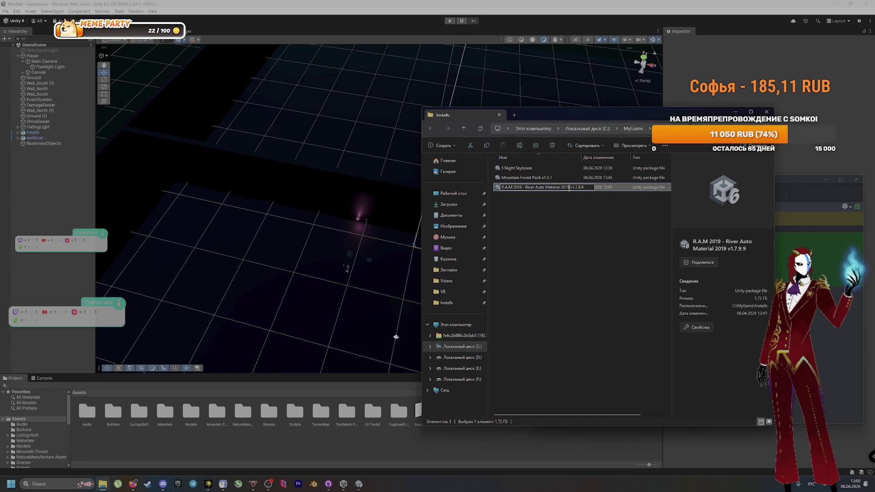
{"action": "mouse_move", "coordinate": [570, 188]}
{"action": "left_mouse_down"}
{"action": "mouse_move", "coordinate": [517, 189]}
{"action": "mouse_move", "coordinate": [525, 188]}
{"action": "left_mouse_up"}
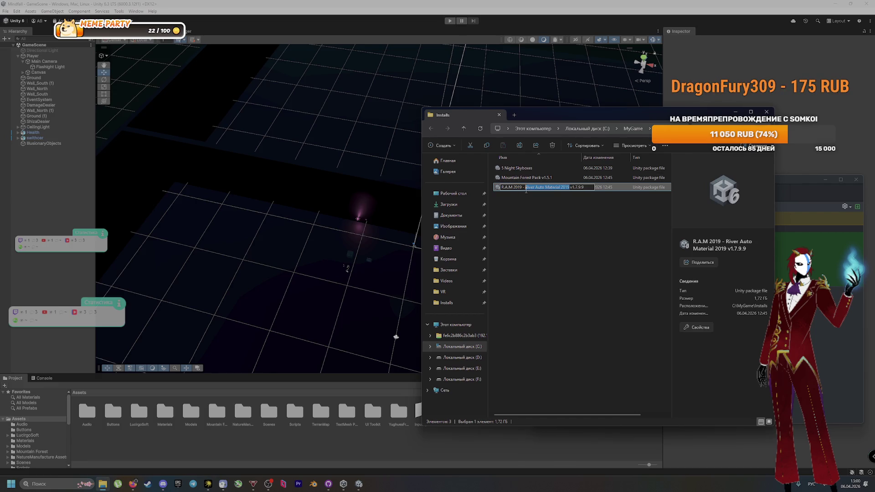
{"action": "left_click", "coordinate": [590, 188], "text": "shift"}
{"action": "left_click", "coordinate": [530, 197]}
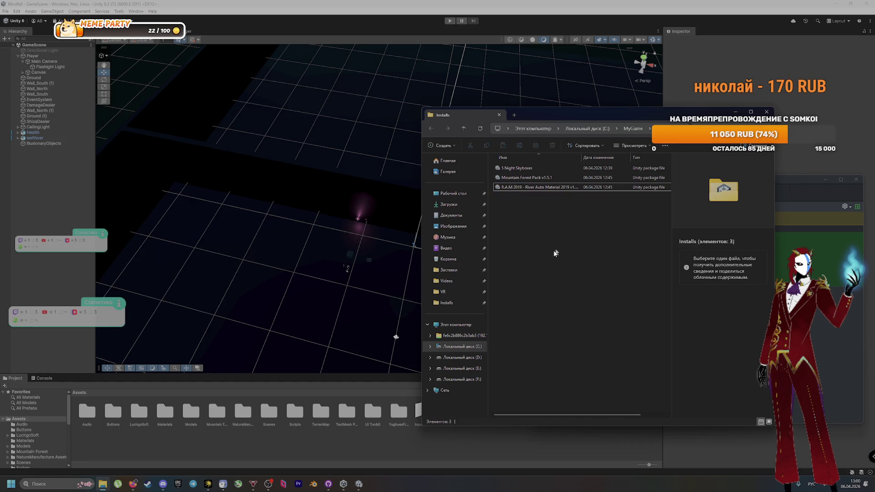
{"action": "left_click", "coordinate": [338, 441]}
{"action": "key", "text": "alt+Tab"}
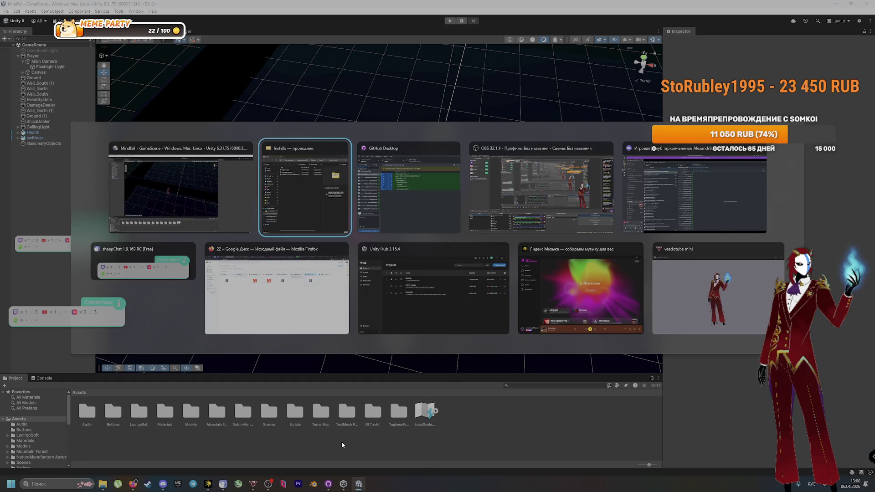
Commit all 1057 files to main with summary 'Импортировали' plus the pasted package name
{"action": "key", "text": "Tab"}
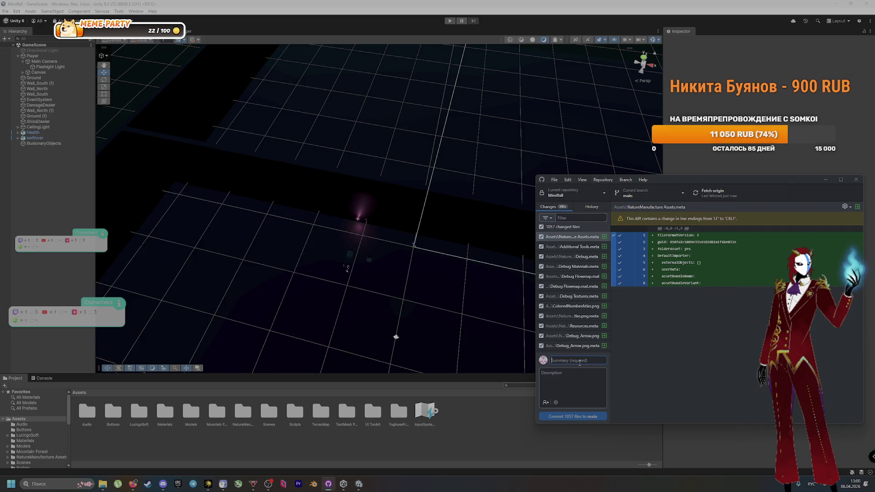
{"action": "type", "text": "И"}
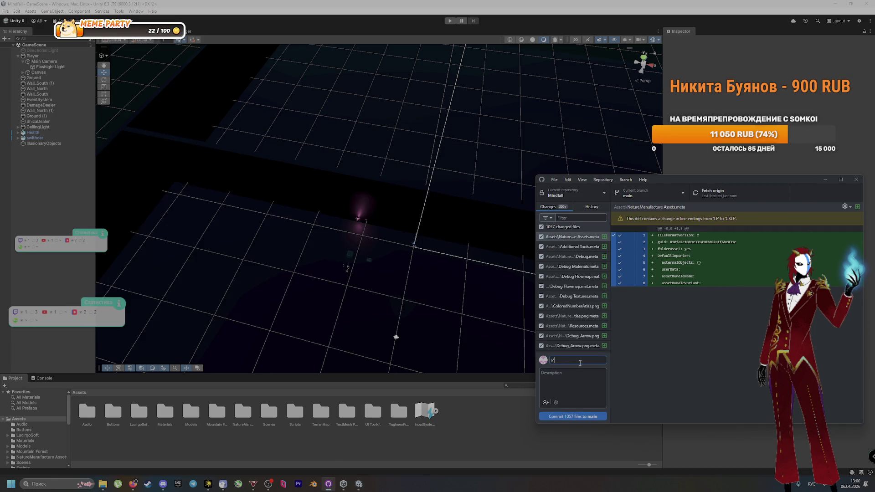
{"action": "type", "text": "мпортировали"}
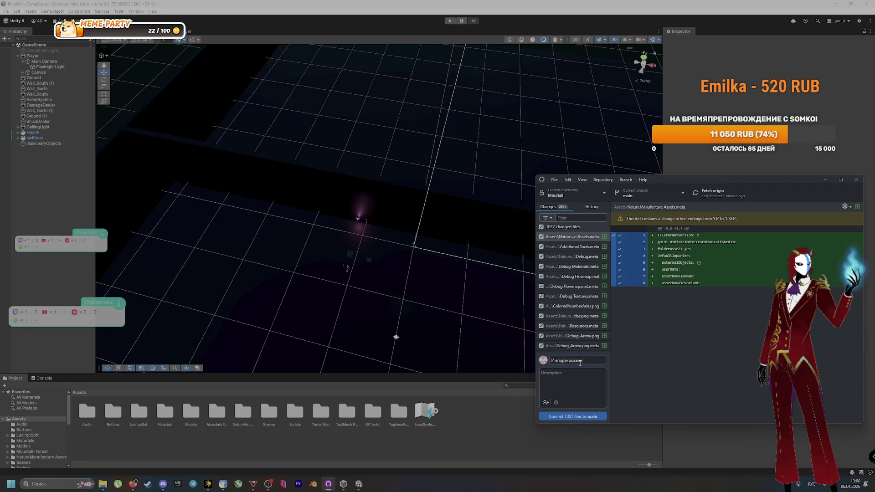
{"action": "key", "text": "ctrl+v"}
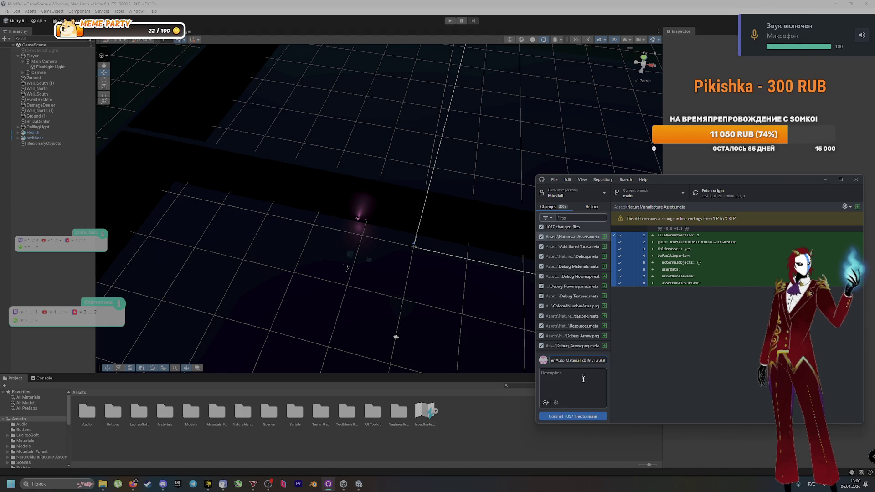
{"action": "left_click", "coordinate": [587, 416]}
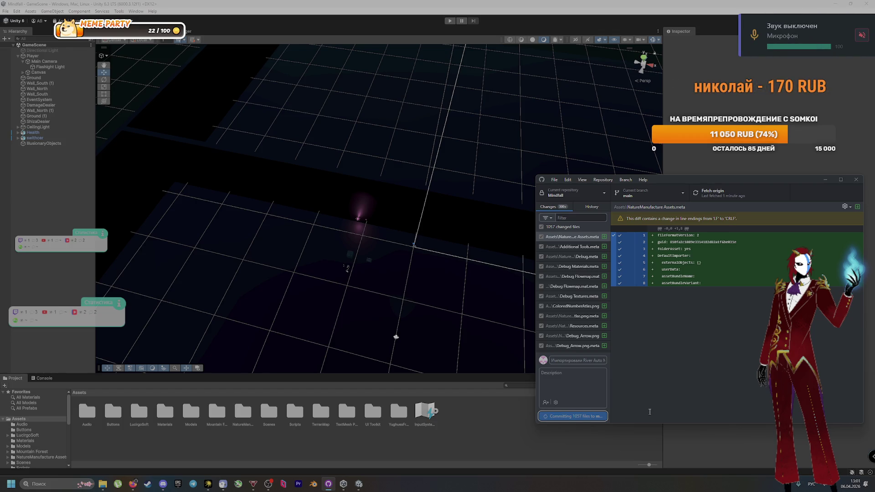
{"action": "left_click", "coordinate": [165, 483]}
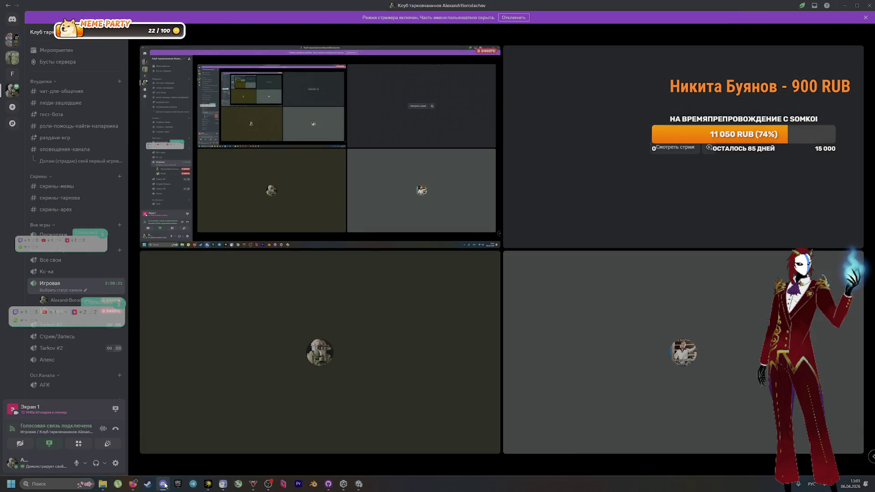
Minimize Discord, briefly show the Google Drive browser, then minimize it to return to GitHub Desktop
{"action": "left_click", "coordinate": [165, 485]}
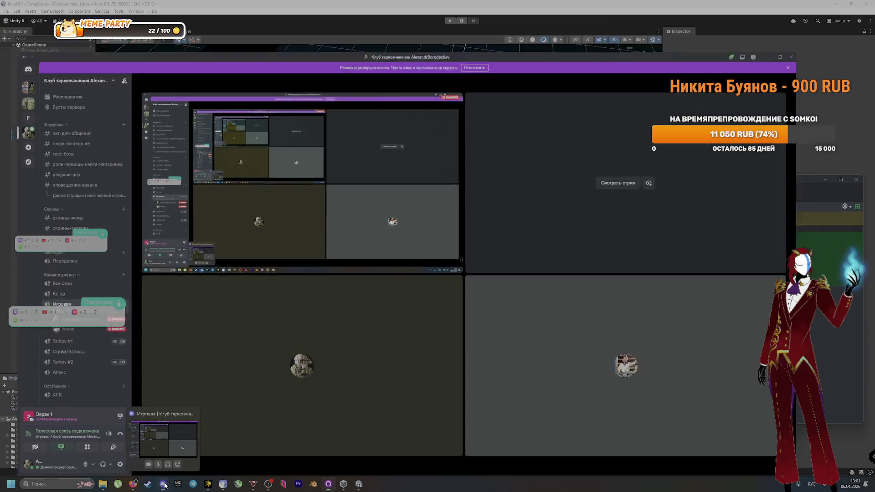
{"action": "left_click", "coordinate": [133, 484]}
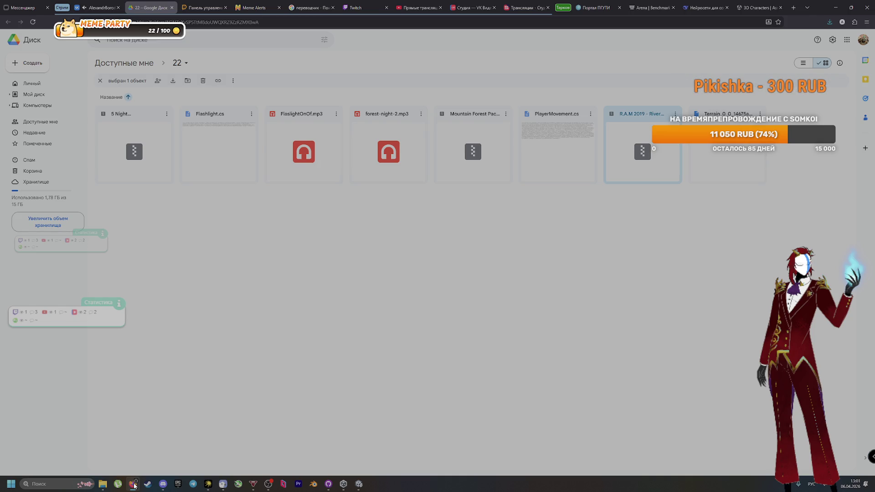
{"action": "left_click", "coordinate": [133, 484]}
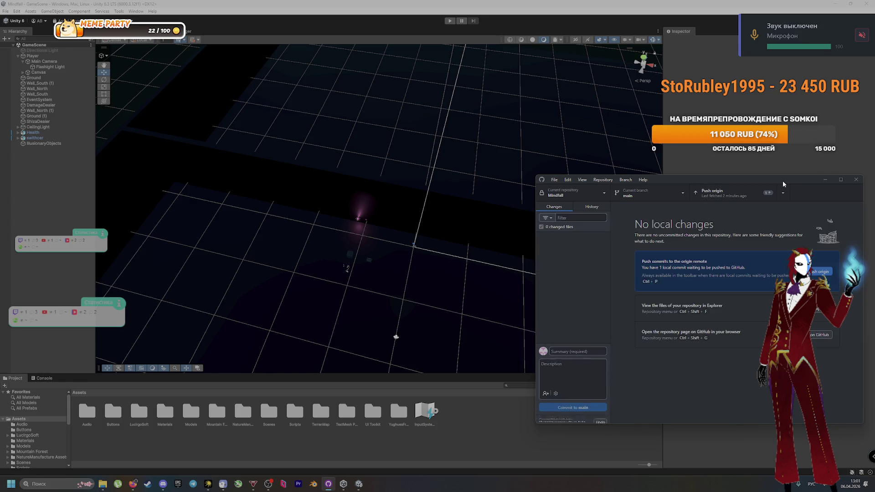
Push the new commit to the origin remote, then bring the Unity editor's scene forward
{"action": "left_click", "coordinate": [766, 187]}
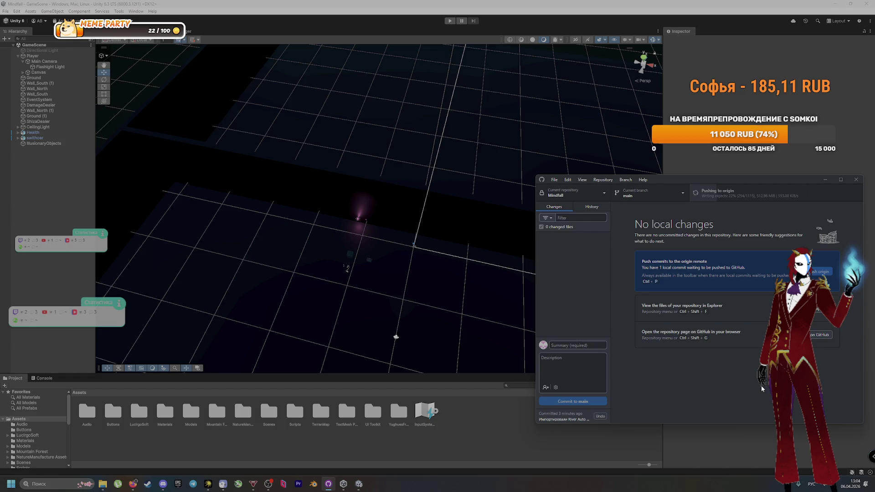
{"action": "left_click", "coordinate": [785, 486]}
{"action": "left_click", "coordinate": [785, 487]}
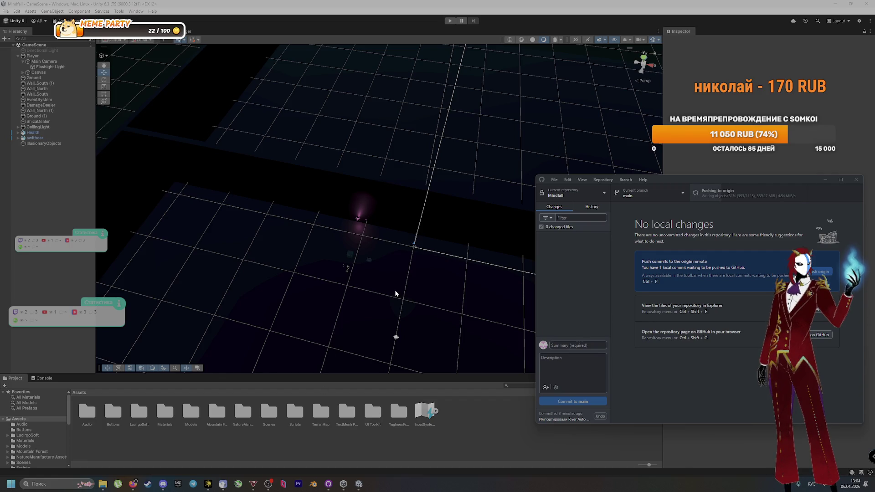
{"action": "left_click", "coordinate": [403, 250]}
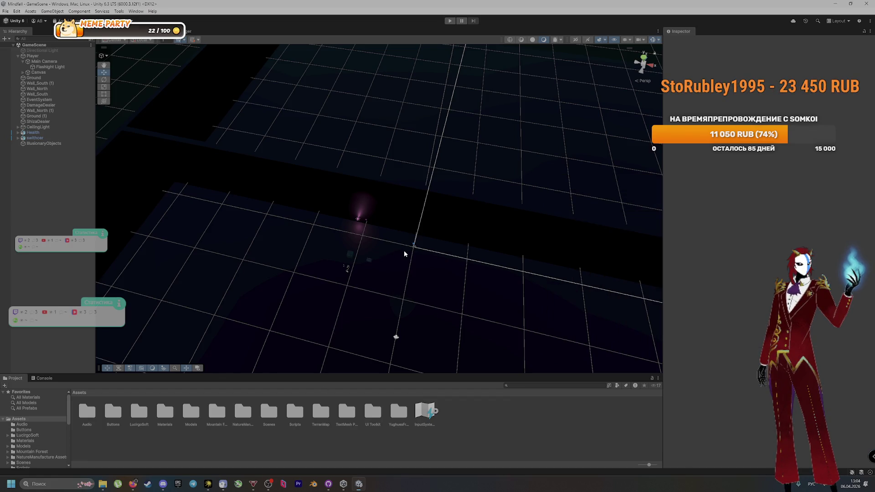
Pan across the level in the Scene view and select the IllusionaryObjects group
{"action": "mouse_move", "coordinate": [404, 251]}
{"action": "left_mouse_down"}
{"action": "mouse_move", "coordinate": [400, 240]}
{"action": "mouse_move", "coordinate": [287, 235]}
{"action": "mouse_move", "coordinate": [264, 221]}
{"action": "mouse_move", "coordinate": [242, 283]}
{"action": "mouse_move", "coordinate": [150, 260]}
{"action": "mouse_move", "coordinate": [313, 255]}
{"action": "mouse_move", "coordinate": [317, 234]}
{"action": "mouse_move", "coordinate": [136, 171]}
{"action": "mouse_move", "coordinate": [245, 172]}
{"action": "mouse_move", "coordinate": [236, 176]}
{"action": "mouse_move", "coordinate": [256, 217]}
{"action": "mouse_move", "coordinate": [246, 95]}
{"action": "mouse_move", "coordinate": [166, 132]}
{"action": "mouse_move", "coordinate": [432, 195]}
{"action": "mouse_move", "coordinate": [357, 211]}
{"action": "left_mouse_up"}
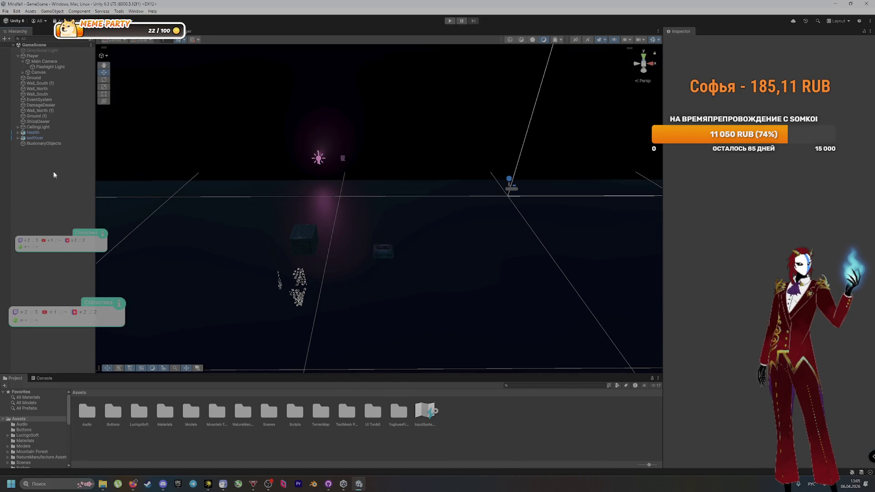
{"action": "left_click", "coordinate": [51, 145]}
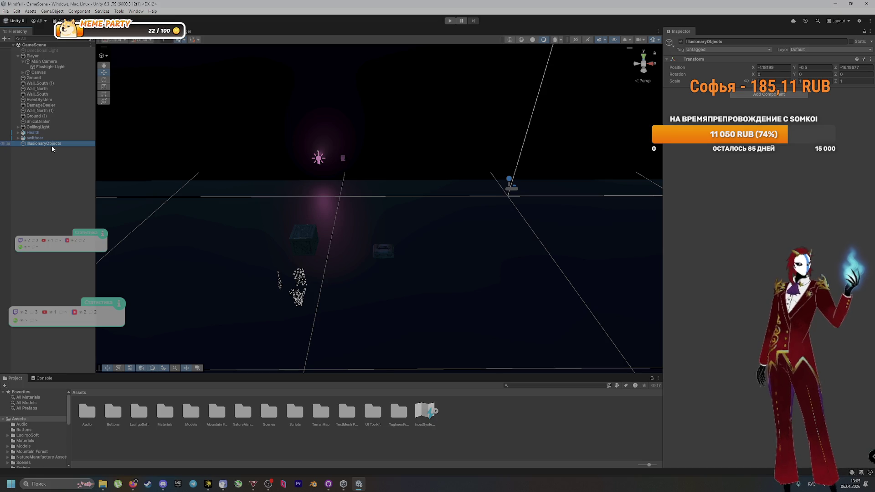
{"action": "key", "text": "alt+Tab"}
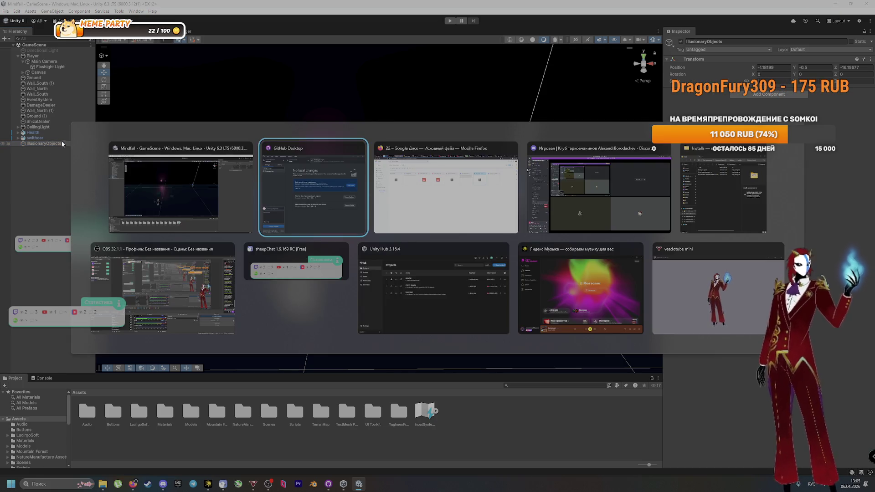
Bring Firefox forward and move the Google Drive tab to the end of the tab strip
{"action": "key", "text": "Tab"}
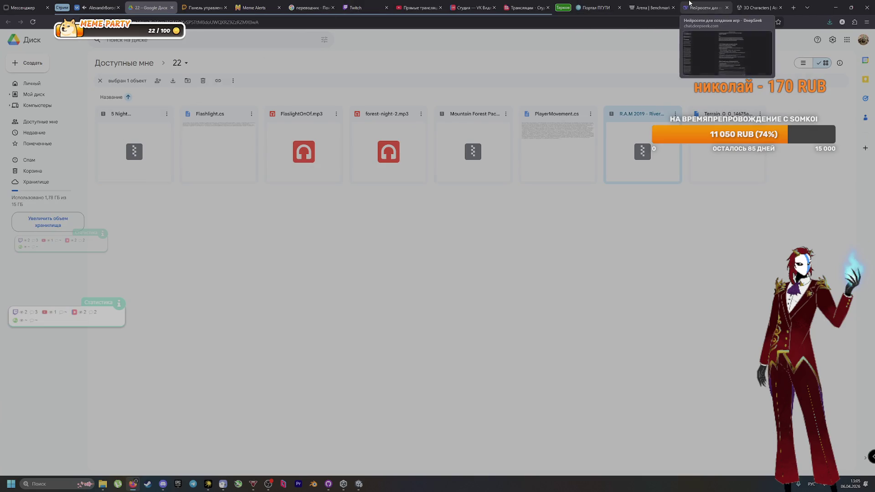
{"action": "left_click", "coordinate": [705, 7]}
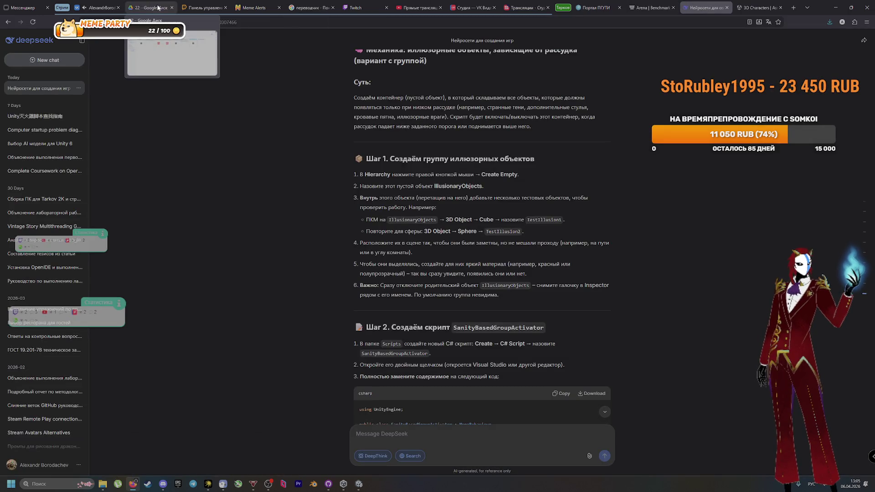
{"action": "mouse_move", "coordinate": [167, 8]}
{"action": "left_mouse_down"}
{"action": "mouse_move", "coordinate": [802, 8]}
{"action": "mouse_move", "coordinate": [766, 8]}
{"action": "left_mouse_up"}
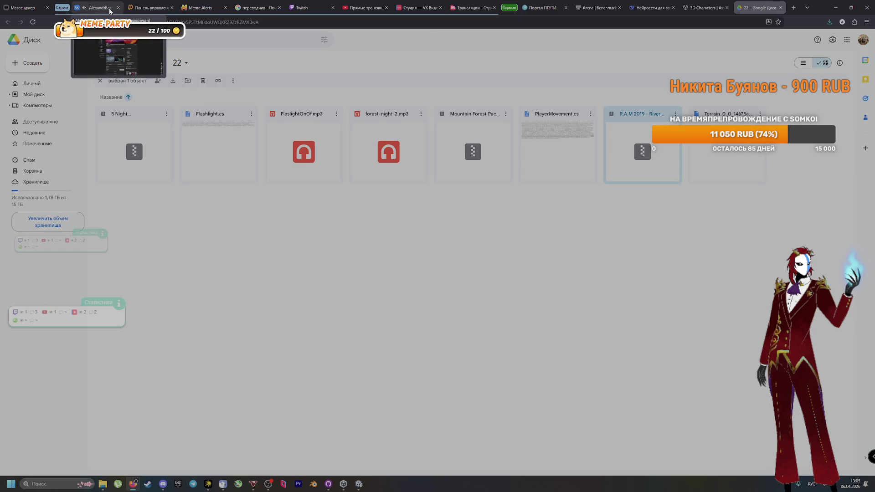
Check the stream control panel, Meme Alerts, translator, Twitch and YouTube Studio pages, dismissing the copyright notice
{"action": "left_click", "coordinate": [147, 8]}
{"action": "left_click", "coordinate": [205, 6]}
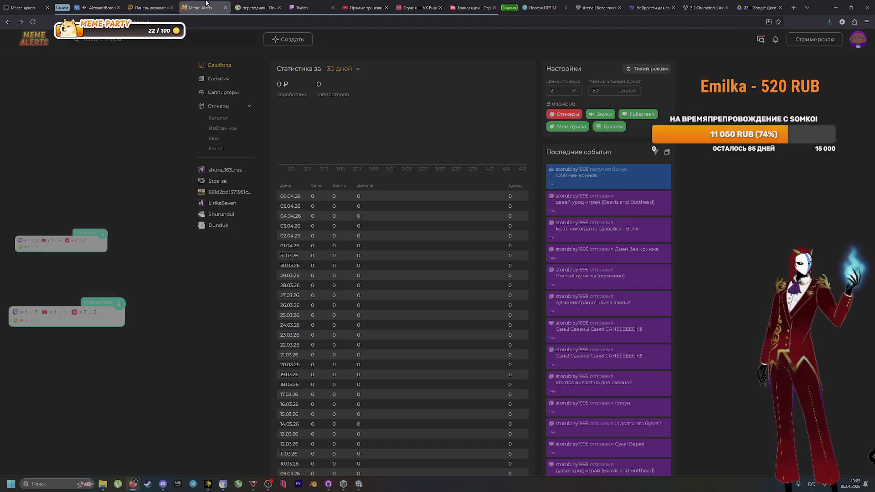
{"action": "left_click", "coordinate": [255, 7]}
{"action": "left_click", "coordinate": [317, 5]}
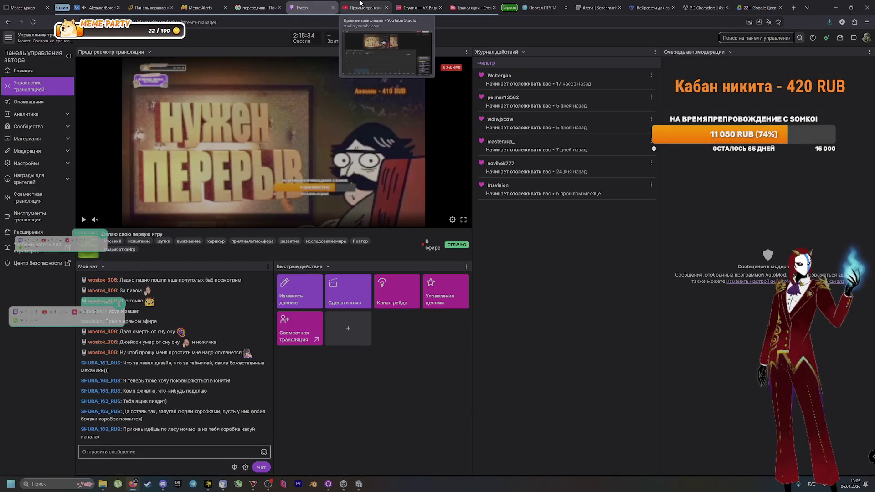
{"action": "left_click", "coordinate": [360, 4]}
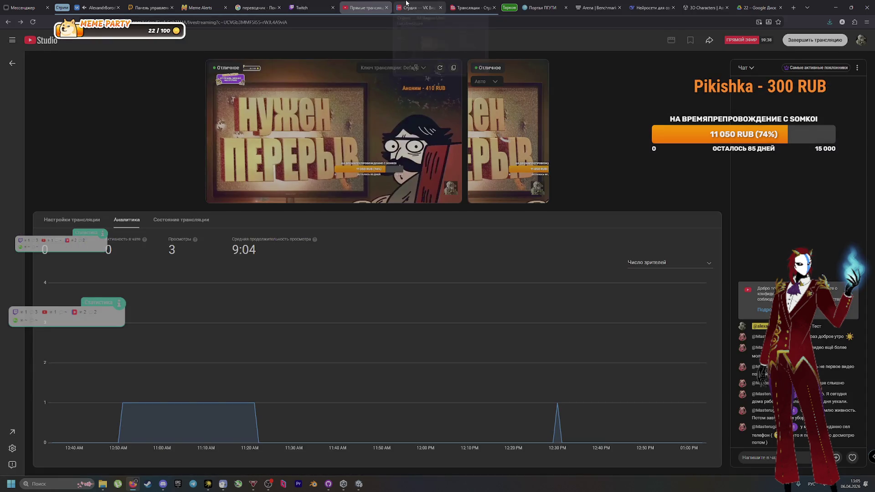
{"action": "left_click", "coordinate": [406, 4]}
{"action": "left_click", "coordinate": [364, 8]}
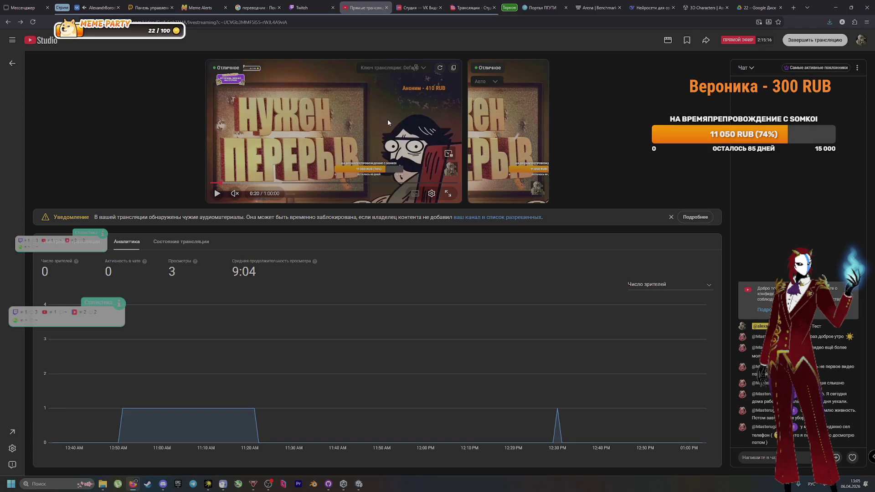
{"action": "left_click", "coordinate": [671, 217]}
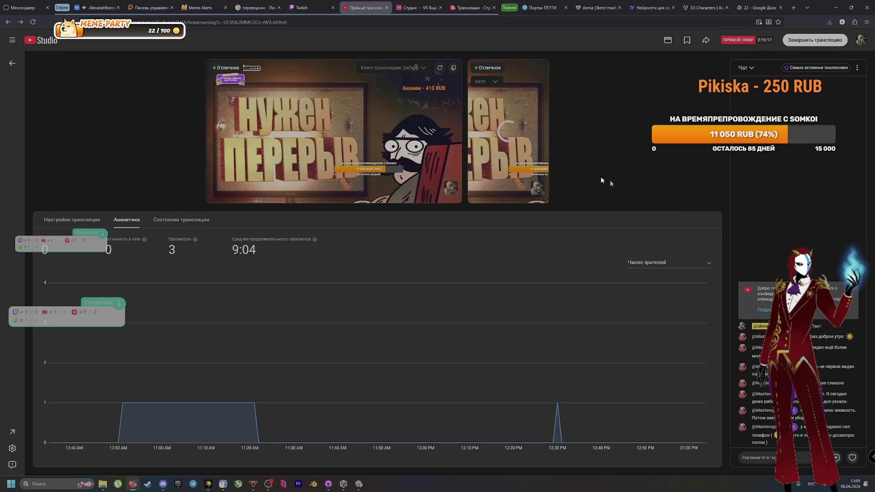
On VK Video, resume the stream preview, jump to the live picture, then pause it
{"action": "left_click", "coordinate": [445, 7]}
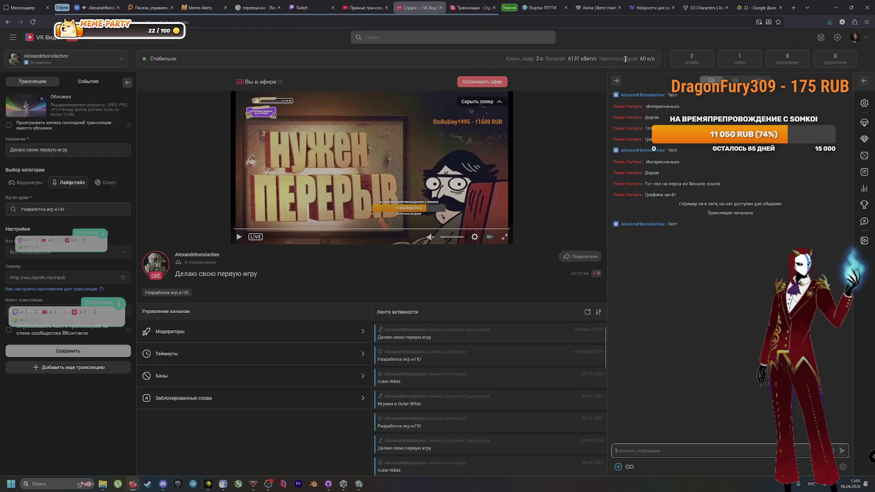
{"action": "left_click", "coordinate": [255, 238]}
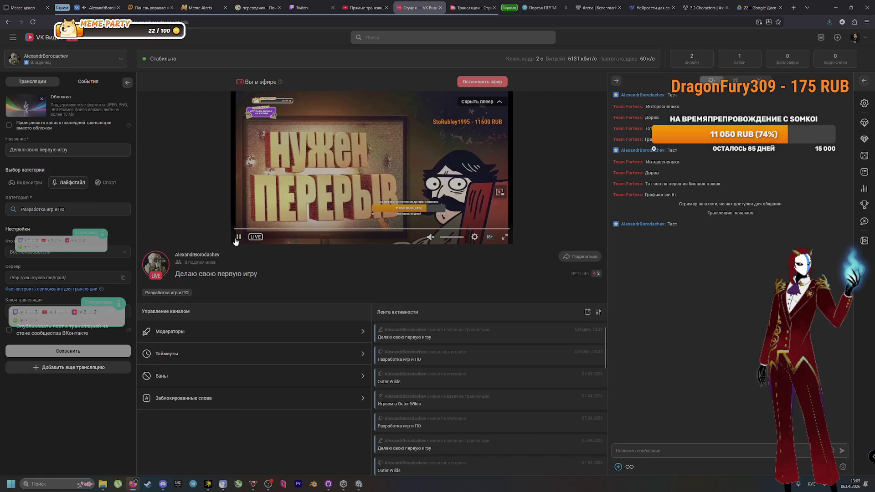
{"action": "left_click", "coordinate": [262, 238]}
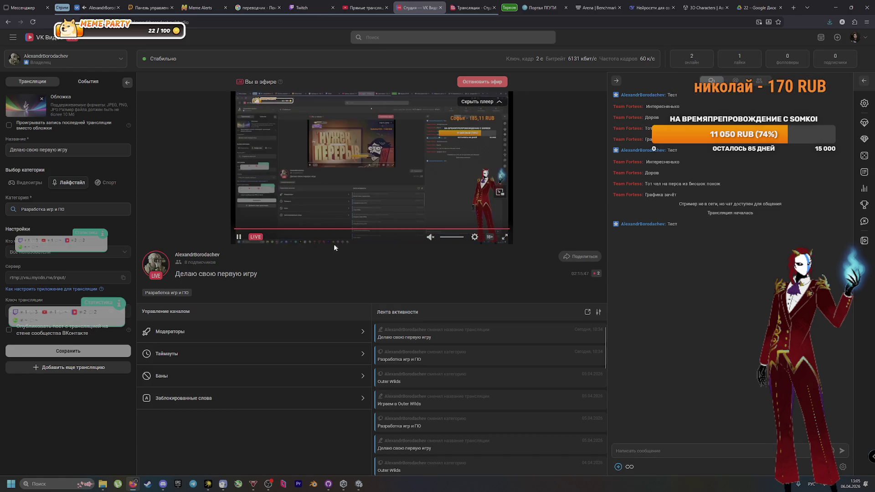
{"action": "left_click", "coordinate": [246, 228]}
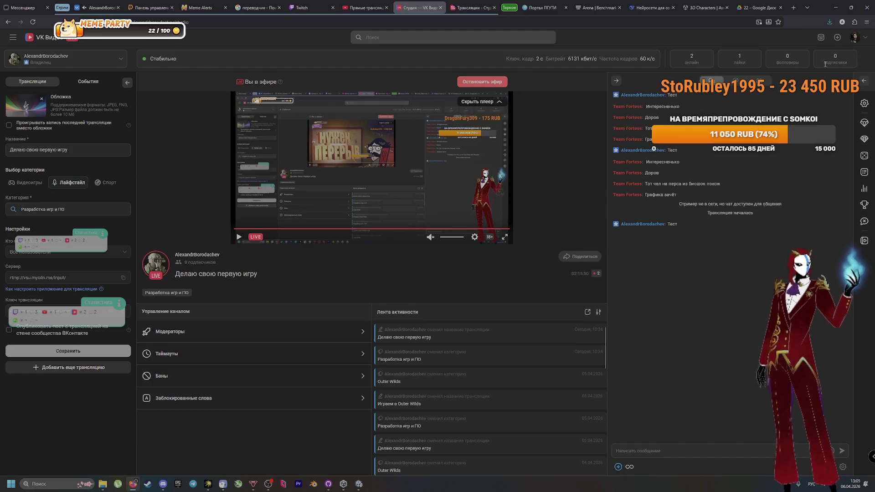
Open VK's streaming studio from the account menu, close the extra tab, and check RUTUBE Studio
{"action": "left_click", "coordinate": [855, 38]}
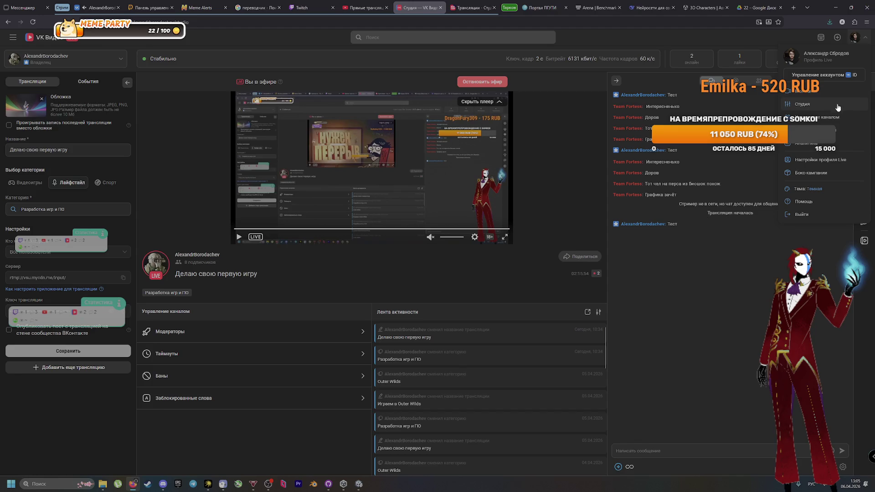
{"action": "left_click", "coordinate": [838, 108]}
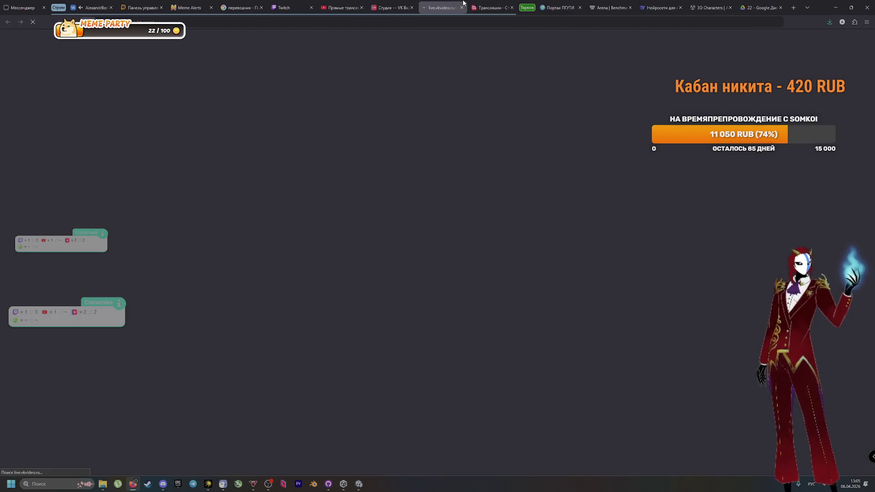
{"action": "left_click", "coordinate": [462, 8]}
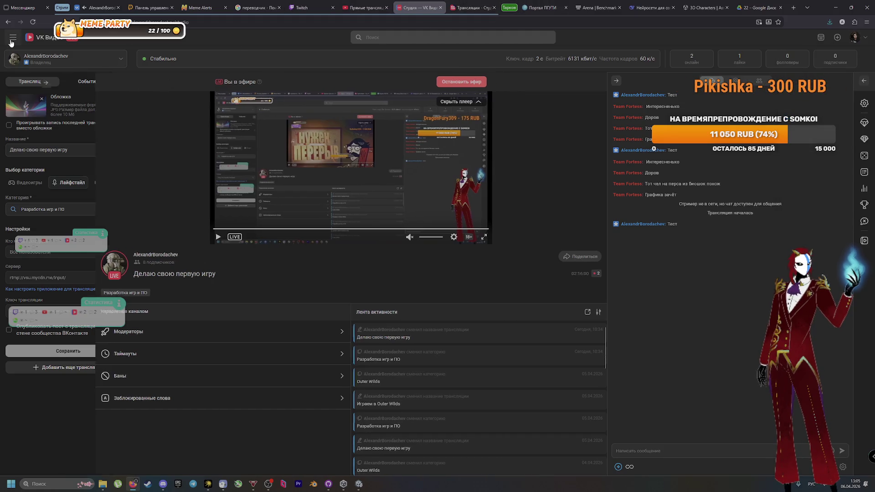
{"action": "left_click", "coordinate": [487, 6]}
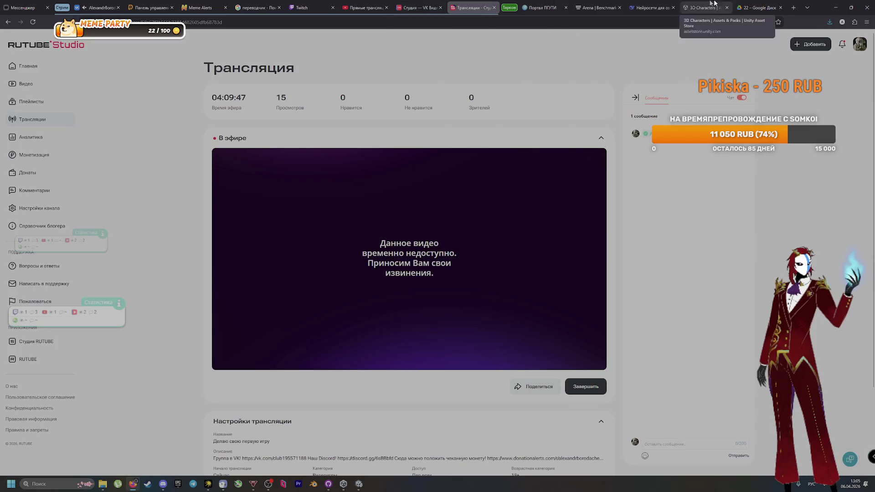
{"action": "left_click", "coordinate": [650, 7]}
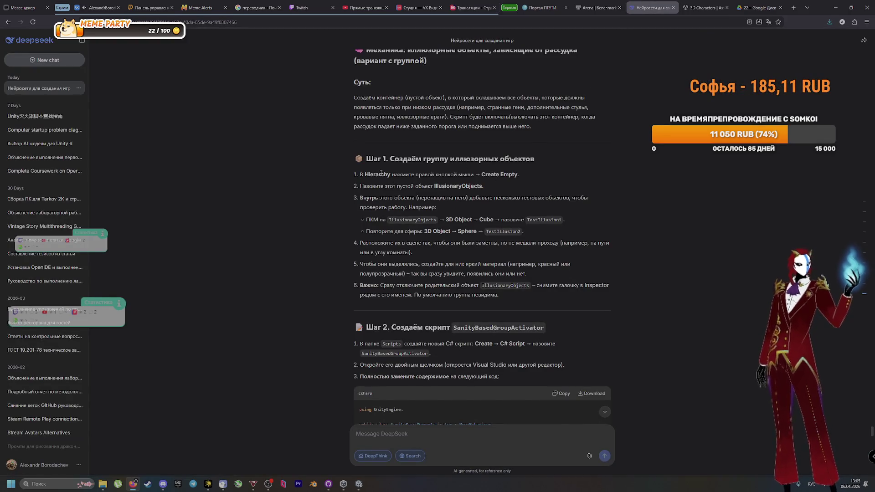
Compare DeepSeek's Step 1 with Unity, then open the creation menu for IllusionaryObjects
{"action": "key", "text": "alt+Tab"}
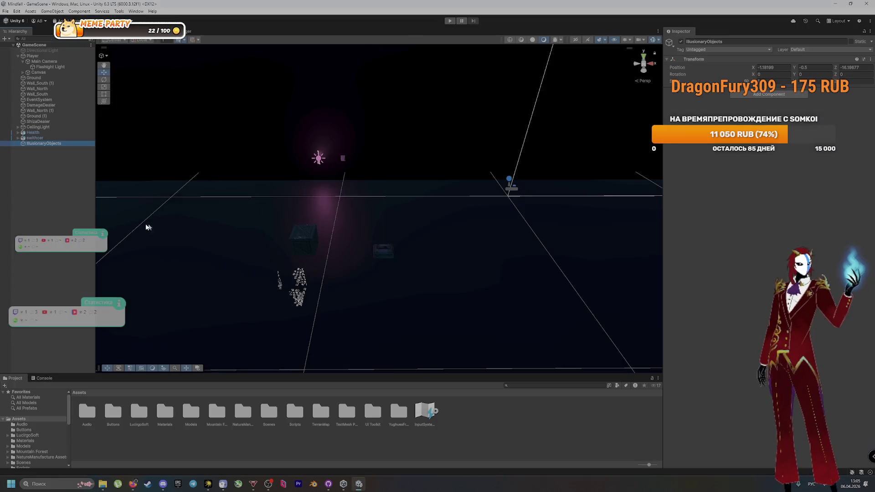
{"action": "key", "text": "alt+Tab"}
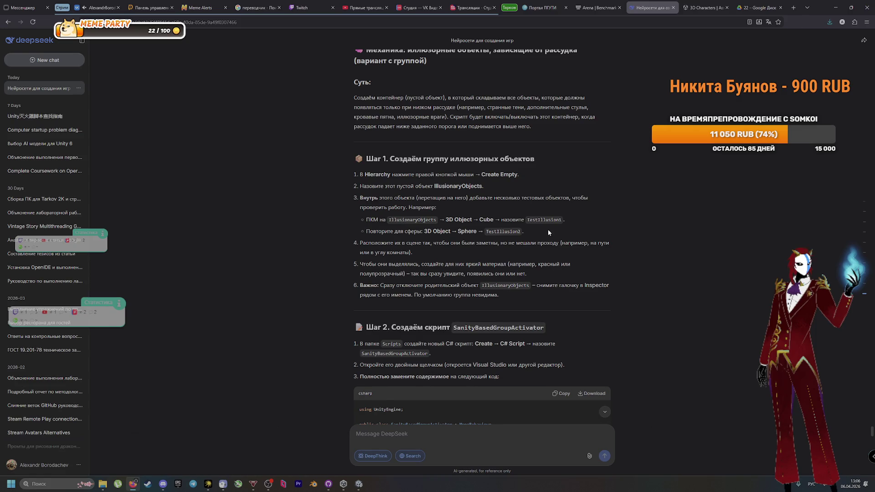
{"action": "key", "text": "alt+Tab"}
{"action": "right_click", "coordinate": [52, 149]}
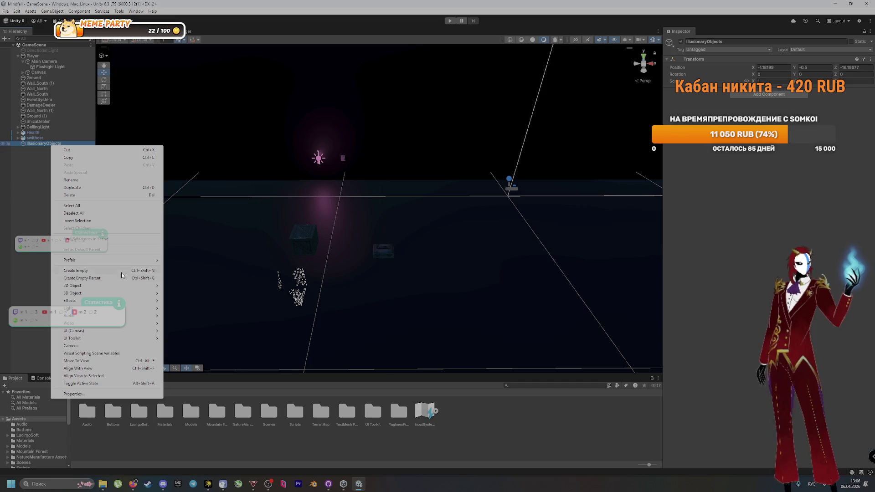
Add a Capsule and a Cylinder under IllusionaryObjects, then delete the misnamed cylinder
{"action": "mouse_move", "coordinate": [123, 293]}
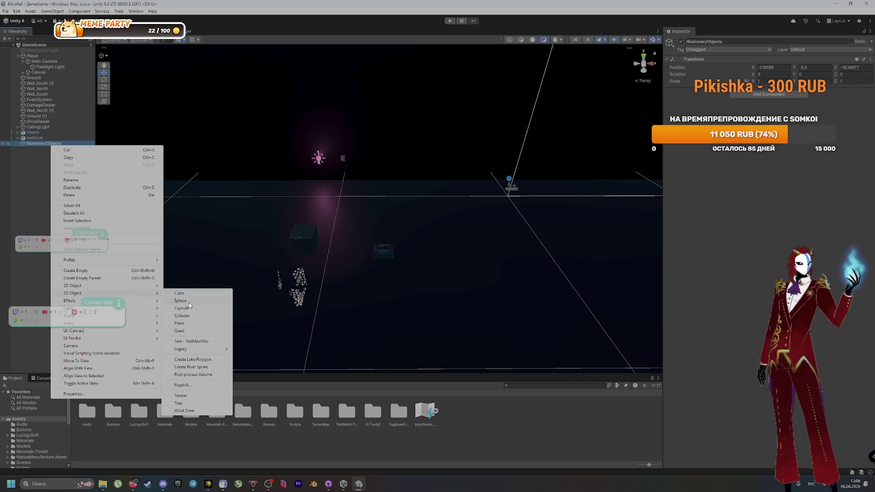
{"action": "left_click", "coordinate": [192, 310]}
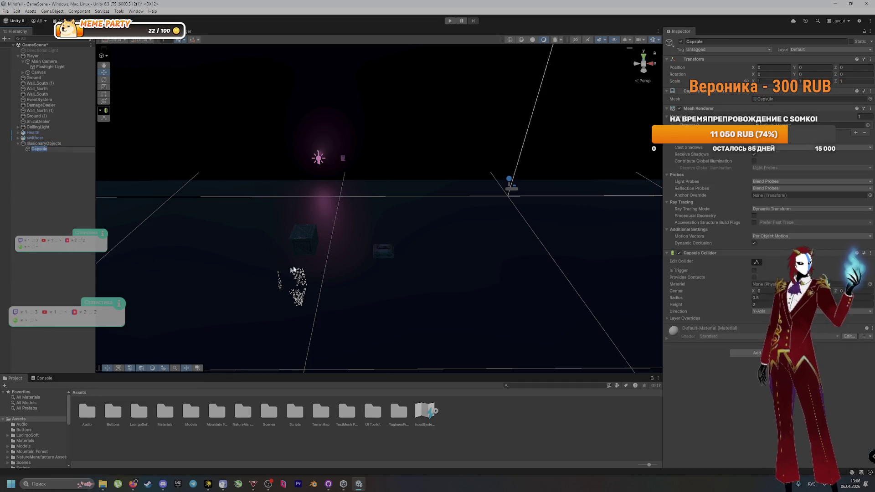
{"action": "right_click", "coordinate": [53, 143]}
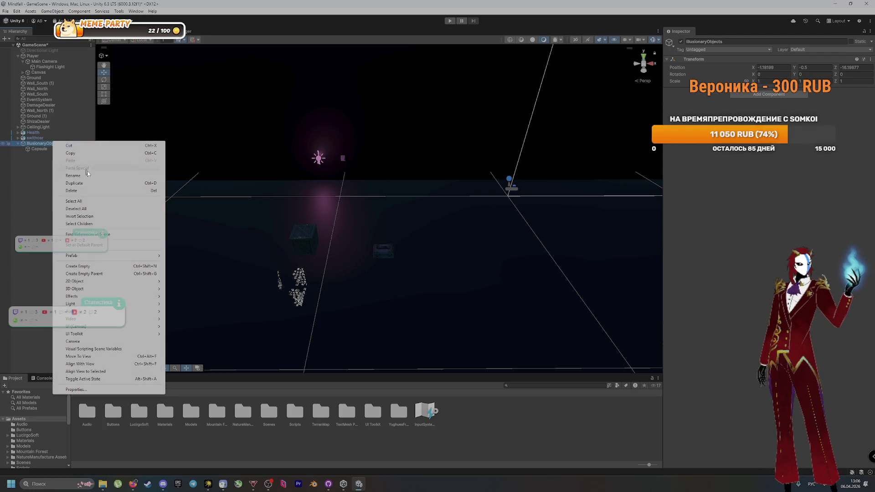
{"action": "mouse_move", "coordinate": [105, 289]}
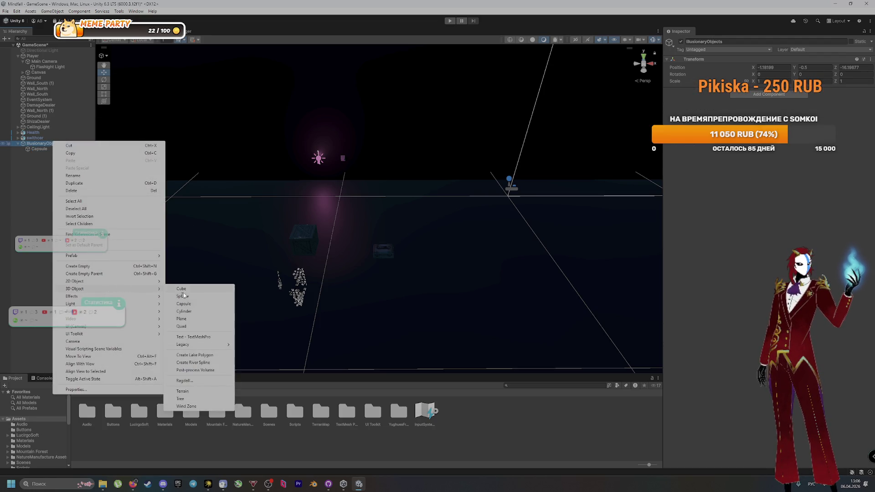
{"action": "left_click", "coordinate": [204, 312]}
{"action": "type", "text": "м"}
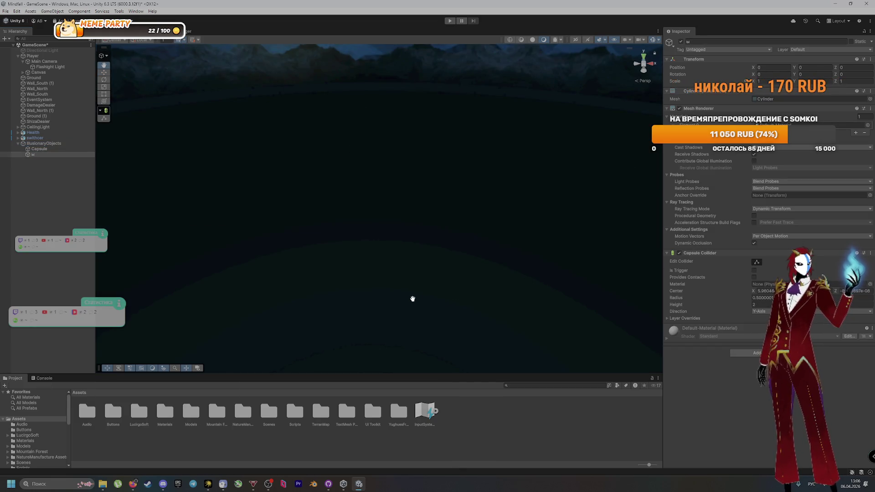
{"action": "double_click", "coordinate": [42, 154]}
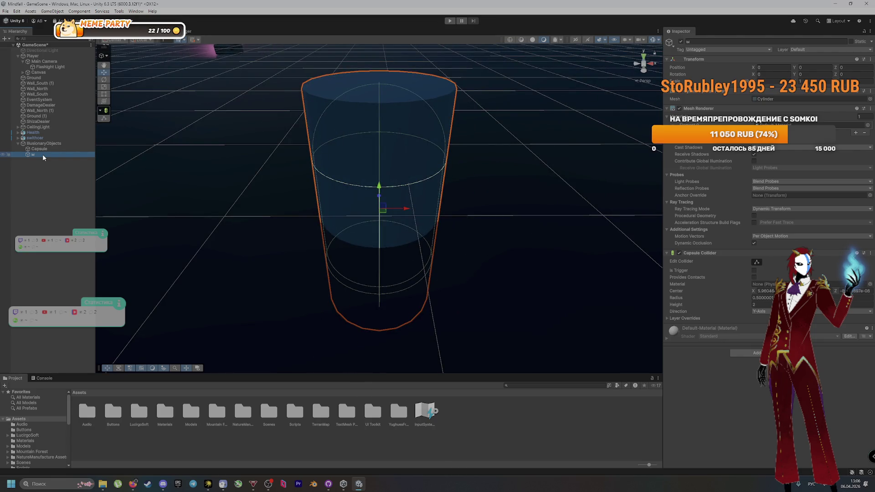
{"action": "key", "text": "Delete"}
Raise the Capsule above the ground with the Y gizmo arrow
{"action": "left_click", "coordinate": [39, 148]}
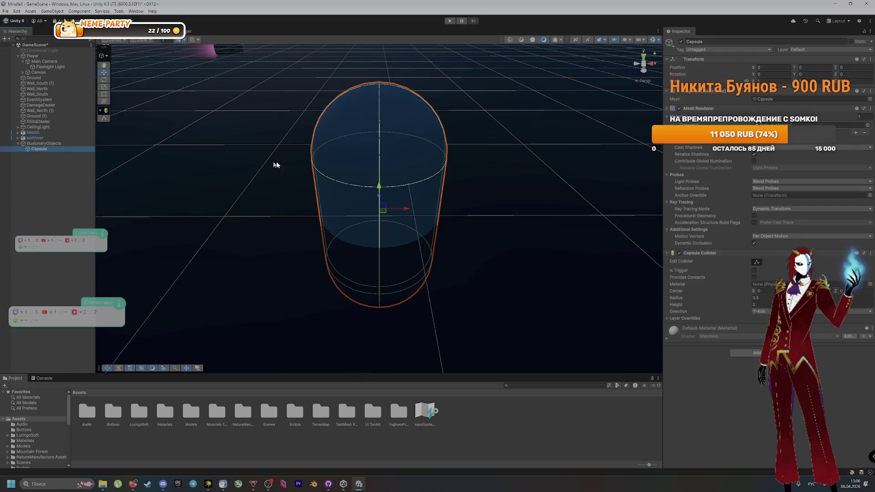
{"action": "scroll", "coordinate": [307, 119], "scroll_direction": "down", "scroll_amount": 8}
{"action": "scroll", "coordinate": [308, 122], "scroll_direction": "down", "scroll_amount": 3}
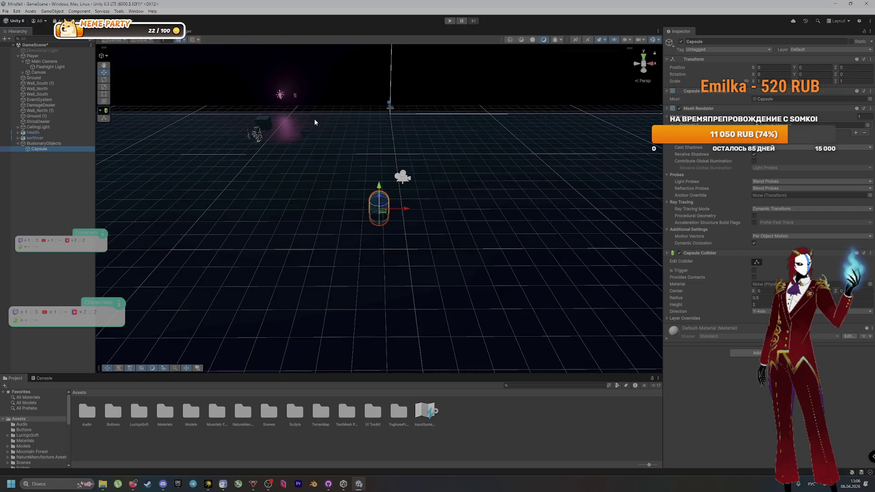
{"action": "mouse_move", "coordinate": [378, 177]}
{"action": "left_mouse_down"}
{"action": "mouse_move", "coordinate": [371, 87]}
{"action": "mouse_move", "coordinate": [369, 100]}
{"action": "mouse_move", "coordinate": [387, 106]}
{"action": "mouse_move", "coordinate": [338, 106]}
{"action": "left_mouse_up"}
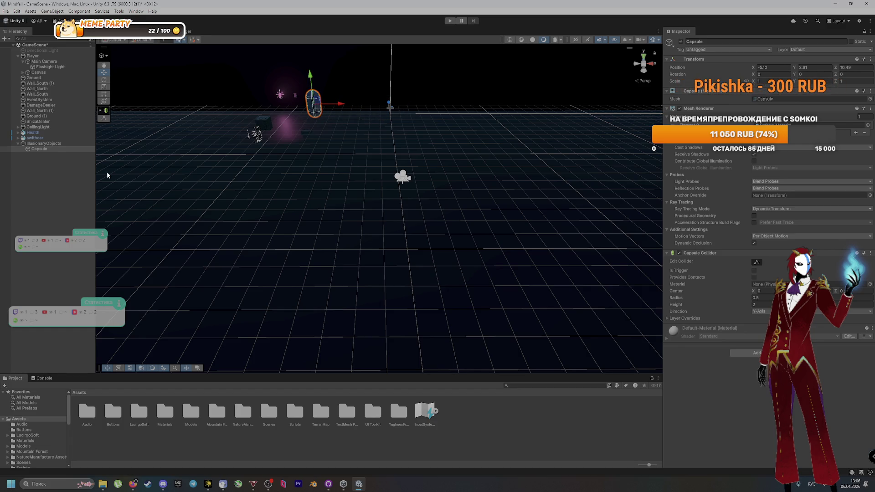
Add a new Cylinder under IllusionaryObjects and lift it to Y 1.27
{"action": "right_click", "coordinate": [51, 143]}
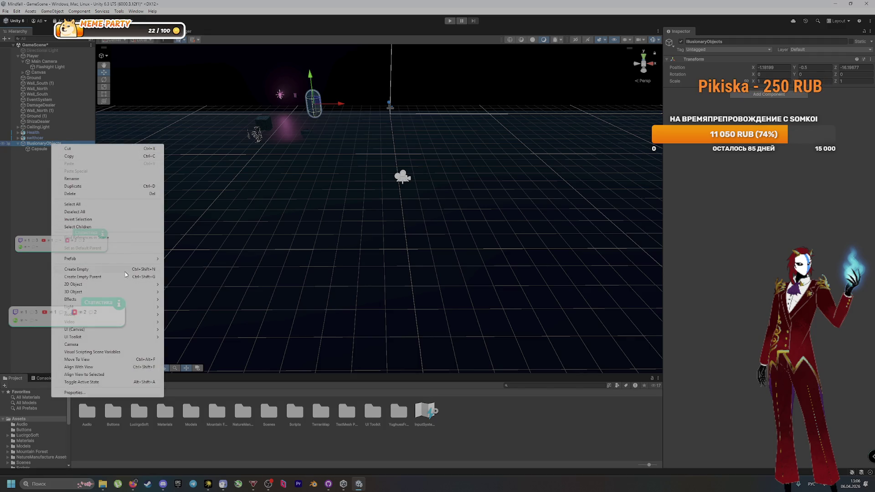
{"action": "mouse_move", "coordinate": [146, 292]}
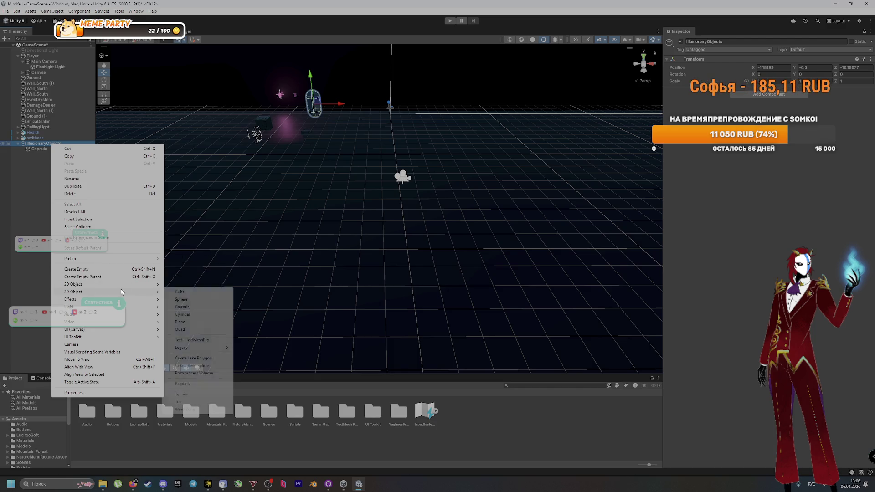
{"action": "left_click", "coordinate": [188, 315]}
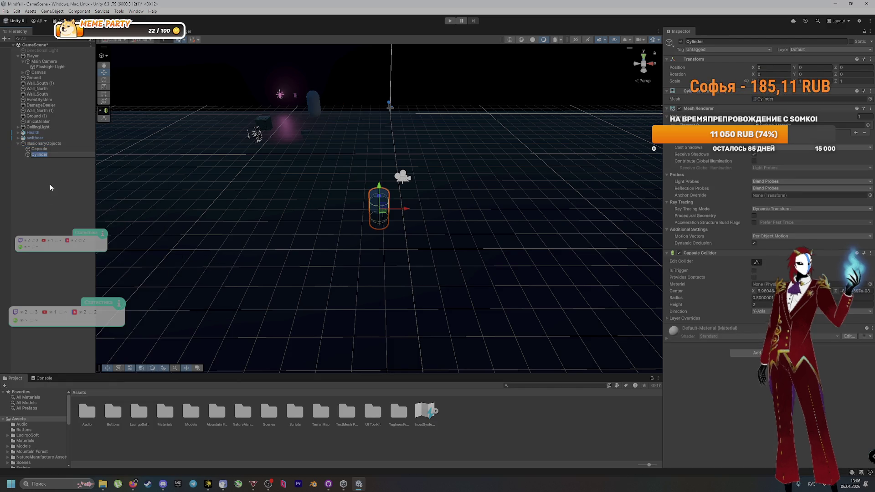
{"action": "left_click", "coordinate": [379, 217]}
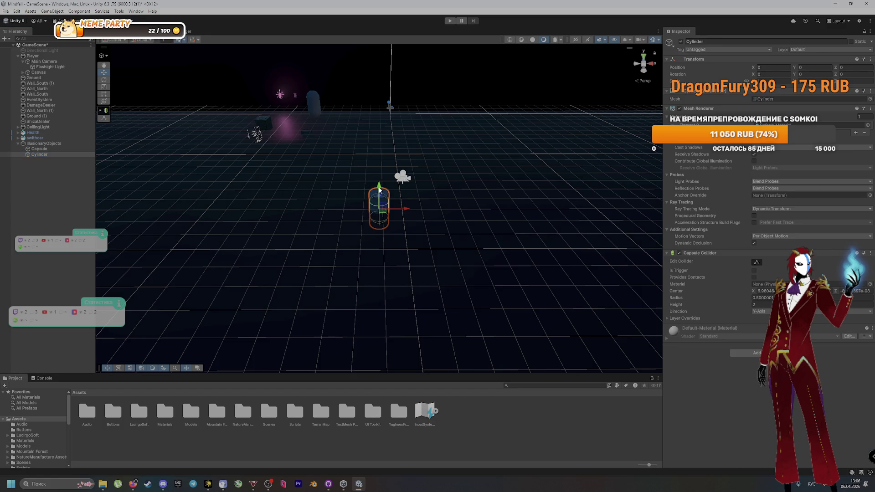
{"action": "mouse_move", "coordinate": [379, 190]}
{"action": "left_mouse_down"}
{"action": "mouse_move", "coordinate": [364, 110]}
{"action": "mouse_move", "coordinate": [377, 103]}
{"action": "mouse_move", "coordinate": [299, 108]}
{"action": "mouse_move", "coordinate": [306, 112]}
{"action": "left_mouse_up"}
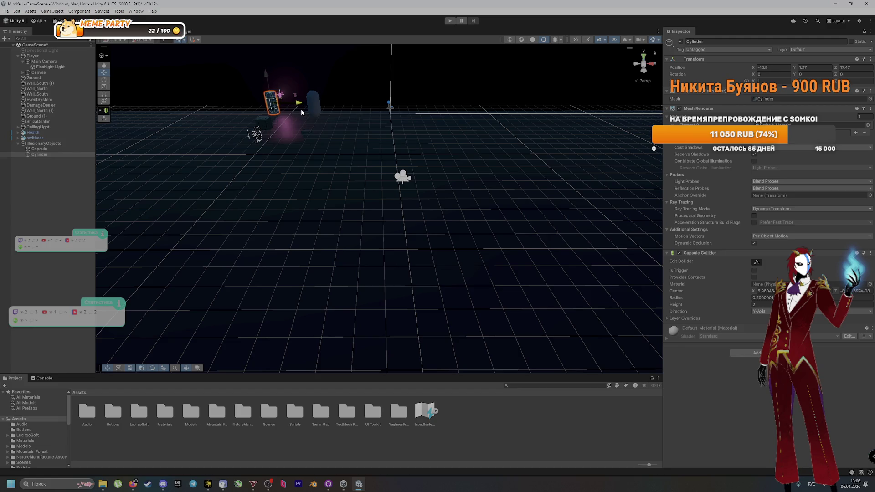
{"action": "left_click", "coordinate": [35, 169]}
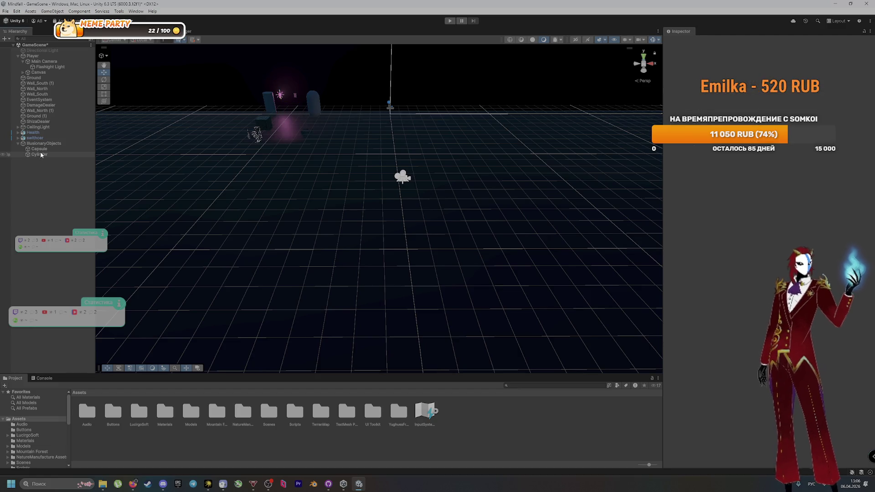
Save GameScene and commit it in GitHub Desktop as 'Создал тестовые иллюзорные объекты'
{"action": "key", "text": "ctrl+s"}
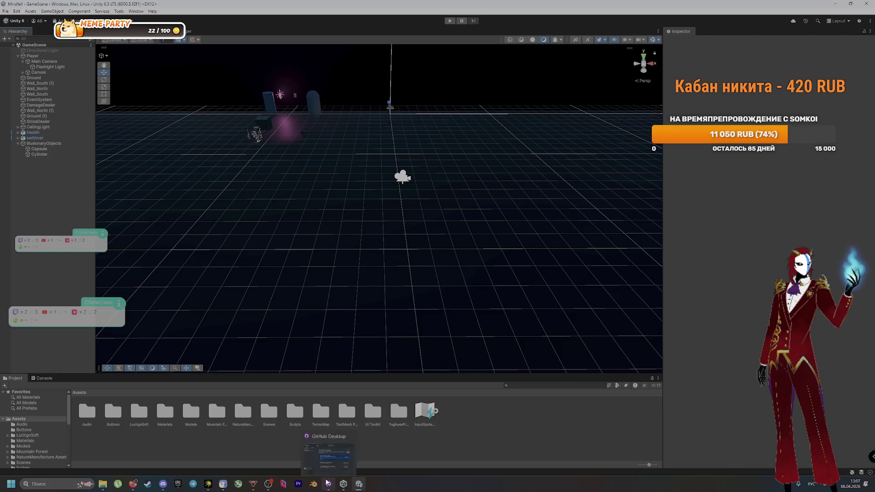
{"action": "left_click", "coordinate": [327, 482]}
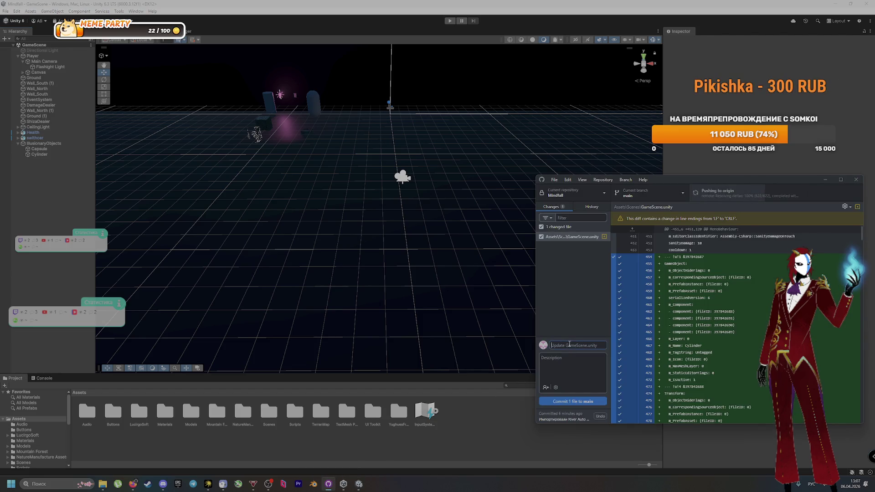
{"action": "type", "text": "co"}
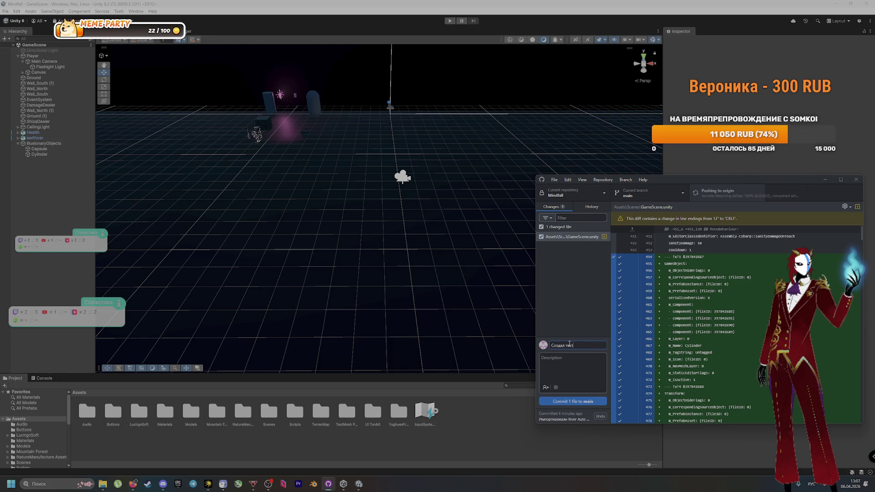
{"action": "type", "text": "овые иллю"}
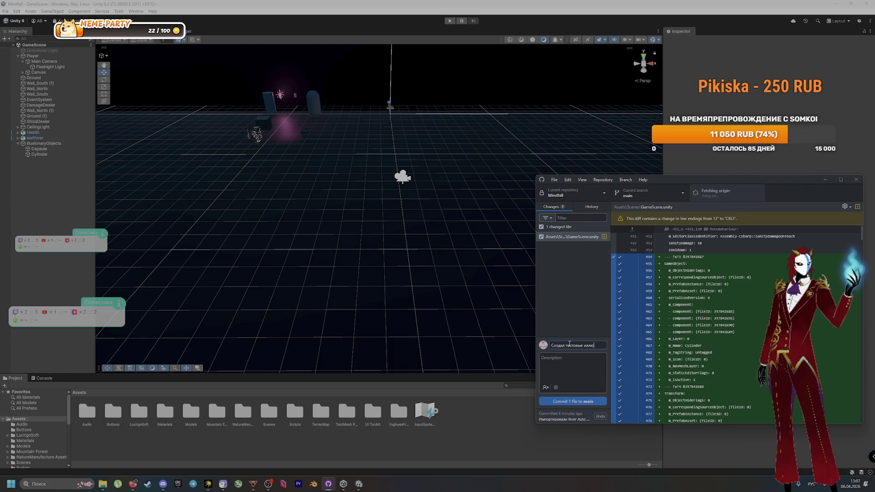
{"action": "type", "text": "рные о"}
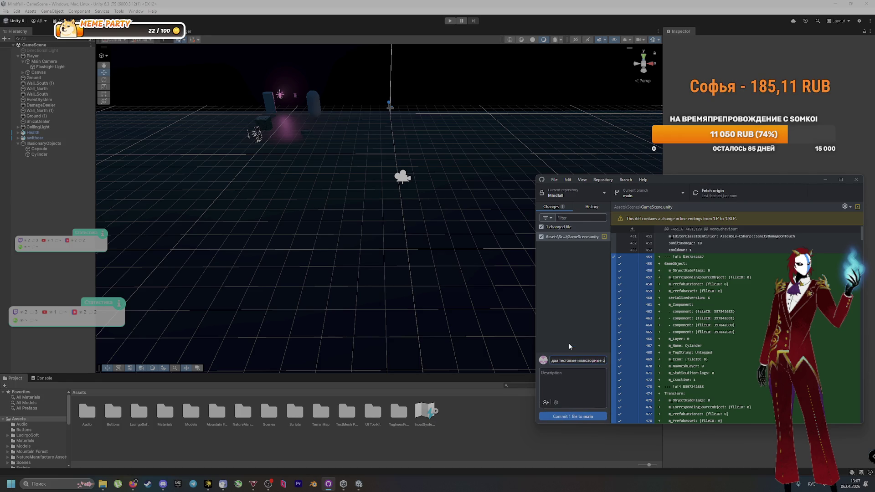
{"action": "type", "text": "бъекты"}
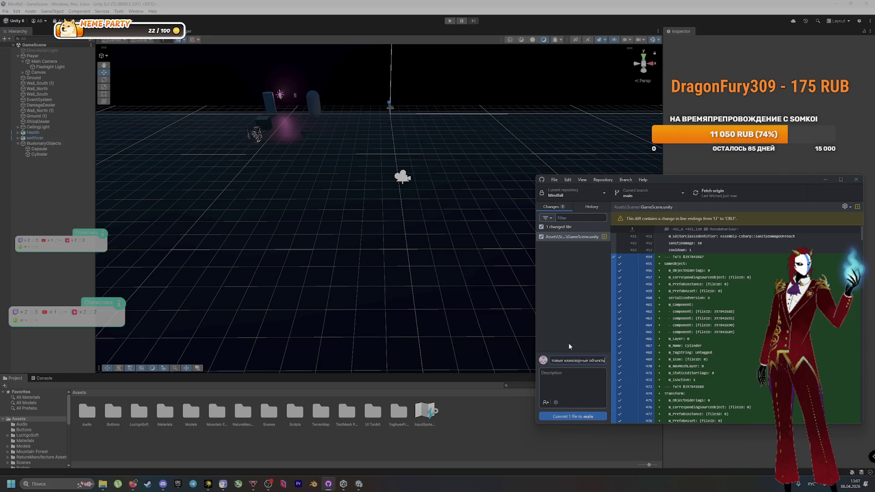
{"action": "left_click", "coordinate": [567, 417]}
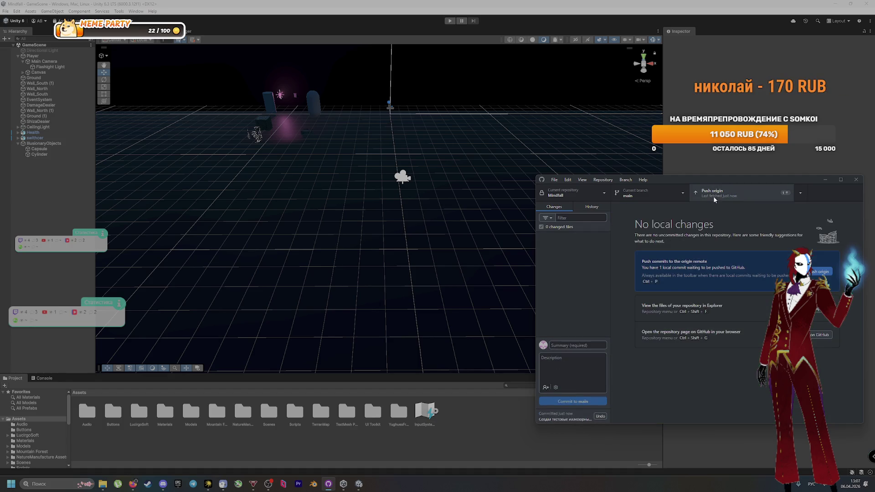
Push the commit to origin and confirm it in the History tab before returning to Changes
{"action": "left_click", "coordinate": [713, 195]}
{"action": "left_click", "coordinate": [601, 203]}
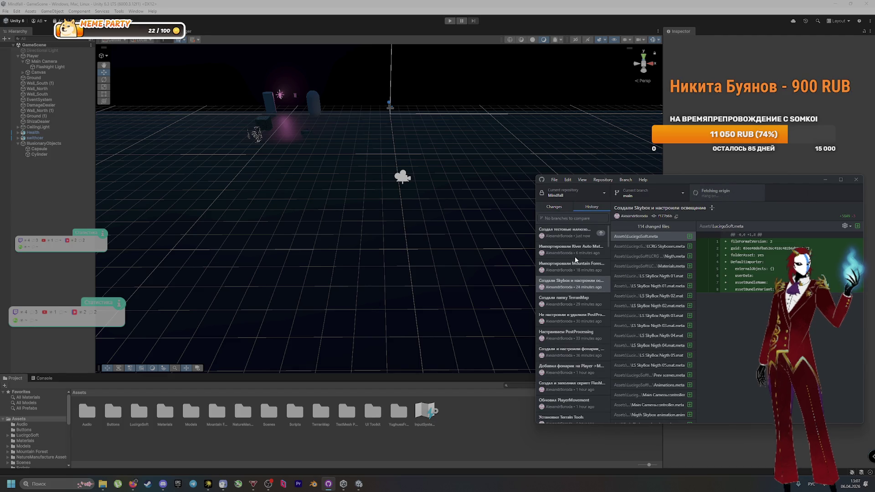
{"action": "left_click", "coordinate": [583, 239]}
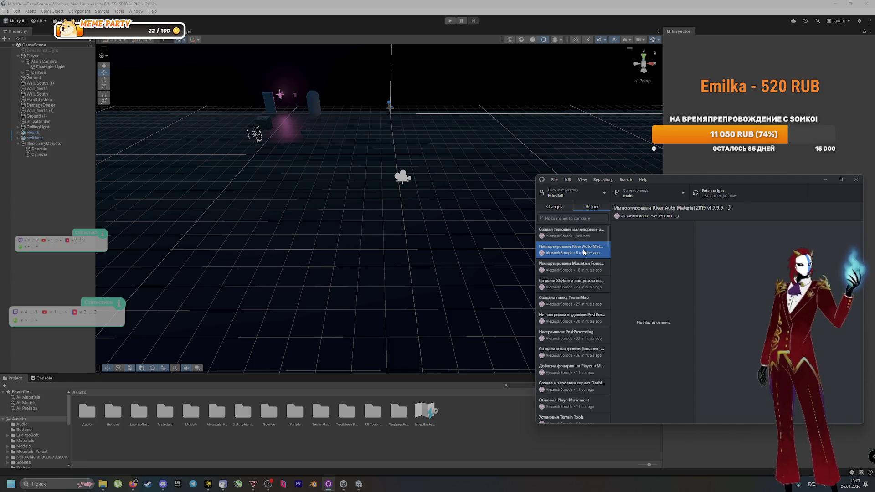
{"action": "key", "text": "ctrl+1"}
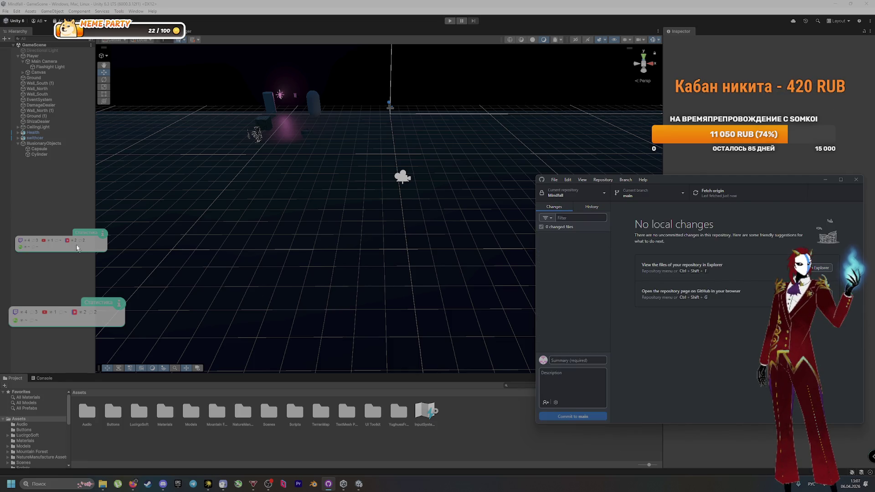
{"action": "left_click", "coordinate": [60, 198]}
{"action": "key", "text": "alt+Tab"}
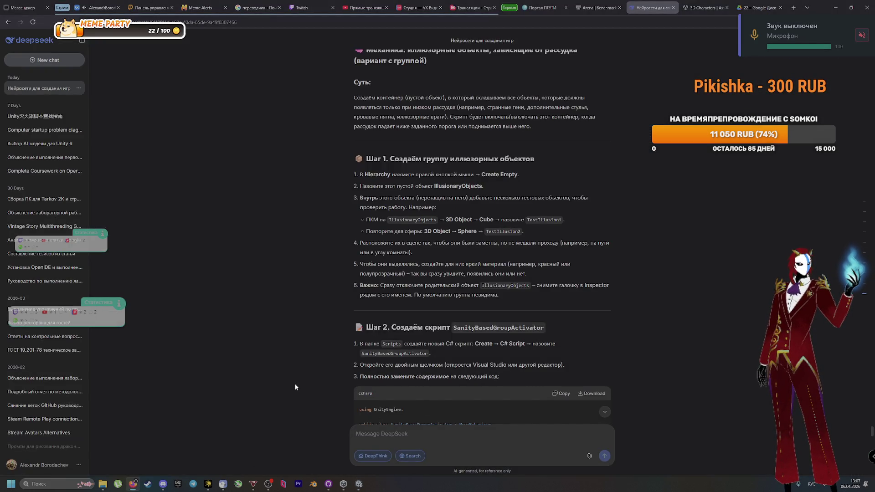
Unmute the microphone, then return to Unity and select the Capsule in the Hierarchy
{"action": "key", "text": "ctrl+shift+m"}
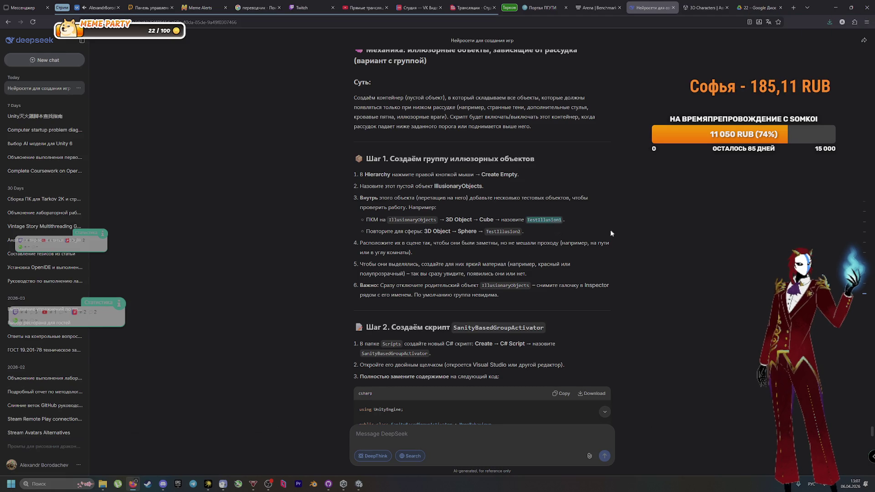
{"action": "key", "text": "alt+Tab"}
{"action": "left_click", "coordinate": [39, 149]}
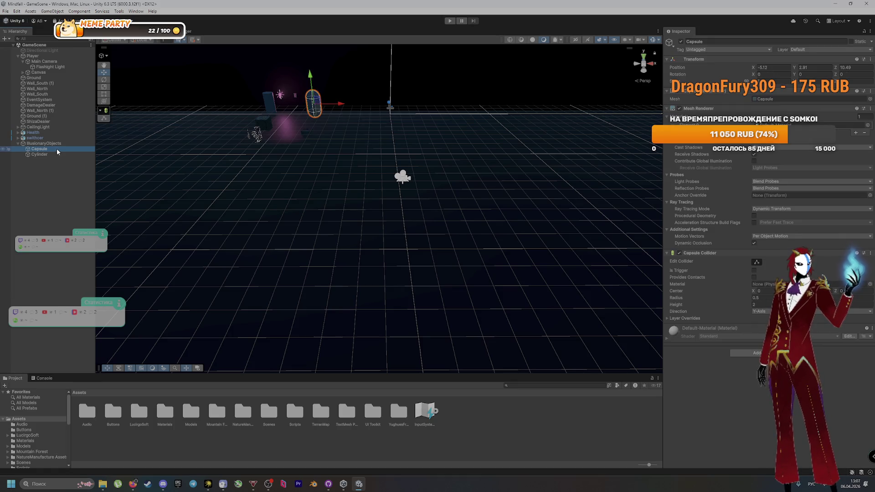
Rename the Capsule to TestIllusion1 and the Cylinder to TestIllusion2
{"action": "left_click", "coordinate": [39, 149]}
{"action": "type", "text": "TestIllusion1"}
{"action": "key", "text": "Return"}
{"action": "key", "text": "Down"}
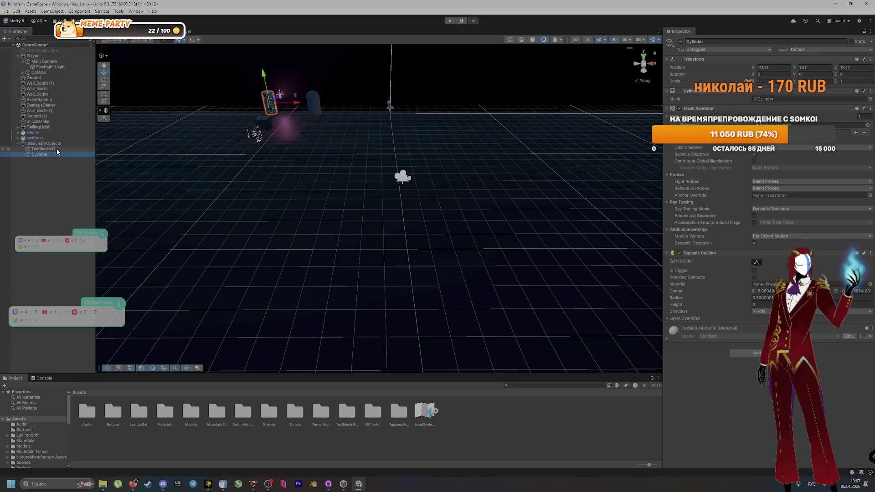
{"action": "key", "text": "F2"}
{"action": "type", "text": "TestIllusion1"}
{"action": "key", "text": "Return"}
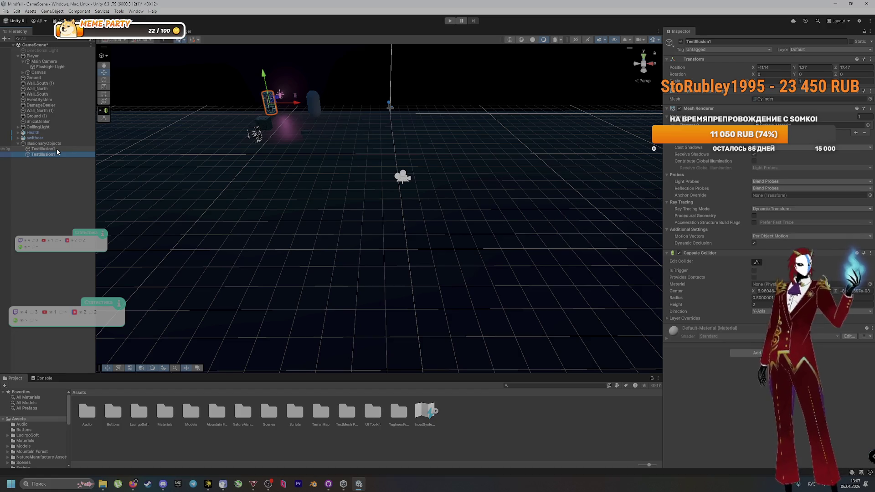
{"action": "key", "text": "F2"}
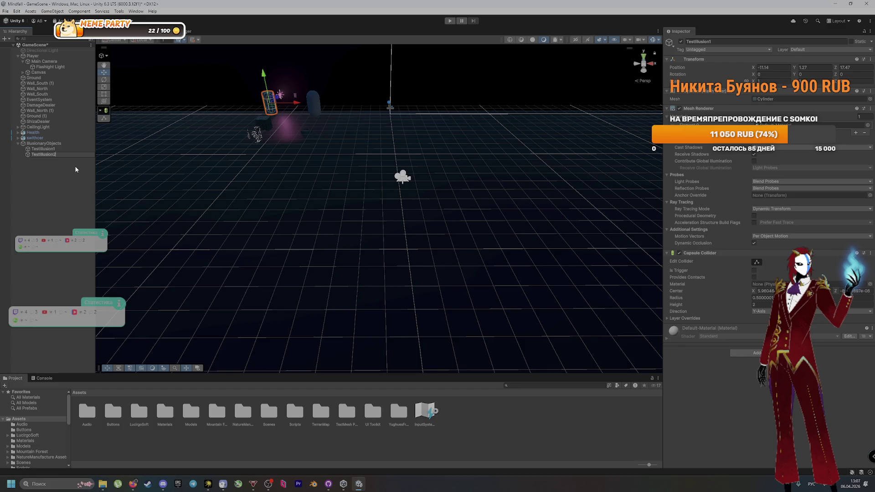
{"action": "key", "text": "Return"}
Open the Scripts folder in the Project panel, check DeepSeek, then select the TestIllusion2 cylinder
{"action": "left_click", "coordinate": [47, 192]}
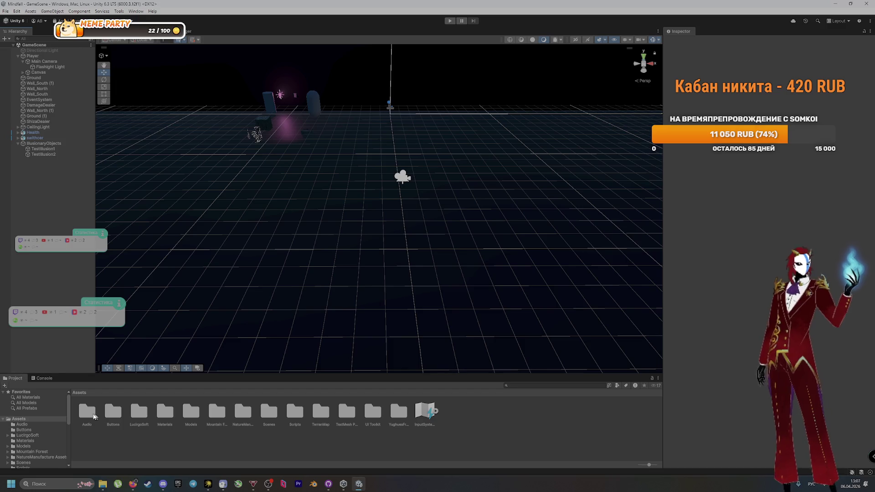
{"action": "double_click", "coordinate": [299, 419]}
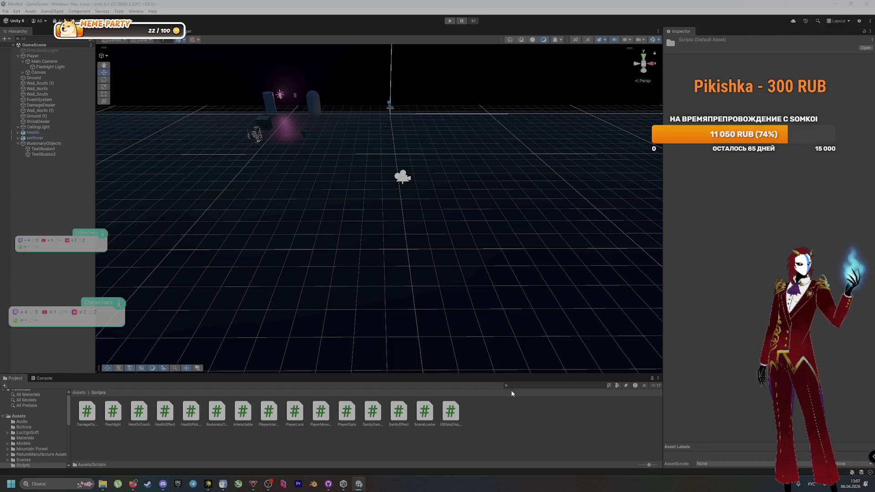
{"action": "key", "text": "alt+Tab"}
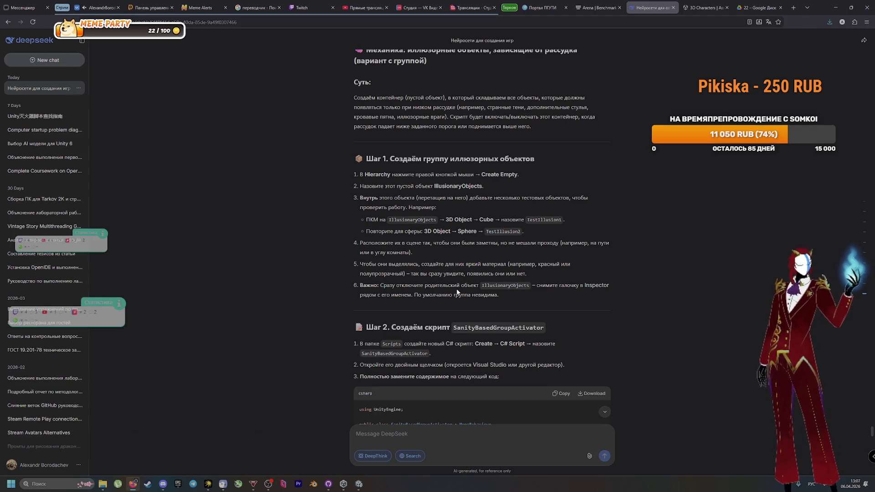
{"action": "key", "text": "alt+Tab"}
{"action": "left_click", "coordinate": [270, 98]}
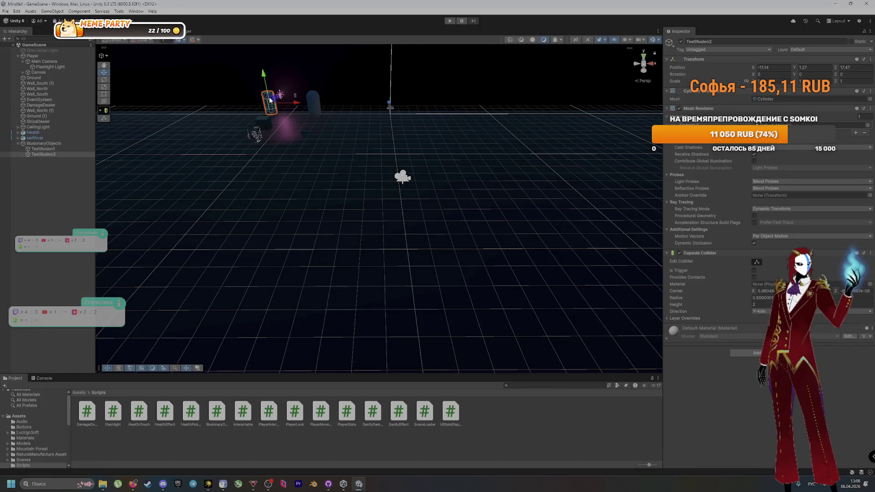
List all project materials and try the Debug F material in the scene
{"action": "scroll", "coordinate": [34, 408], "scroll_direction": "up", "scroll_amount": 1}
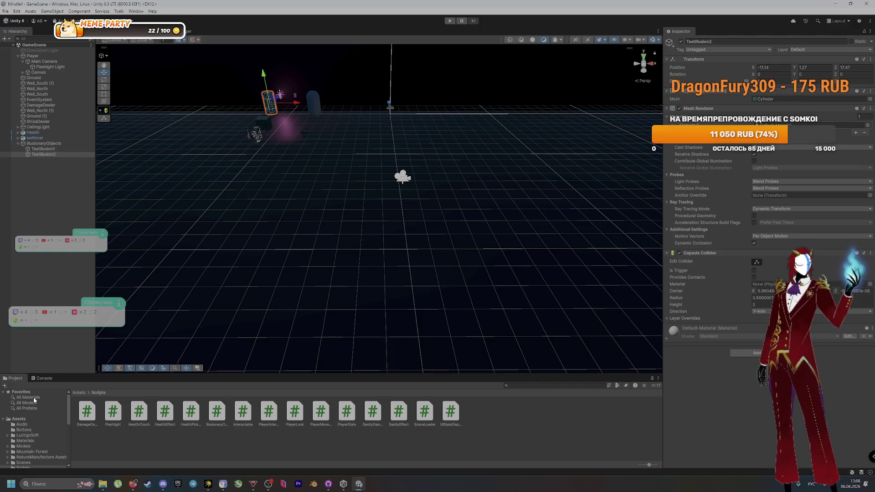
{"action": "left_click", "coordinate": [34, 397]}
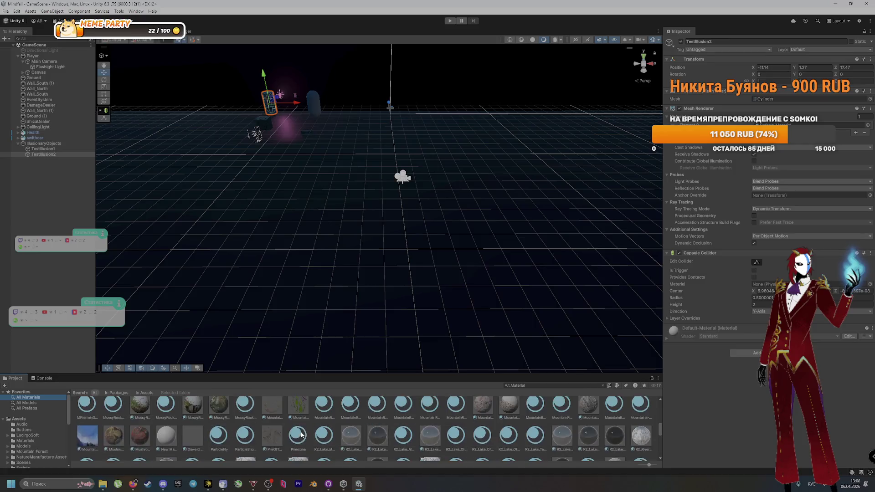
{"action": "scroll", "coordinate": [357, 436], "scroll_direction": "up", "scroll_amount": 10}
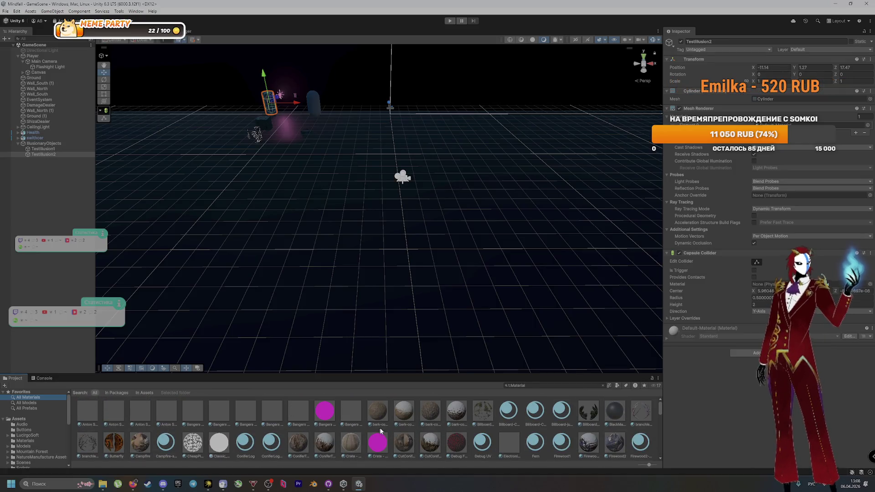
{"action": "mouse_move", "coordinate": [462, 446]}
{"action": "left_mouse_down"}
{"action": "mouse_move", "coordinate": [324, 178]}
{"action": "mouse_move", "coordinate": [255, 131]}
{"action": "mouse_move", "coordinate": [315, 108]}
{"action": "mouse_move", "coordinate": [355, 131]}
{"action": "mouse_move", "coordinate": [432, 232]}
{"action": "mouse_move", "coordinate": [459, 322]}
{"action": "mouse_move", "coordinate": [485, 324]}
{"action": "left_mouse_up"}
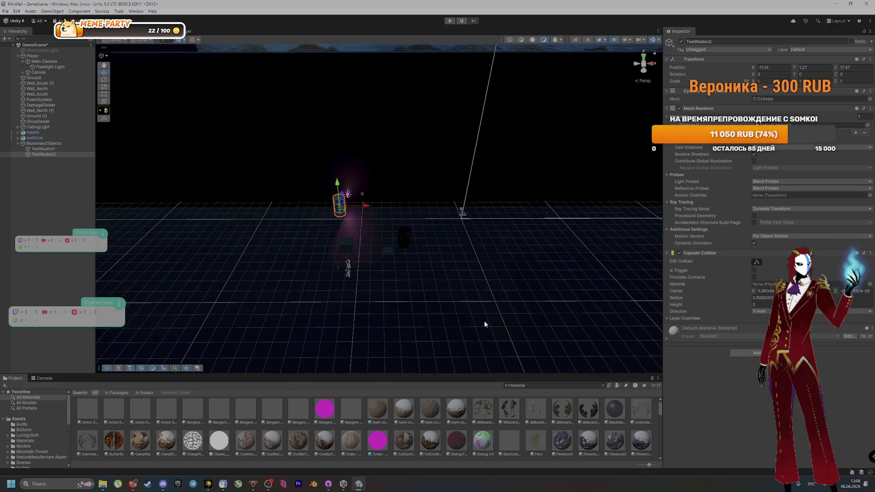
Reposition the TestIllusion1 capsule in the Scene view, nudging it along X
{"action": "left_click", "coordinate": [405, 235]}
{"action": "left_click_drag", "start_coordinate": [409, 232], "coordinate": [411, 209]}
{"action": "left_click", "coordinate": [409, 204]}
{"action": "left_click", "coordinate": [401, 207]}
Apply the M_YFNM_Coal material to the TestIllusion2 cylinder, then switch to GitHub Desktop
{"action": "left_click", "coordinate": [341, 206]}
{"action": "scroll", "coordinate": [440, 440], "scroll_direction": "down", "scroll_amount": 5}
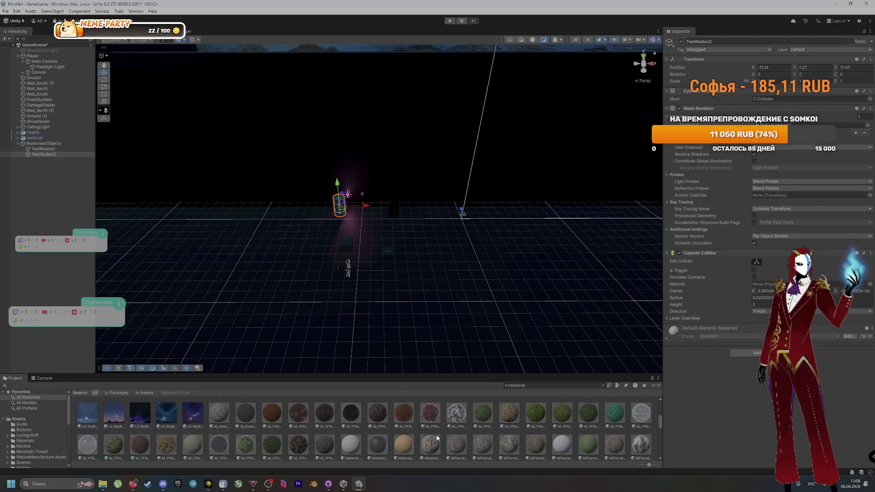
{"action": "left_click_drag", "start_coordinate": [293, 427], "coordinate": [340, 208]}
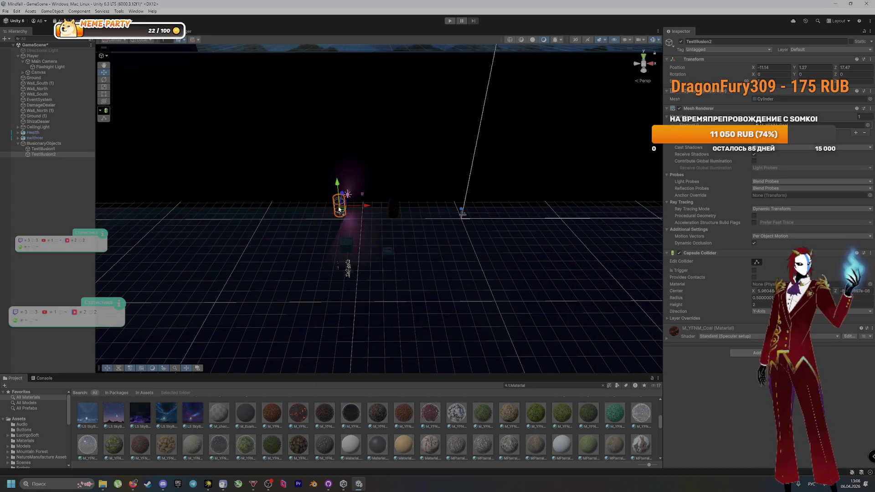
{"action": "left_click", "coordinate": [44, 194]}
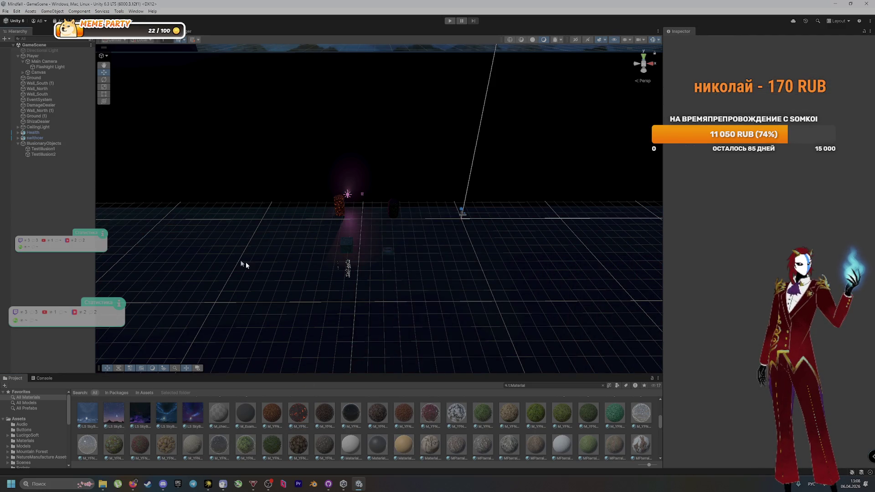
{"action": "key", "text": "alt+Tab"}
{"action": "key", "text": "alt+Tab"}
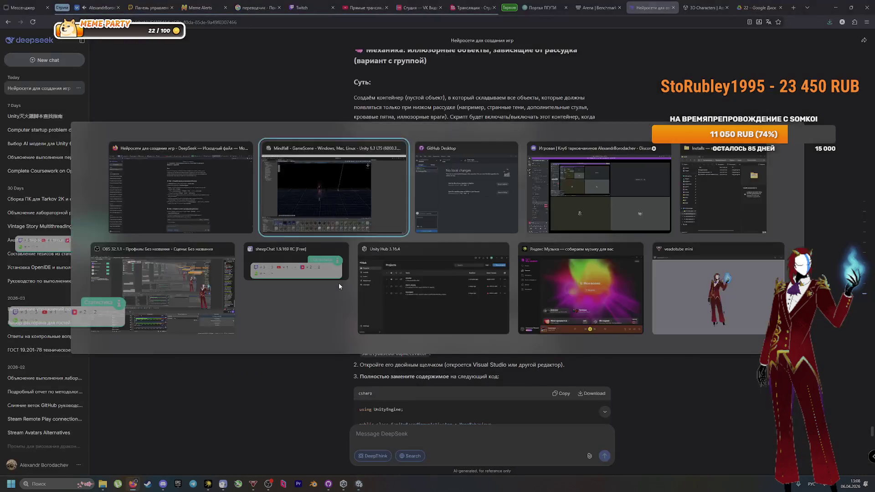
{"action": "key", "text": "alt+Tab"}
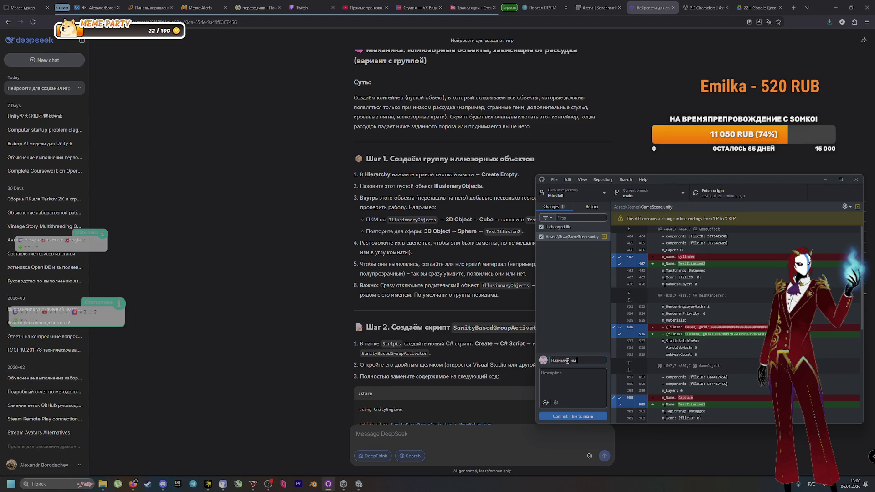
Correct the GameScene.unity commit summary to end with 'ил им материалы' about assigning materials
{"action": "key", "text": "BackSpace"}
{"action": "key", "text": "BackSpace"}
{"action": "key", "text": "BackSpace"}
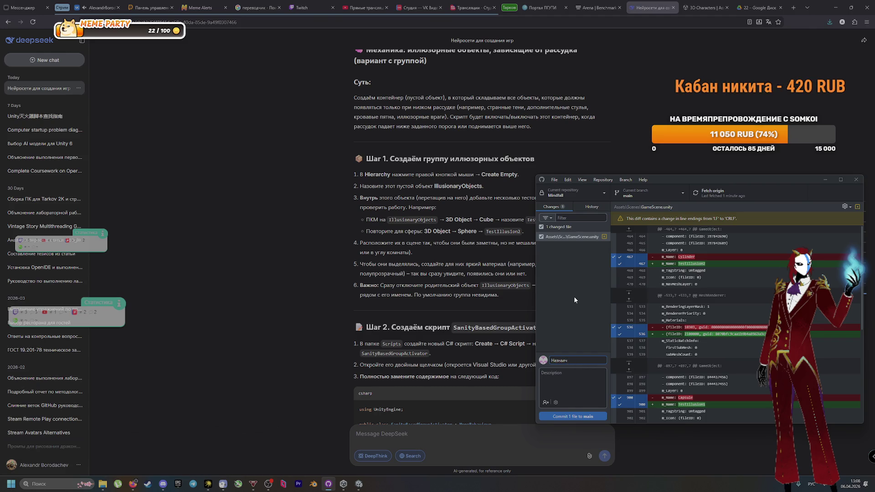
{"action": "type", "text": "и"}
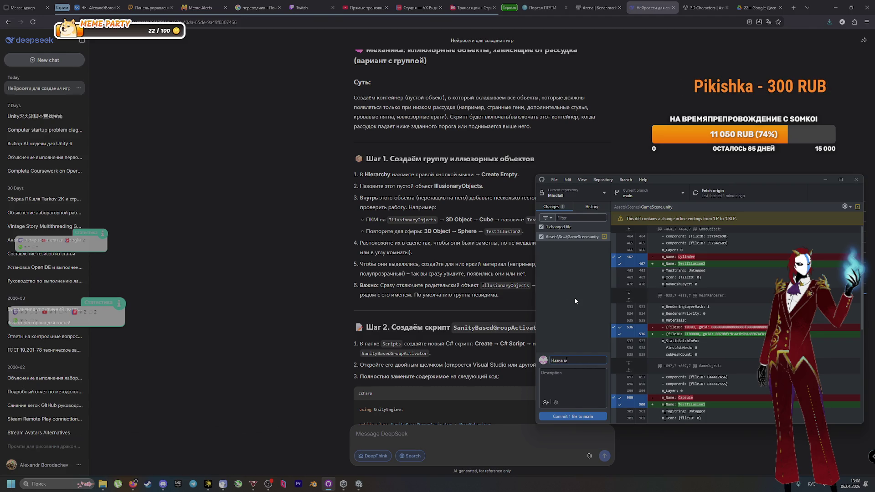
{"action": "type", "text": "л им материалы"}
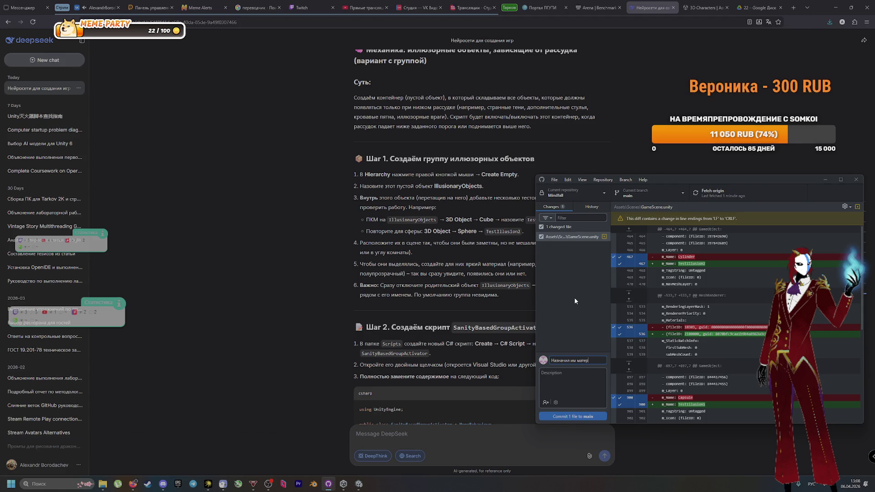
Commit and push the materials change, then highlight DeepSeek's warning about disabling the parent object
{"action": "left_click", "coordinate": [580, 414]}
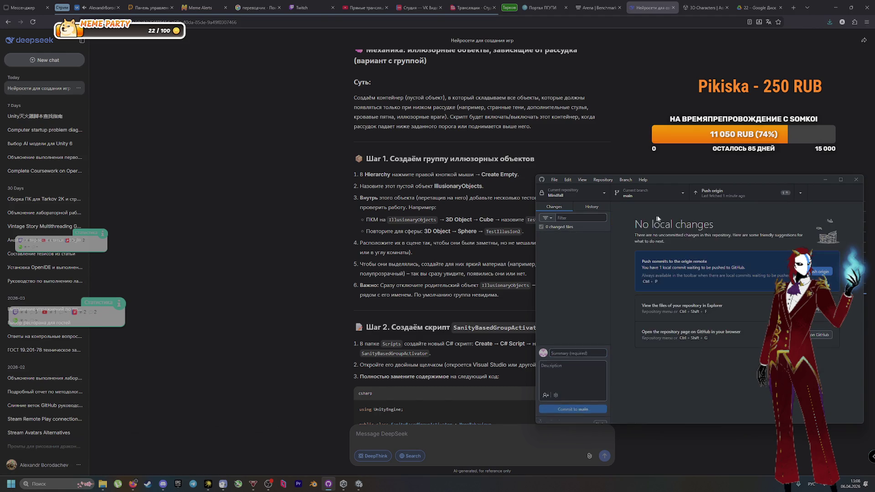
{"action": "key", "text": "ctrl+p"}
{"action": "left_click", "coordinate": [340, 255]}
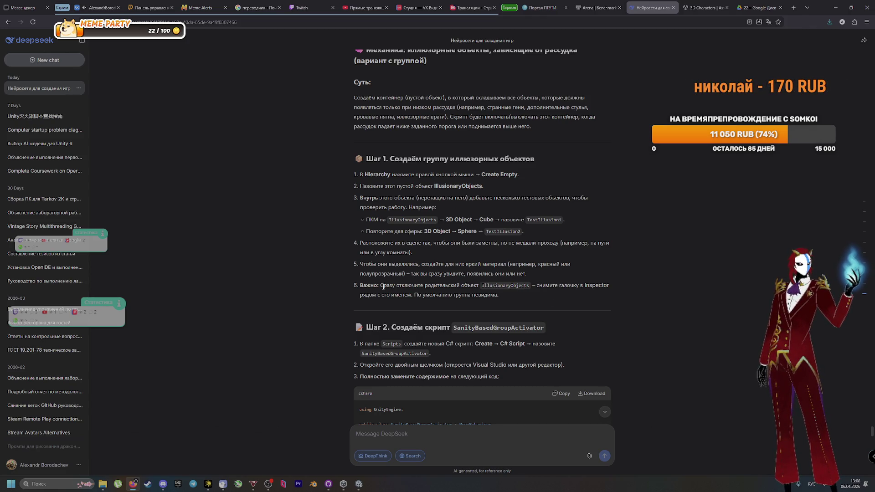
{"action": "left_click_drag", "start_coordinate": [381, 285], "coordinate": [479, 287]}
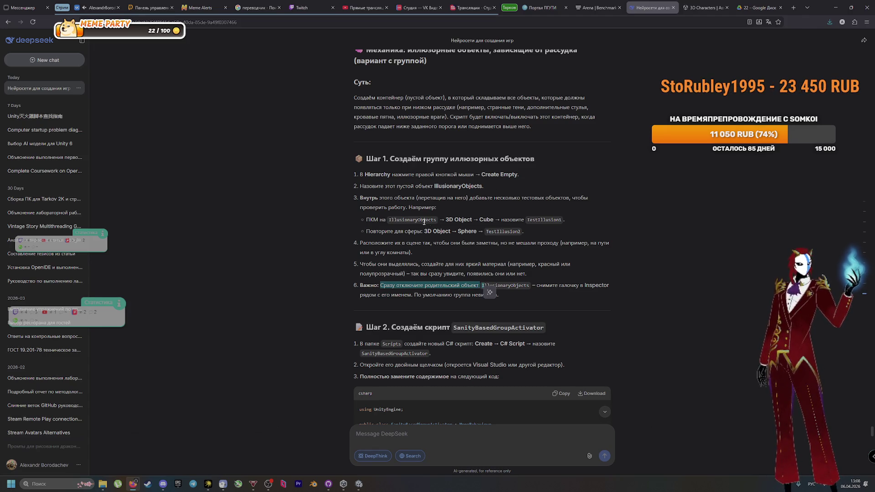
{"action": "key", "text": "alt+Tab"}
{"action": "left_click", "coordinate": [522, 285]}
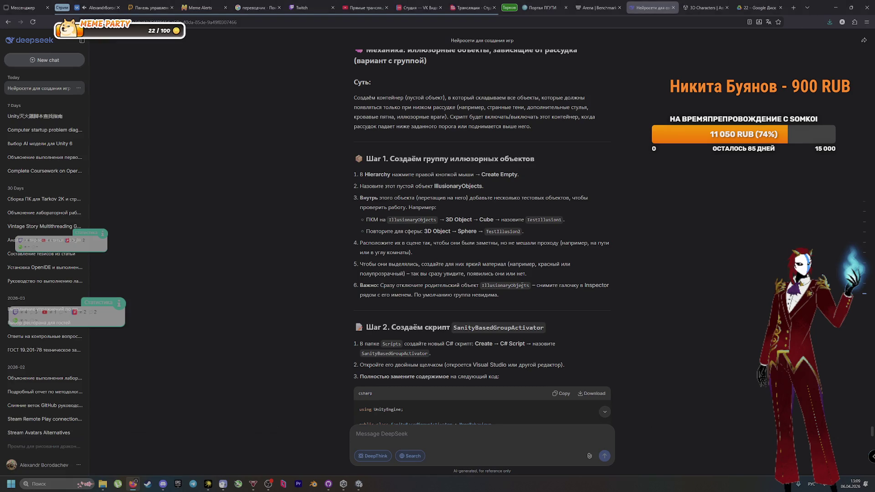
{"action": "key", "text": "alt+Tab"}
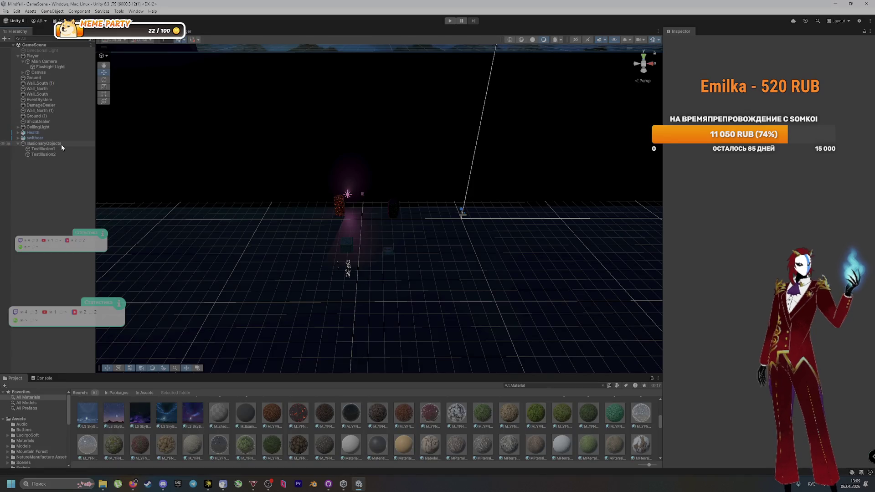
Deactivate the IllusionaryObjects group in the Inspector, then inspect TestIllusion2 and TestIllusion1
{"action": "left_click", "coordinate": [61, 143]}
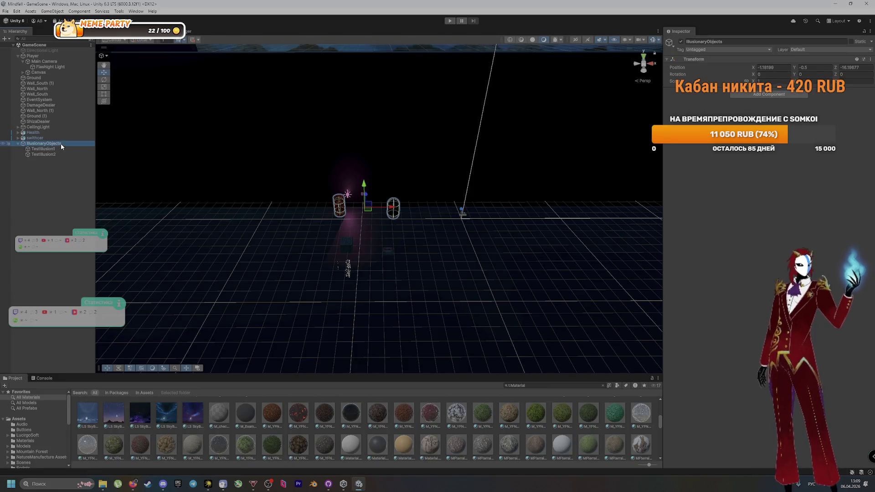
{"action": "left_click", "coordinate": [683, 43]}
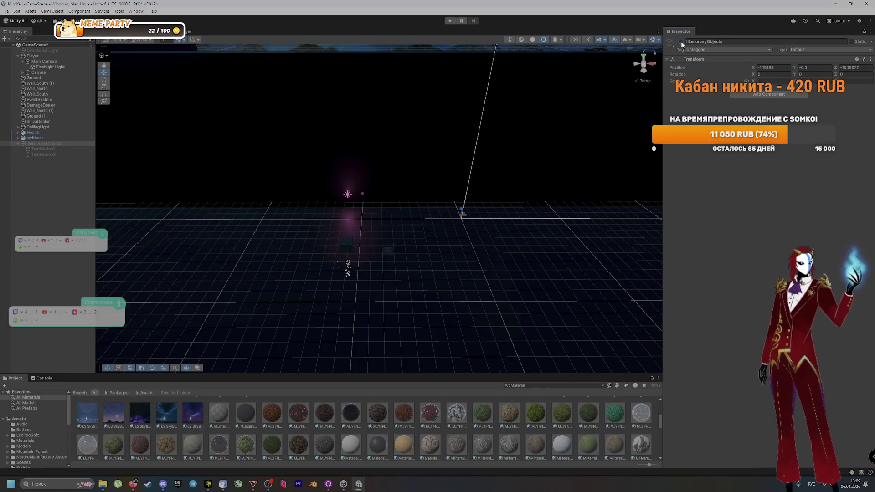
{"action": "left_click", "coordinate": [65, 154]}
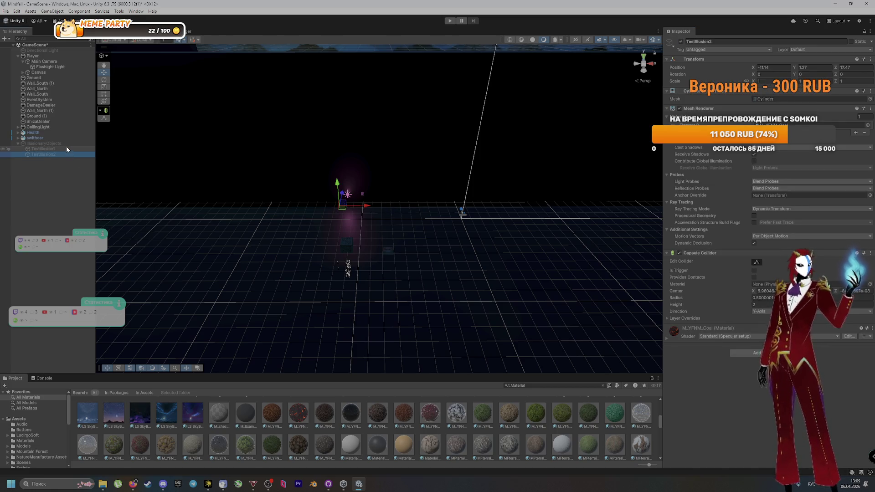
{"action": "left_click", "coordinate": [65, 146]}
{"action": "key", "text": "alt+Tab"}
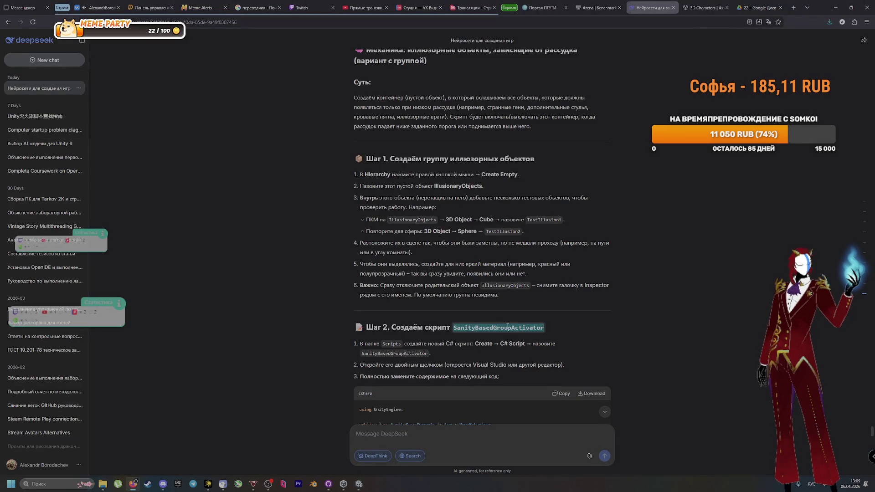
Create a MonoBehaviour script named SanityBasedGroupActivator in the Assets/Scripts folder
{"action": "scroll", "coordinate": [423, 305], "scroll_direction": "down", "scroll_amount": 2}
{"action": "key", "text": "alt+Tab"}
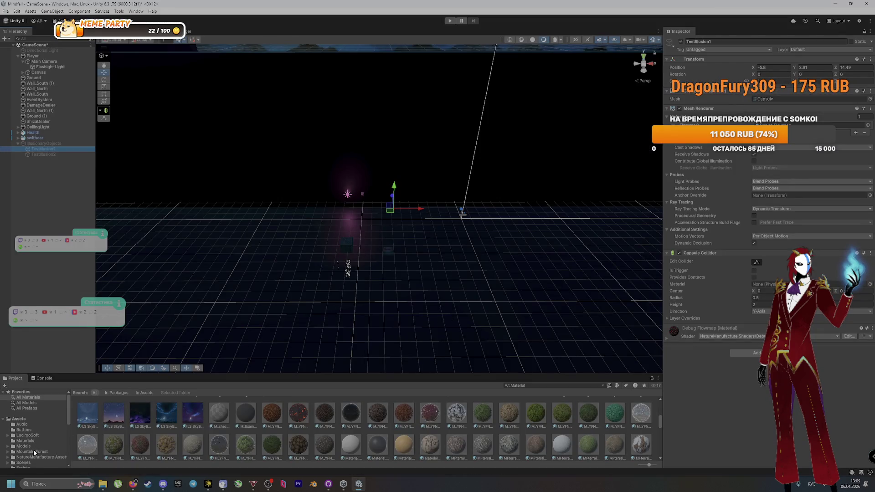
{"action": "scroll", "coordinate": [34, 462], "scroll_direction": "down", "scroll_amount": 1}
{"action": "left_click", "coordinate": [31, 449]}
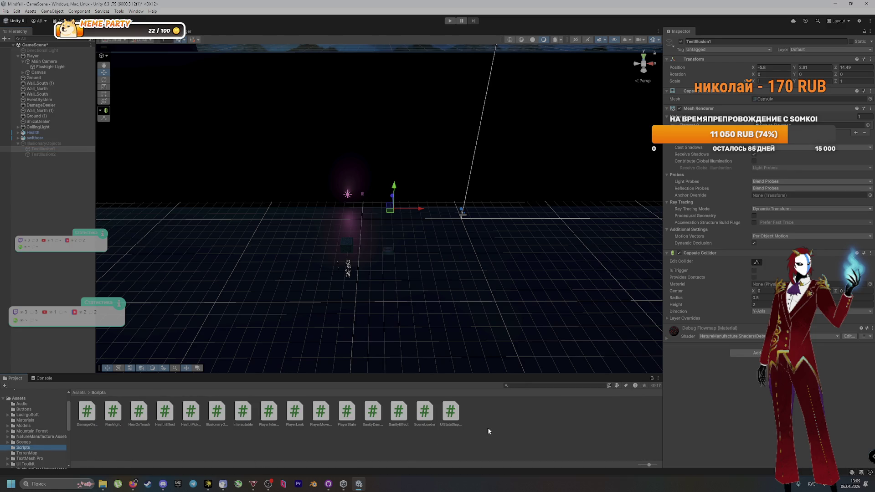
{"action": "left_click_drag", "start_coordinate": [43, 374], "coordinate": [43, 363]}
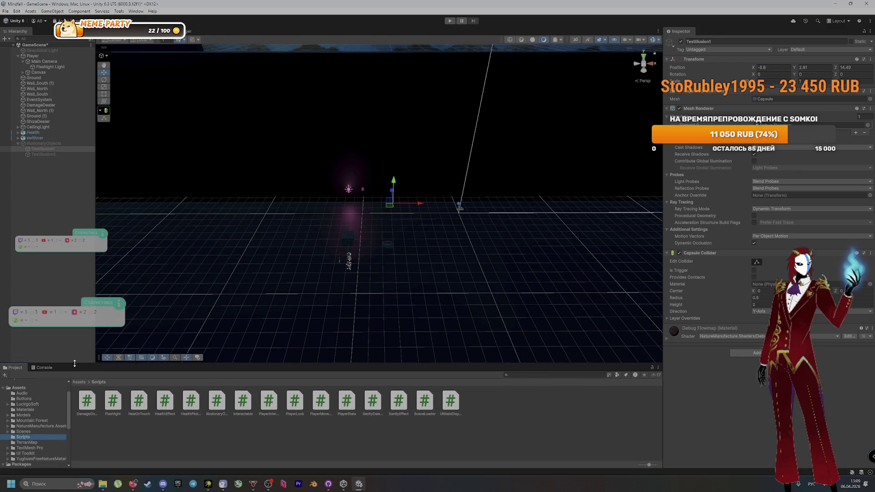
{"action": "scroll", "coordinate": [45, 401], "scroll_direction": "up", "scroll_amount": 1}
{"action": "right_click", "coordinate": [503, 405]}
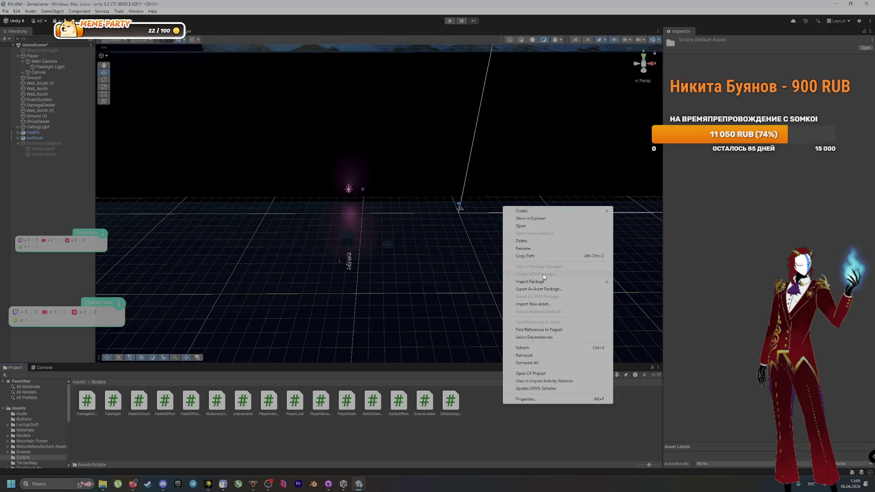
{"action": "mouse_move", "coordinate": [556, 210]}
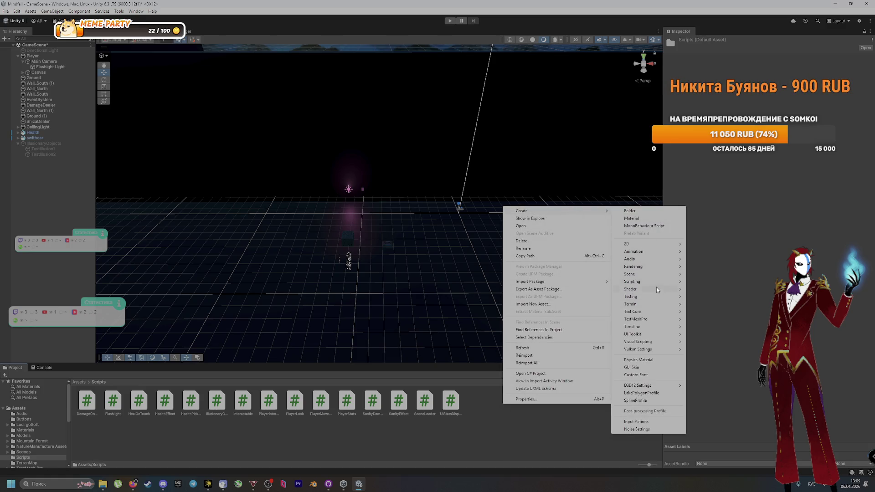
{"action": "mouse_move", "coordinate": [659, 281]}
{"action": "left_click", "coordinate": [729, 301]}
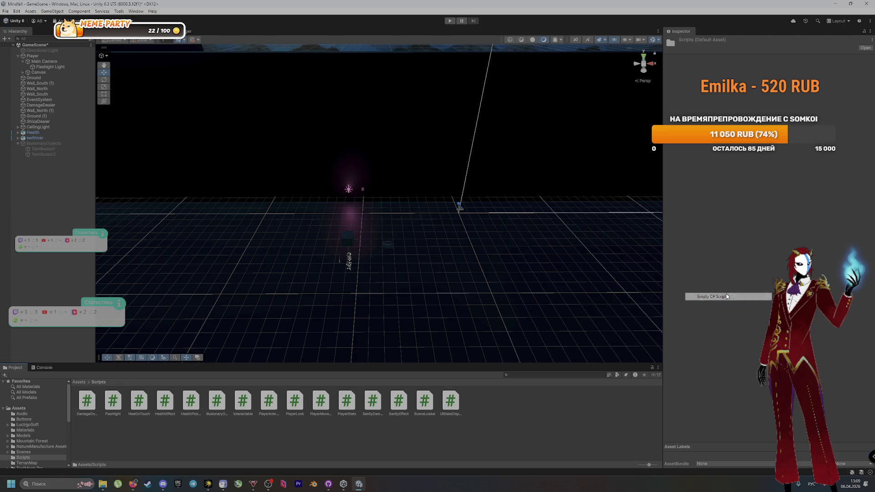
{"action": "type", "text": "GroupActivator"}
{"action": "key", "text": "Return"}
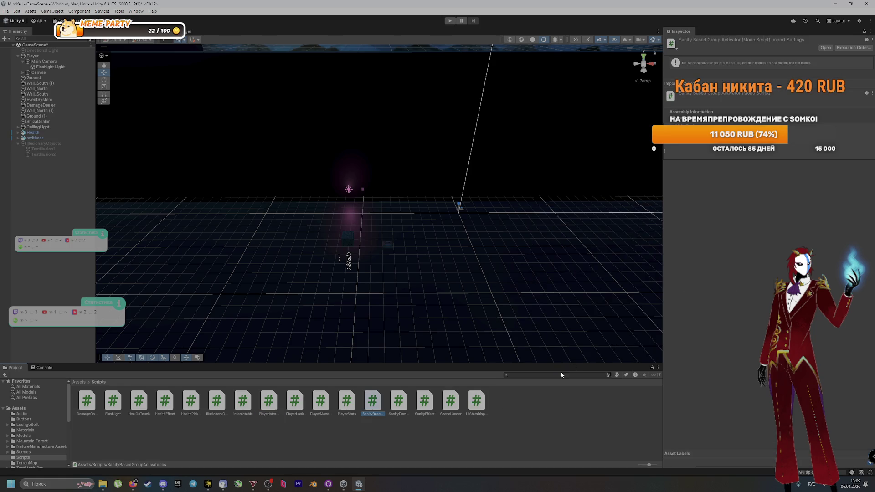
Deselect the new script and save the scene with Ctrl+S
{"action": "left_click", "coordinate": [359, 457]}
{"action": "key", "text": "ctrl+s"}
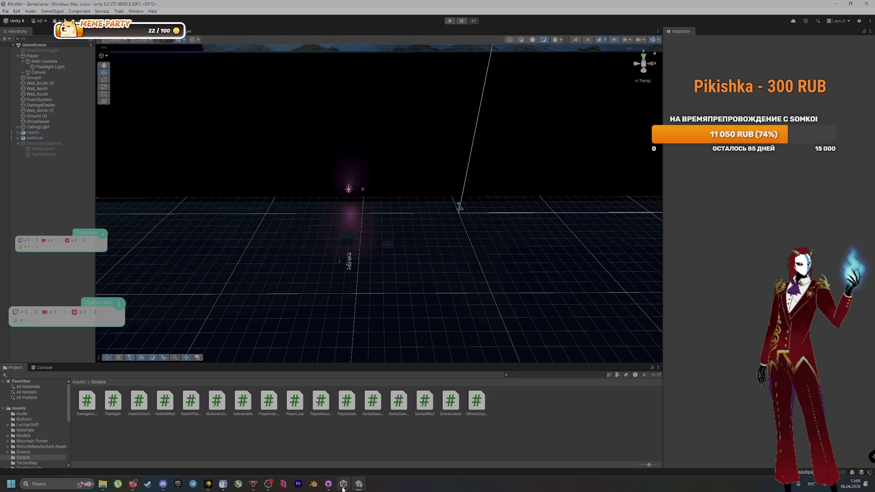
{"action": "left_click", "coordinate": [343, 485]}
{"action": "left_click", "coordinate": [343, 485]}
Commit the three changed files with a summary about adding SanityBasedGroupActivator, and push to origin
{"action": "left_click", "coordinate": [329, 485]}
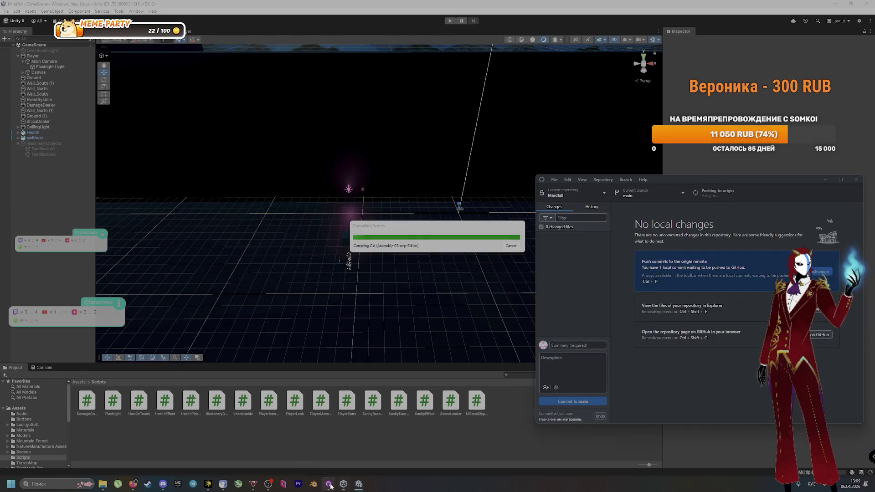
{"action": "left_click", "coordinate": [577, 360]}
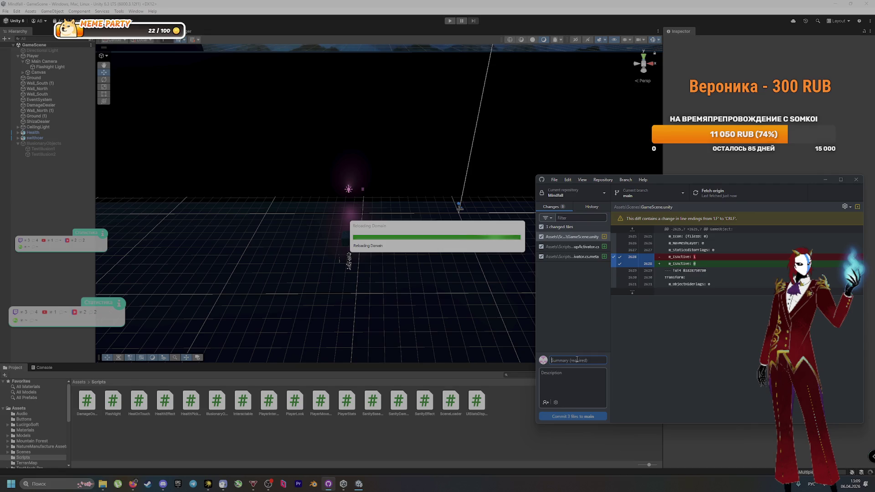
{"action": "type", "text": "c"}
{"action": "type", "text": "ал скр"}
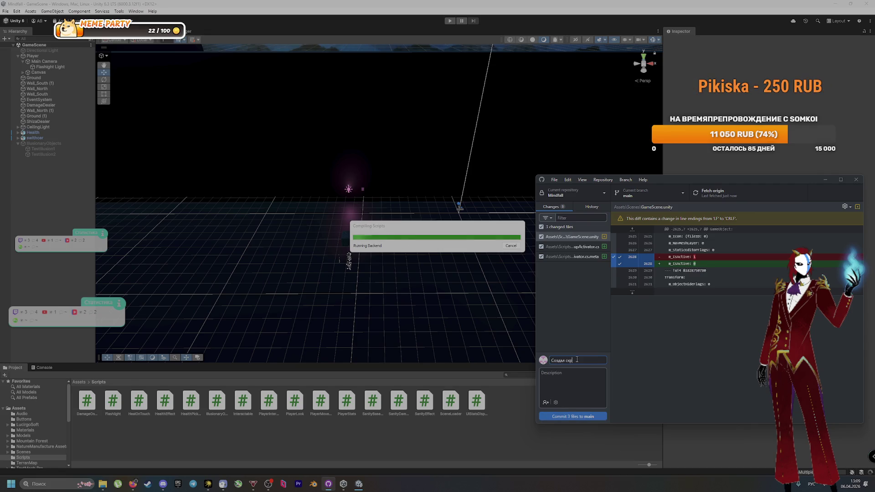
{"action": "type", "text": "ипт"}
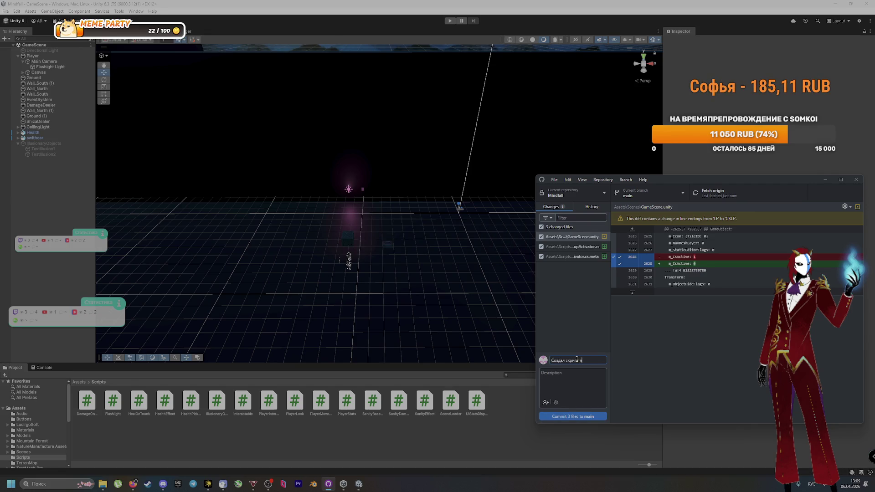
{"action": "type", "text": " SanityBasedGroupActivator"}
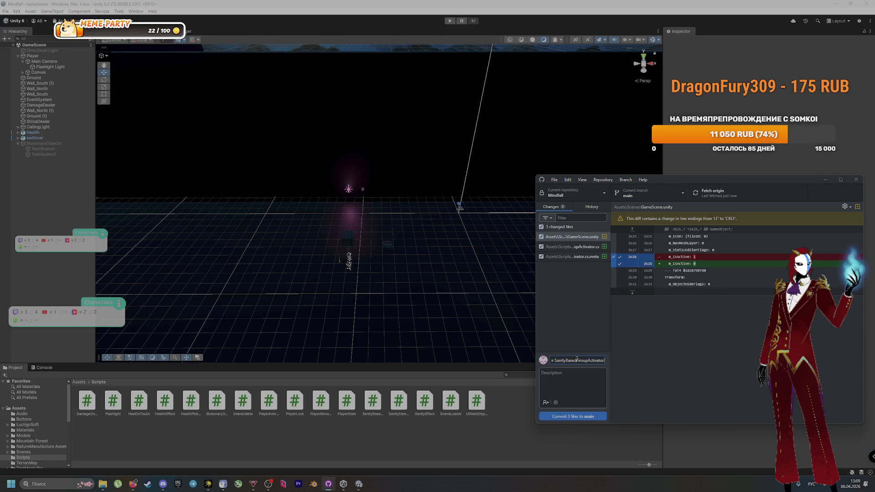
{"action": "type", "text": "вления илл"}
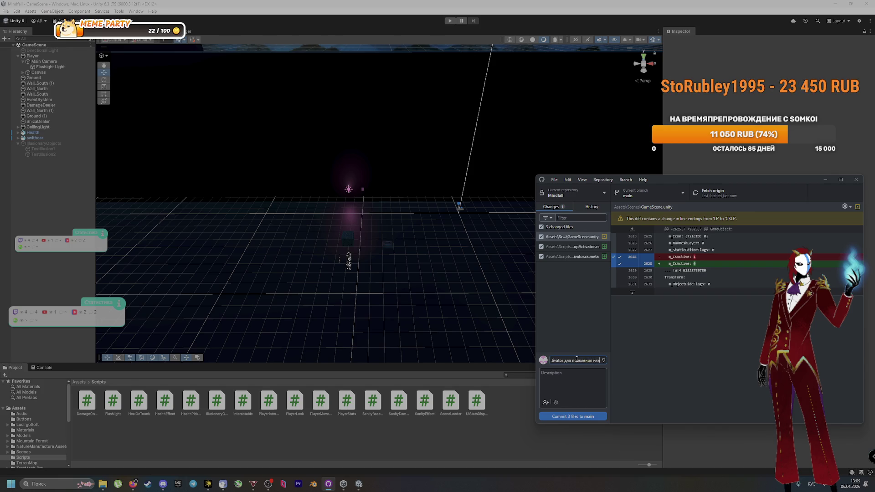
{"action": "type", "text": "зорн"}
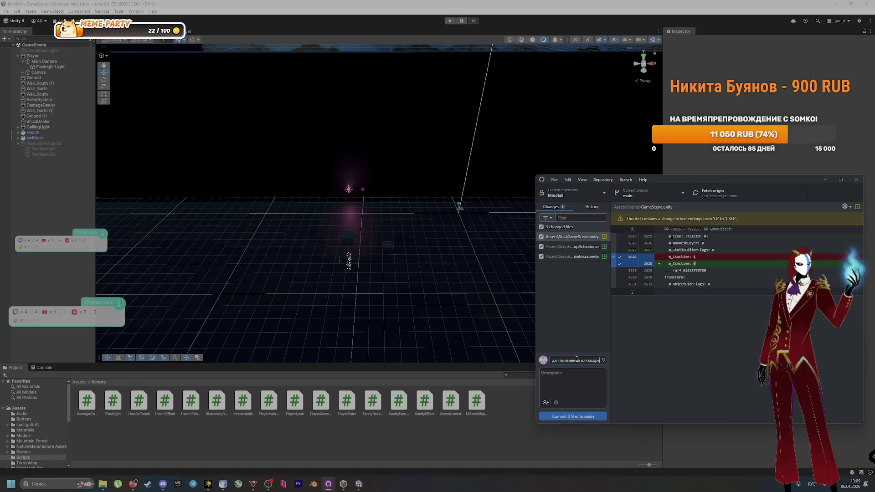
{"action": "type", "text": "б"}
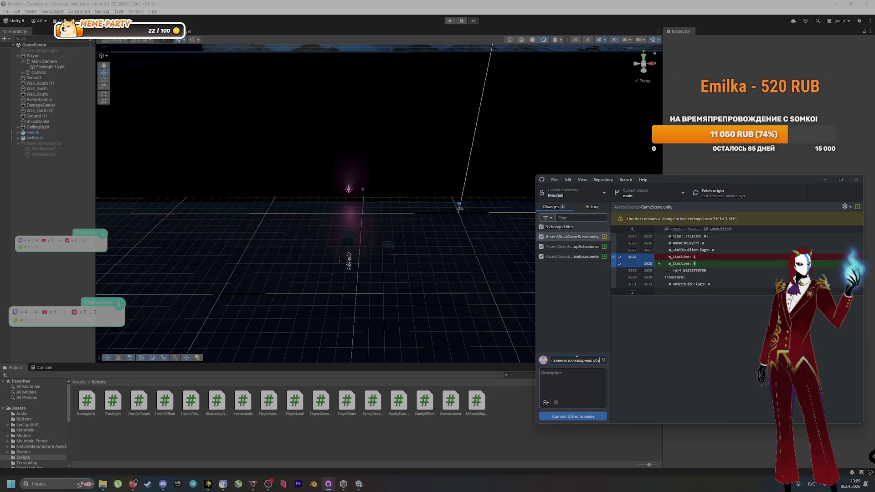
{"action": "left_click", "coordinate": [593, 417]}
{"action": "key", "text": "ctrl+p"}
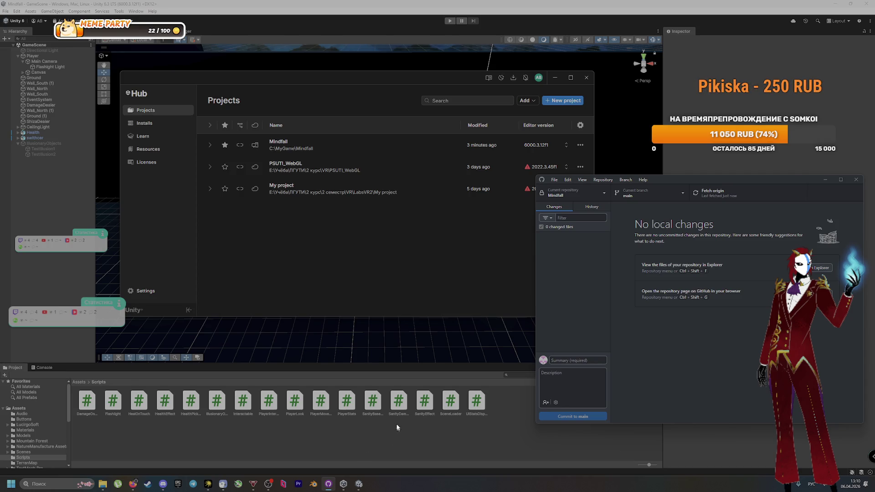
{"action": "double_click", "coordinate": [370, 401]}
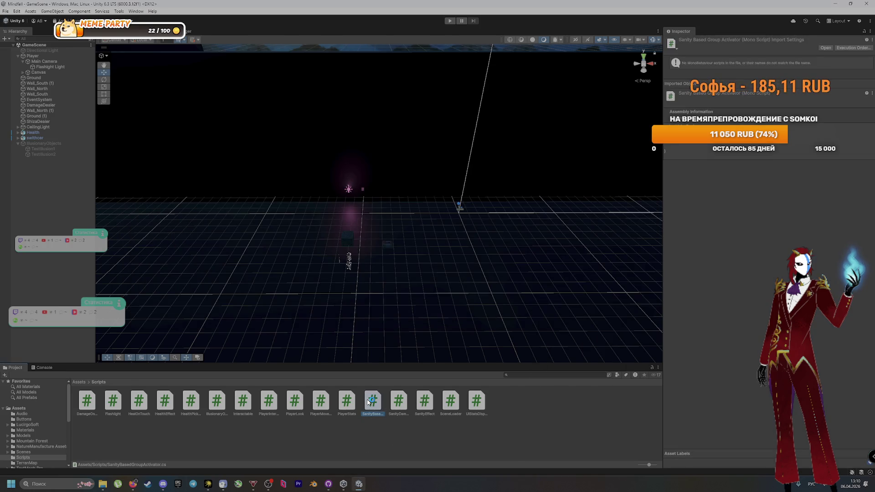
Scroll through DeepSeek's suggested SanityBasedGroupActivator code block to review it
{"action": "left_click", "coordinate": [137, 484]}
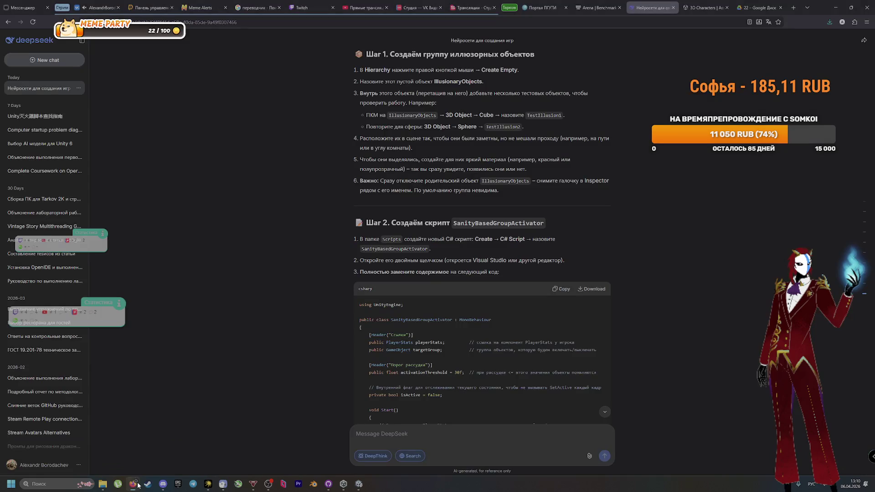
{"action": "scroll", "coordinate": [623, 324], "scroll_direction": "down", "scroll_amount": 5}
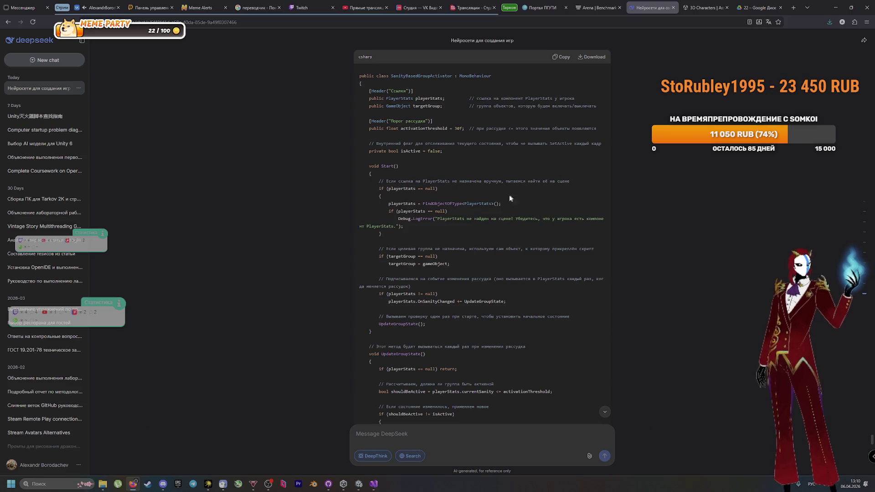
{"action": "scroll", "coordinate": [503, 197], "scroll_direction": "down", "scroll_amount": 2}
{"action": "scroll", "coordinate": [494, 190], "scroll_direction": "down", "scroll_amount": 2}
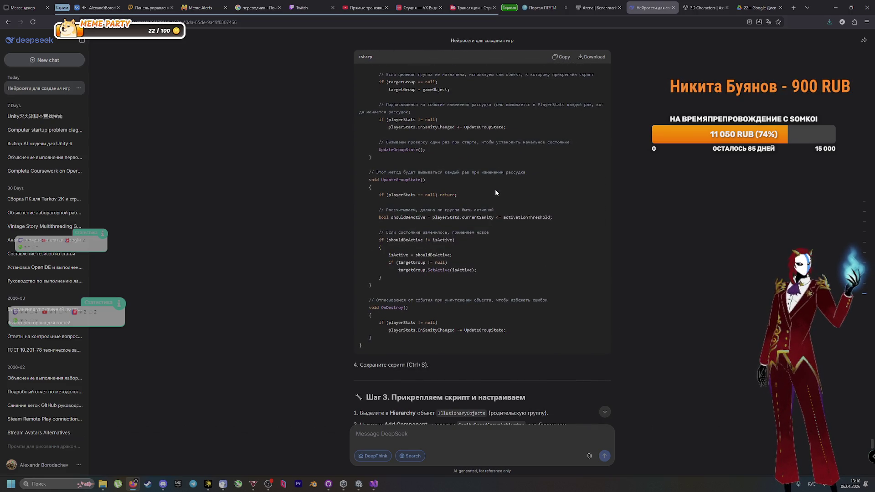
{"action": "scroll", "coordinate": [496, 191], "scroll_direction": "up", "scroll_amount": 1}
{"action": "scroll", "coordinate": [499, 195], "scroll_direction": "up", "scroll_amount": 2}
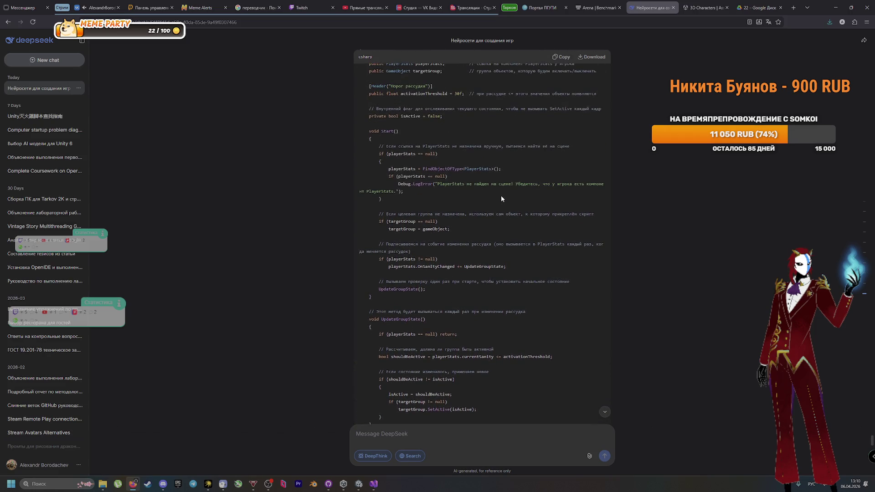
Close the Unity Hub and Installs Explorer windows and go to the script in Visual Studio
{"action": "key", "text": "alt+Tab"}
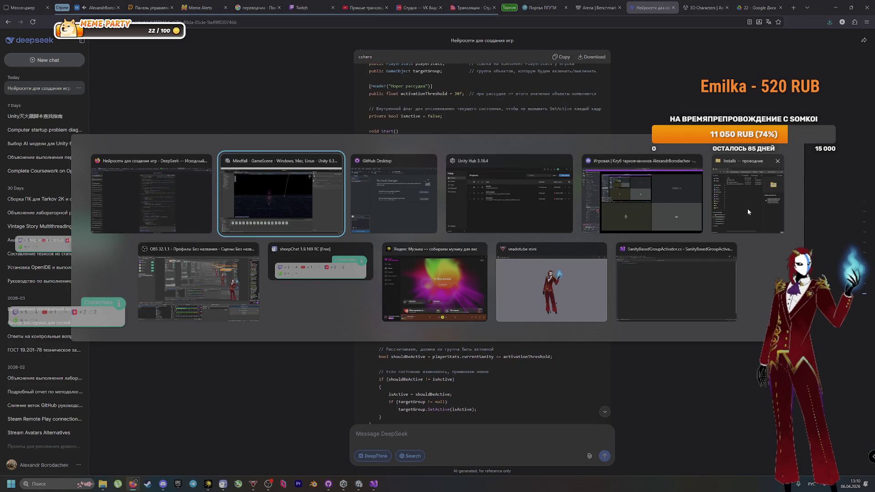
{"action": "left_click", "coordinate": [567, 161]}
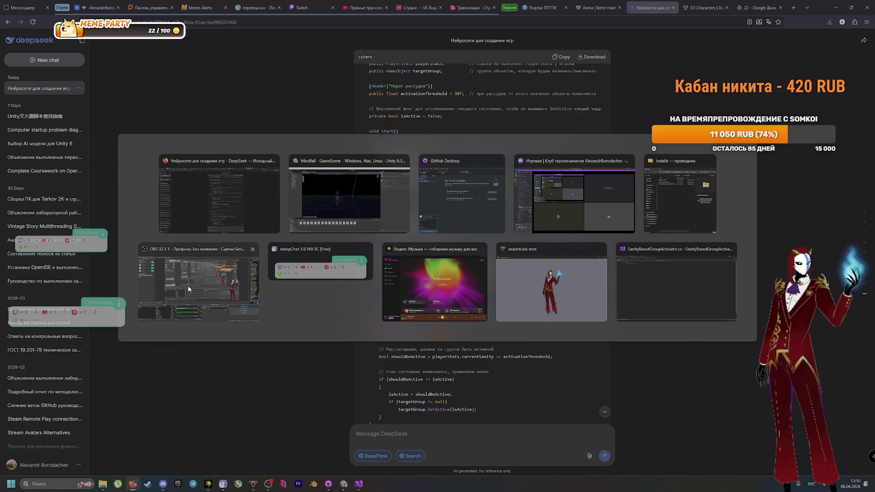
{"action": "left_click", "coordinate": [710, 161]}
{"action": "left_click", "coordinate": [641, 277]}
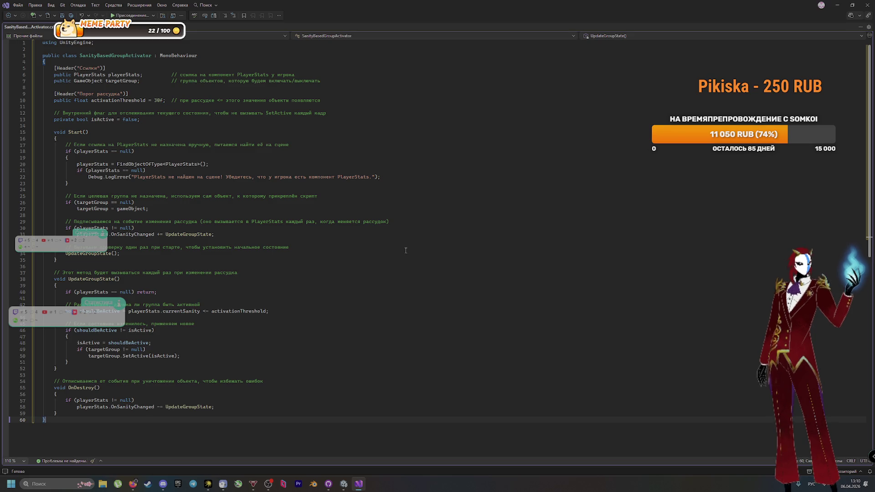
Examine the targetGroup declaration on line 7 and where it is used
{"action": "left_click", "coordinate": [162, 81]}
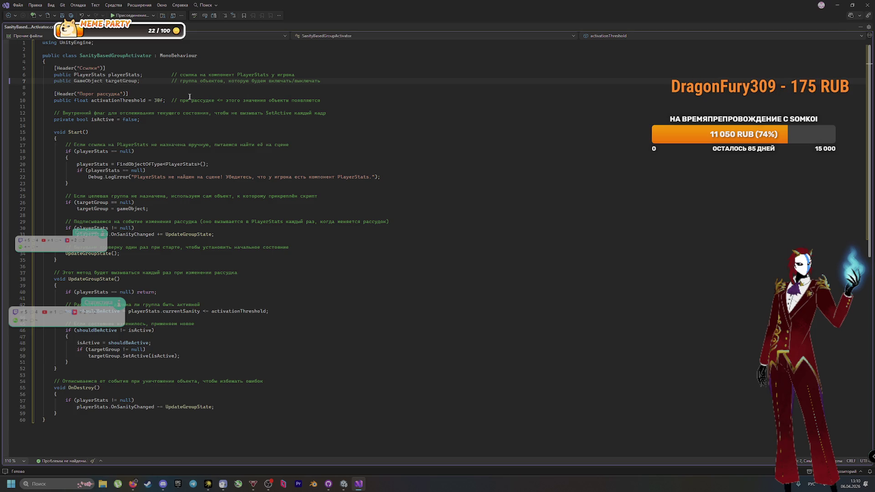
{"action": "left_click_drag", "start_coordinate": [53, 81], "coordinate": [410, 80]}
{"action": "left_click", "coordinate": [410, 80]}
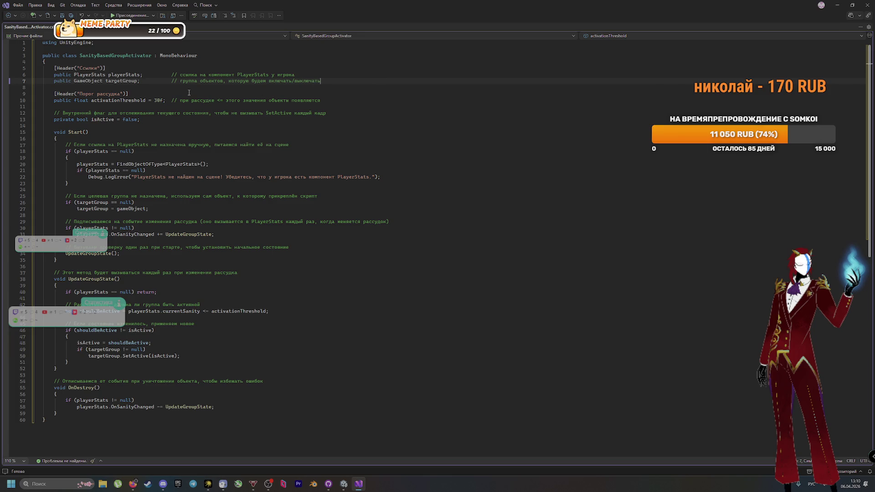
{"action": "left_click", "coordinate": [142, 82]}
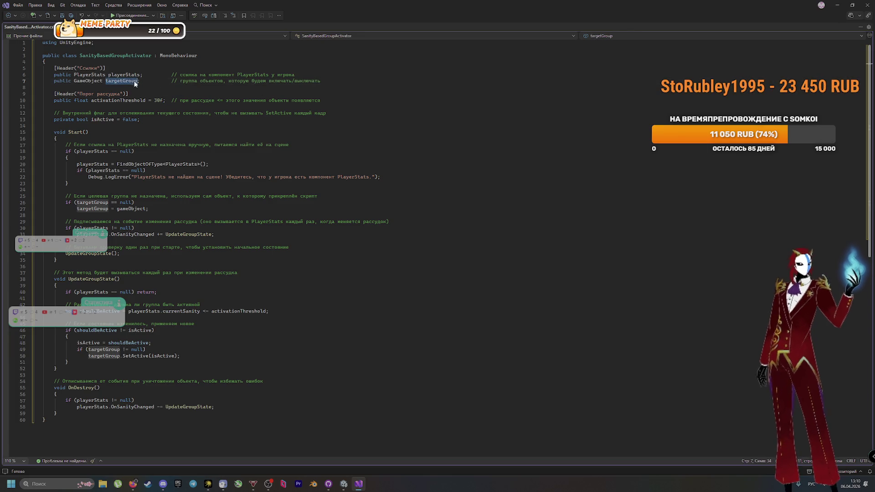
In Unity, select TestIllusion1 and check its Tag and Layer dropdowns
{"action": "key", "text": "alt+Tab"}
{"action": "key", "text": "Tab"}
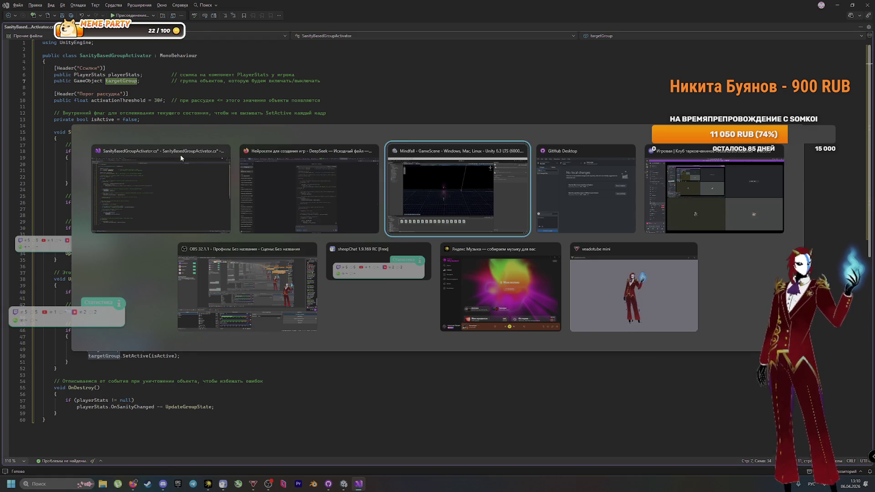
{"action": "left_click", "coordinate": [40, 148]}
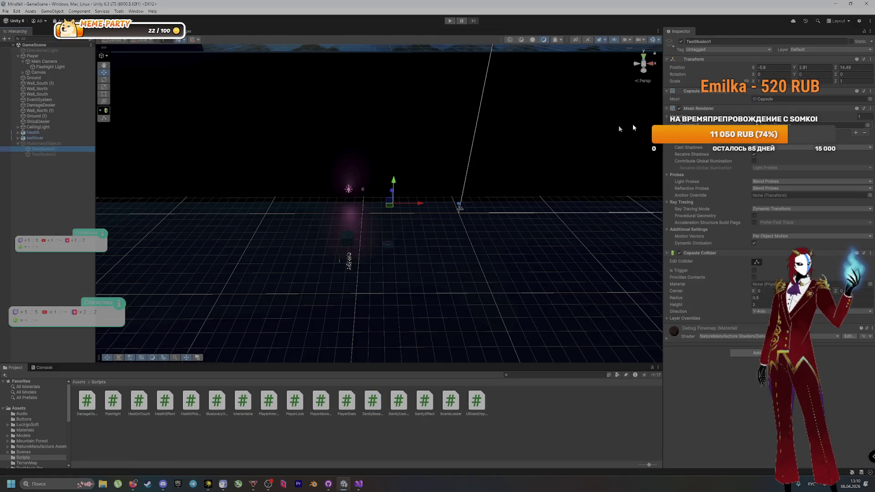
{"action": "left_click", "coordinate": [745, 51]}
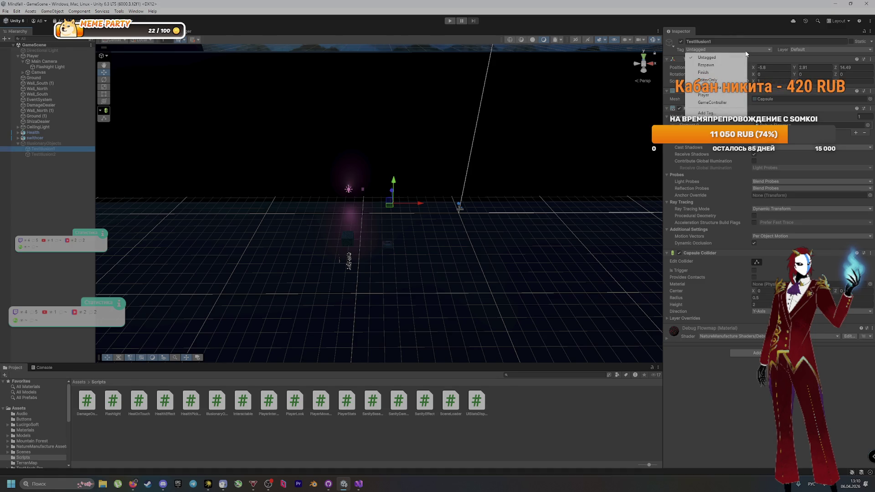
{"action": "left_click", "coordinate": [815, 50]}
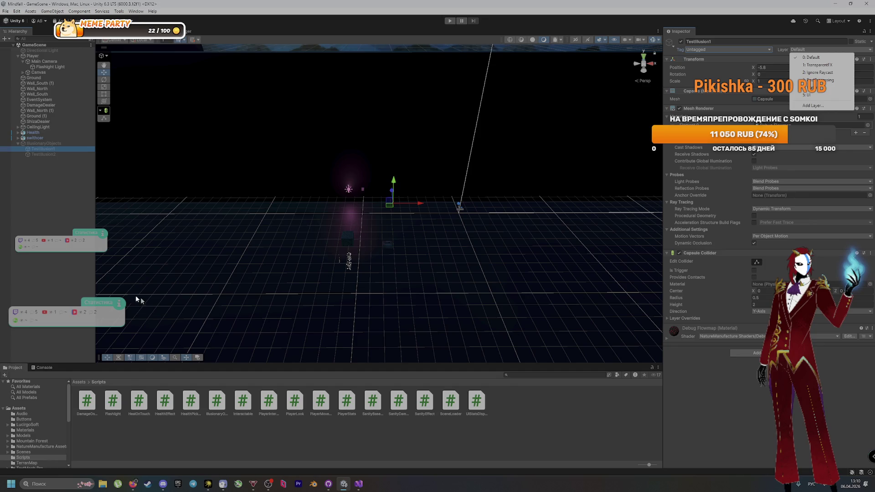
Review the activationThreshold default of 30, isActive flag, and Start's PlayerStats lookup and targetGroup fallback
{"action": "key", "text": "alt+Tab"}
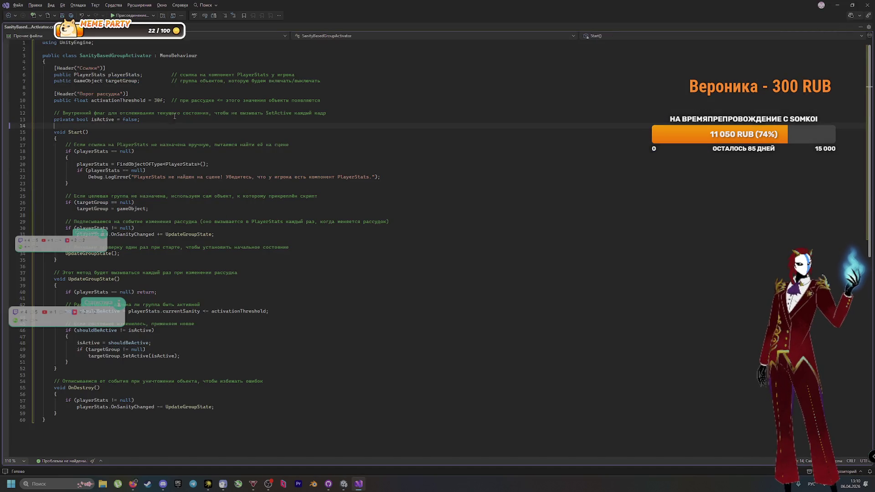
{"action": "left_click", "coordinate": [152, 100]}
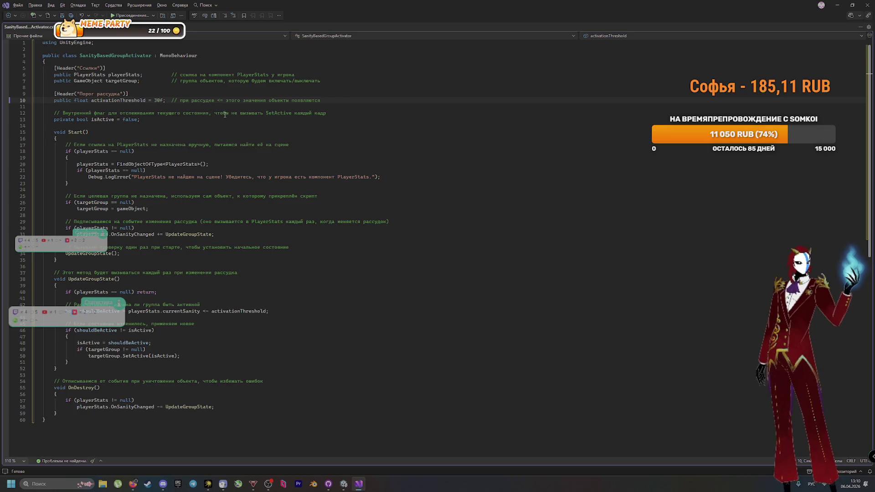
{"action": "left_click", "coordinate": [229, 119]}
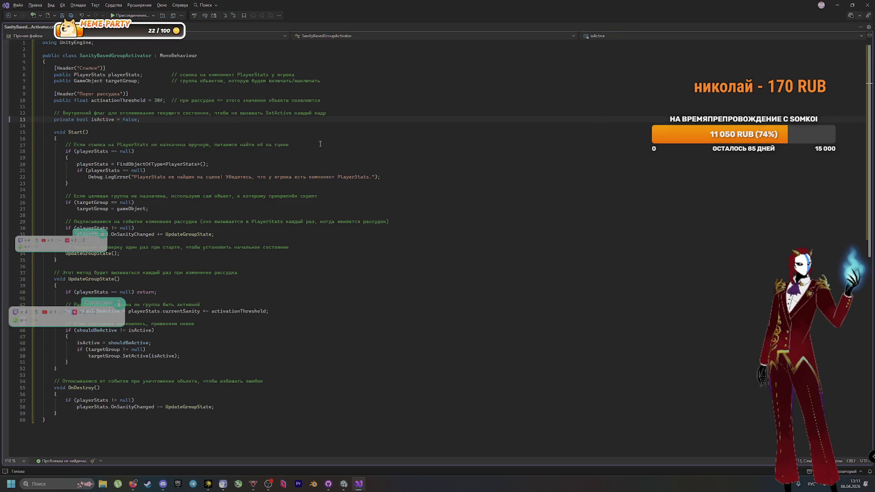
{"action": "left_click", "coordinate": [197, 154]}
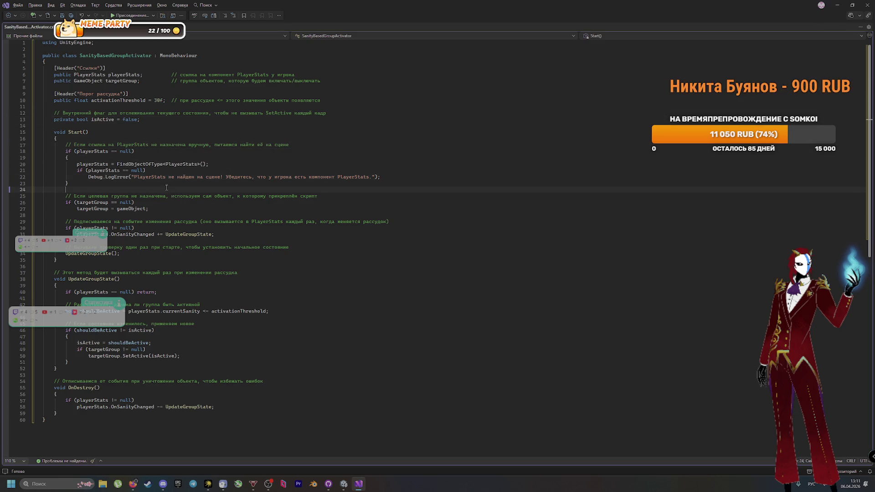
{"action": "left_click", "coordinate": [162, 204]}
{"action": "scroll", "coordinate": [198, 235], "scroll_direction": "down", "scroll_amount": 1}
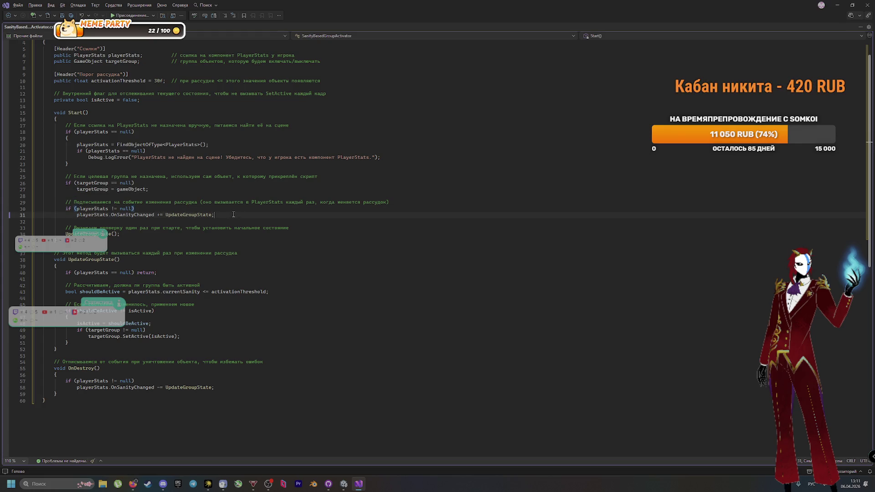
{"action": "scroll", "coordinate": [295, 262], "scroll_direction": "down", "scroll_amount": 4}
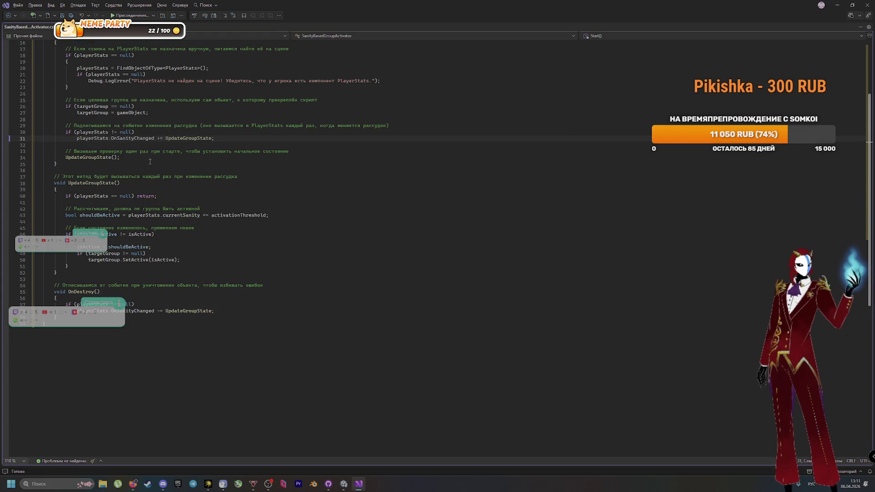
{"action": "left_click", "coordinate": [149, 159]}
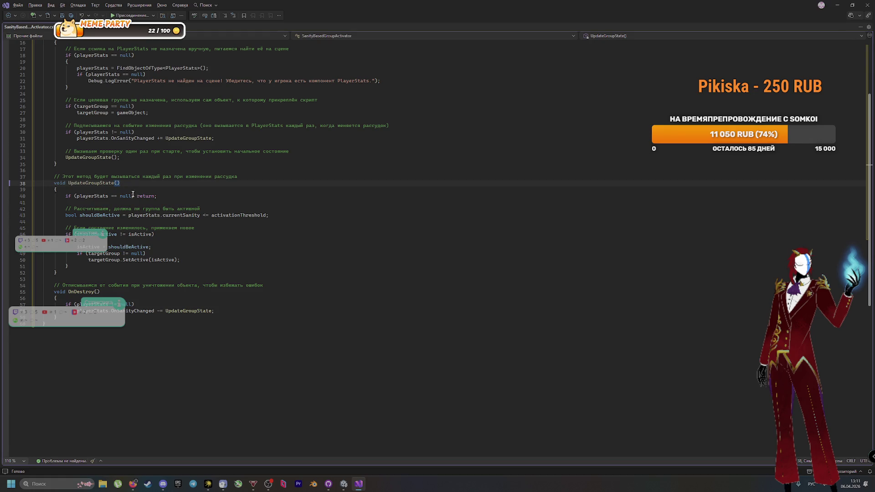
Read down through UpdateGroupState to OnDestroy and save the script
{"action": "scroll", "coordinate": [133, 194], "scroll_direction": "down", "scroll_amount": 3}
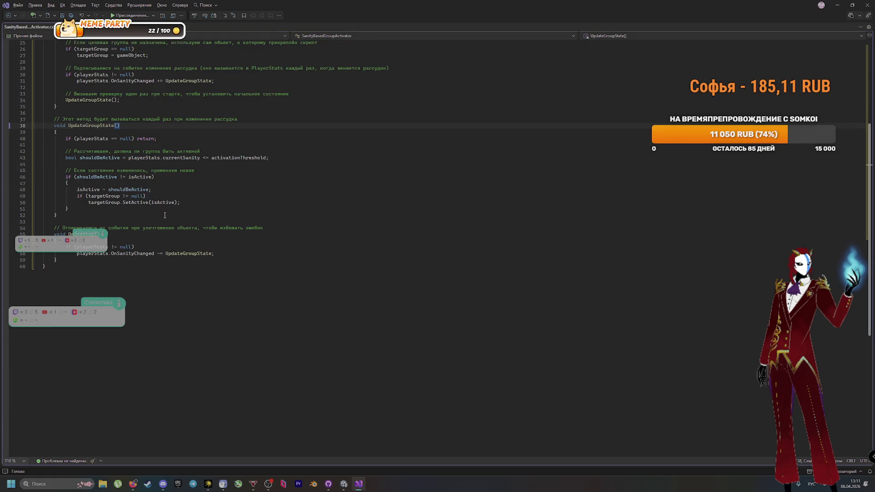
{"action": "scroll", "coordinate": [163, 214], "scroll_direction": "down", "scroll_amount": 1}
{"action": "scroll", "coordinate": [163, 215], "scroll_direction": "down", "scroll_amount": 1}
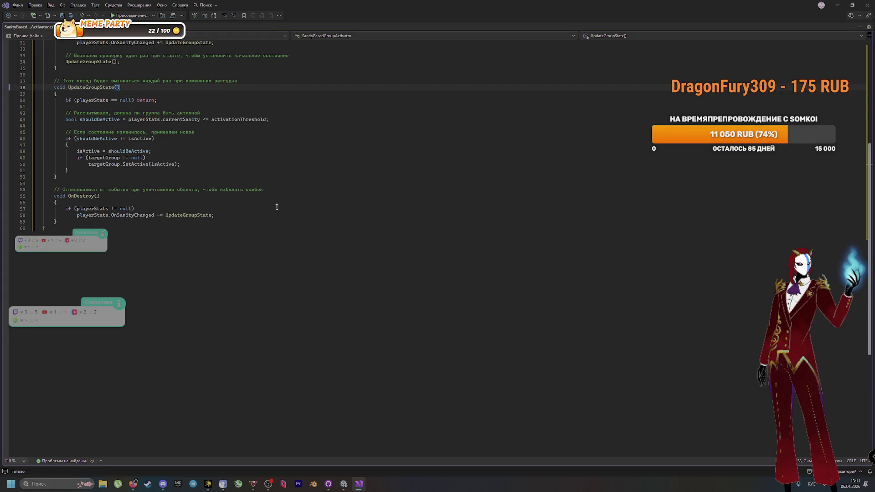
{"action": "key", "text": "ctrl+s"}
{"action": "scroll", "coordinate": [287, 191], "scroll_direction": "up", "scroll_amount": 10}
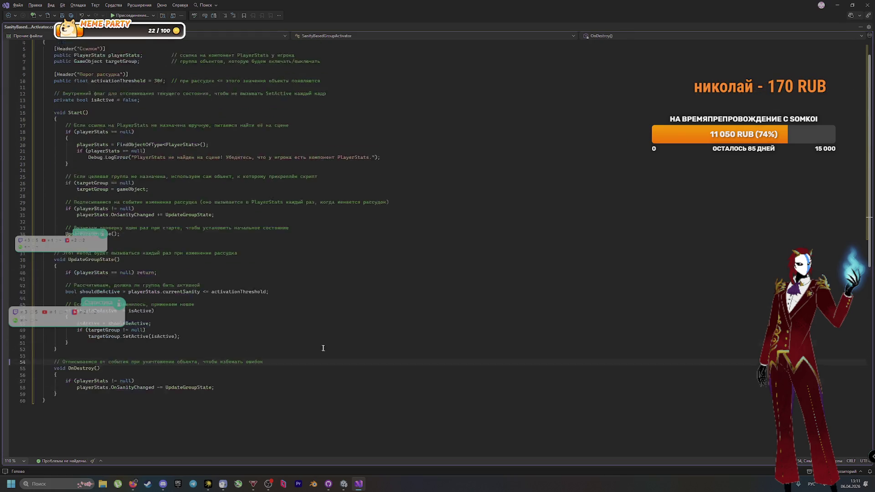
{"action": "key", "text": "alt+Tab"}
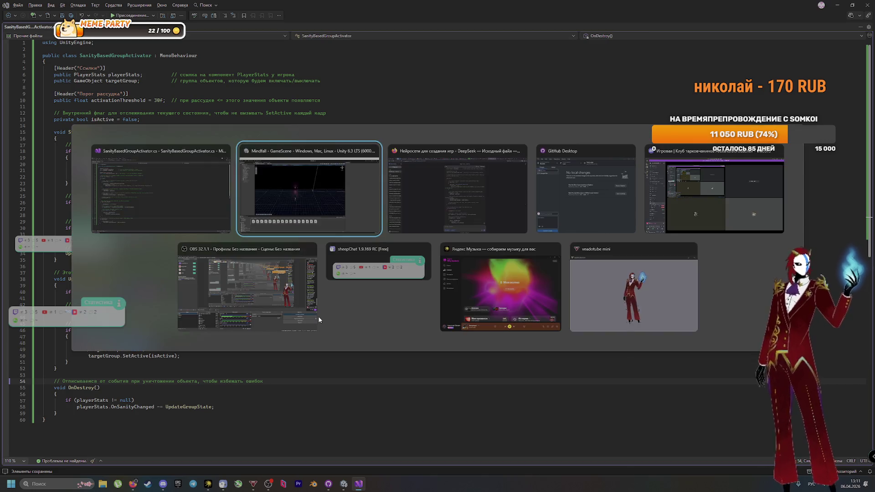
Read Steps 2 and 3 of the DeepSeek guide, highlighting the IllusionaryObjects name
{"action": "scroll", "coordinate": [337, 287], "scroll_direction": "up", "scroll_amount": 8}
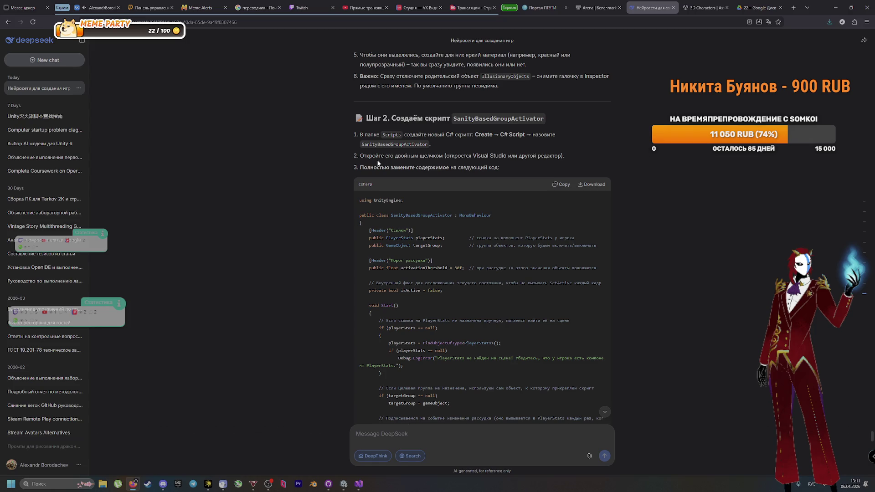
{"action": "scroll", "coordinate": [414, 157], "scroll_direction": "down", "scroll_amount": 8}
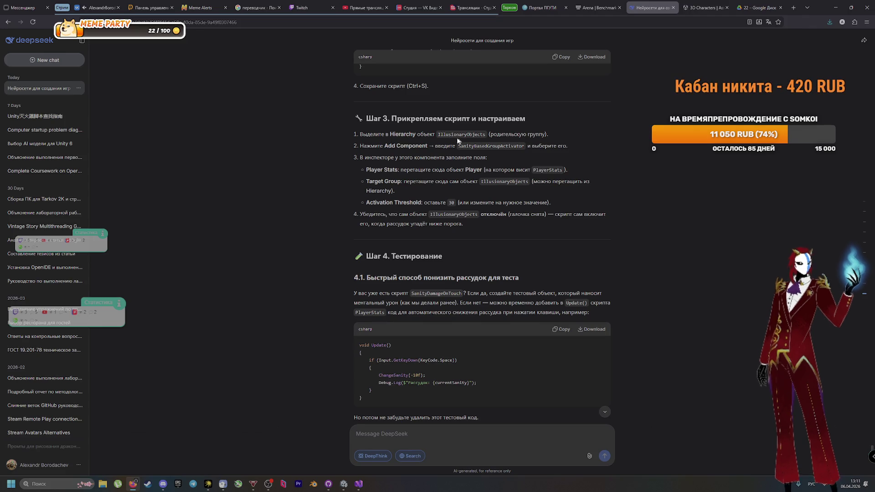
{"action": "left_click_drag", "start_coordinate": [437, 135], "coordinate": [491, 135]}
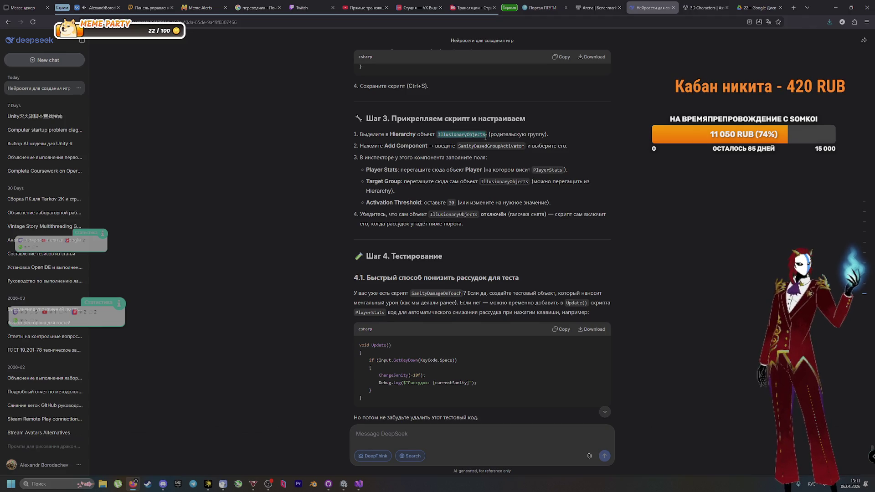
{"action": "left_click", "coordinate": [461, 147]}
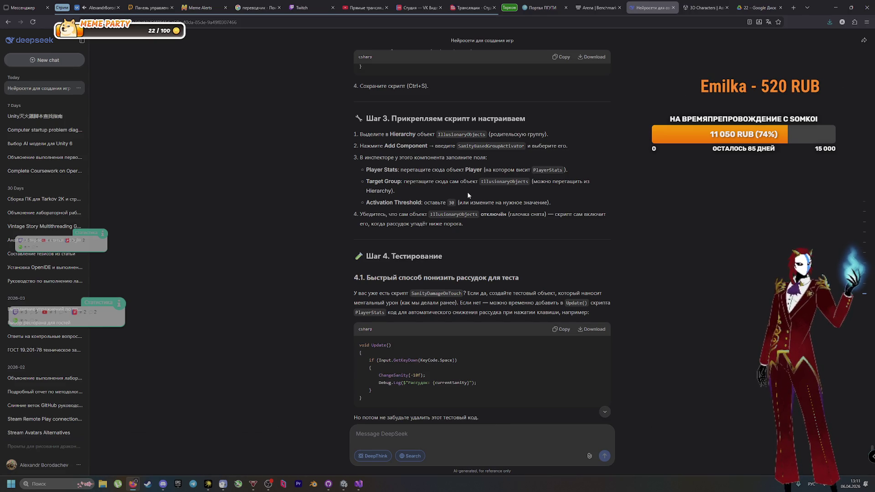
Let Unity Editor compile the scripts, then return to the DeepSeek chat
{"action": "key", "text": "alt+Tab"}
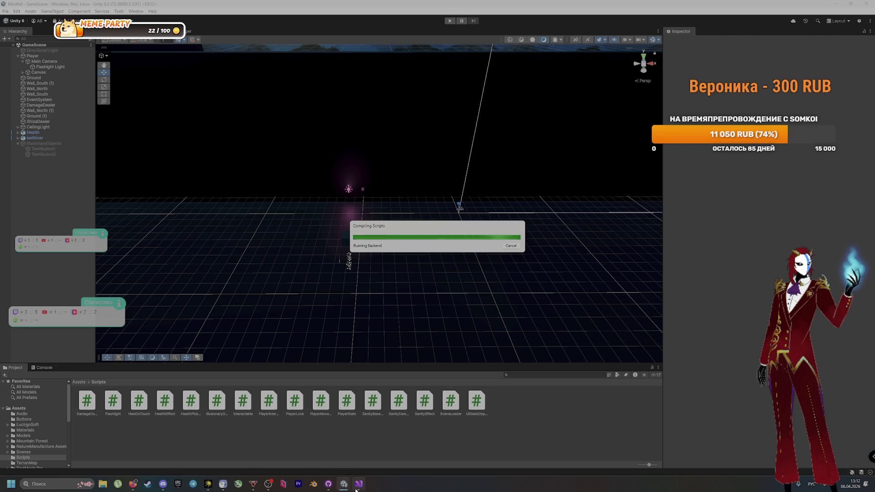
{"action": "mouse_move", "coordinate": [133, 484]}
{"action": "left_click", "coordinate": [130, 450]}
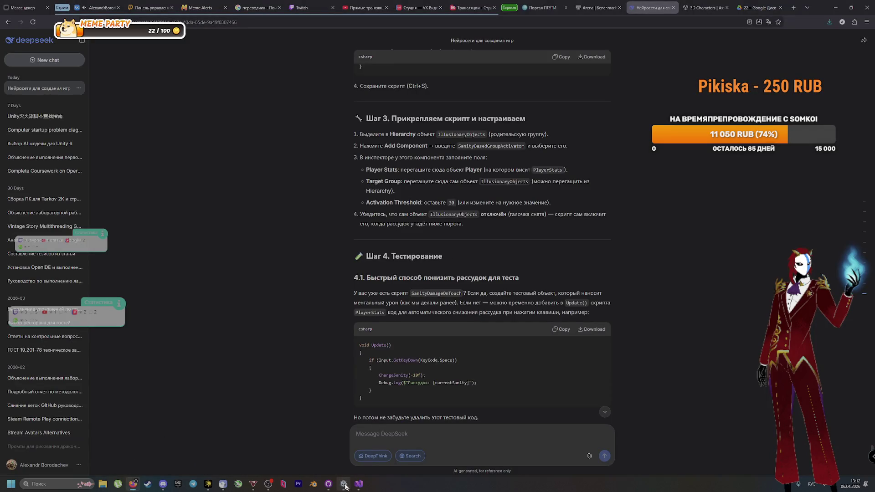
Commit SanityBasedGroupActivator.cs to main as 'Заполни его' and push it to origin
{"action": "left_click", "coordinate": [328, 484]}
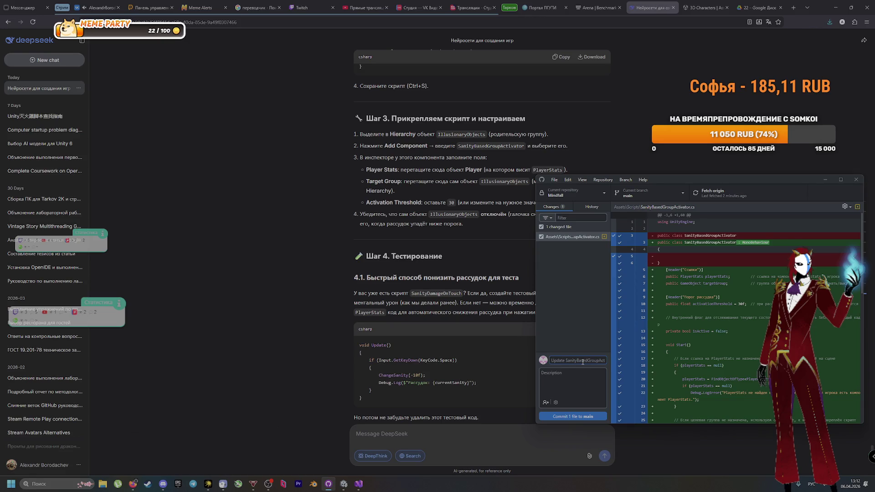
{"action": "type", "text": "Заплнил его"}
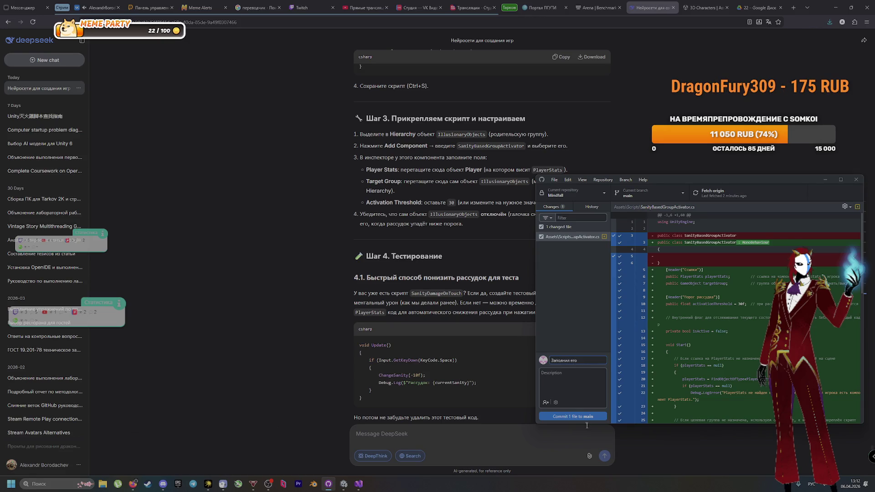
{"action": "key", "text": "ctrl+Return"}
{"action": "key", "text": "ctrl+p"}
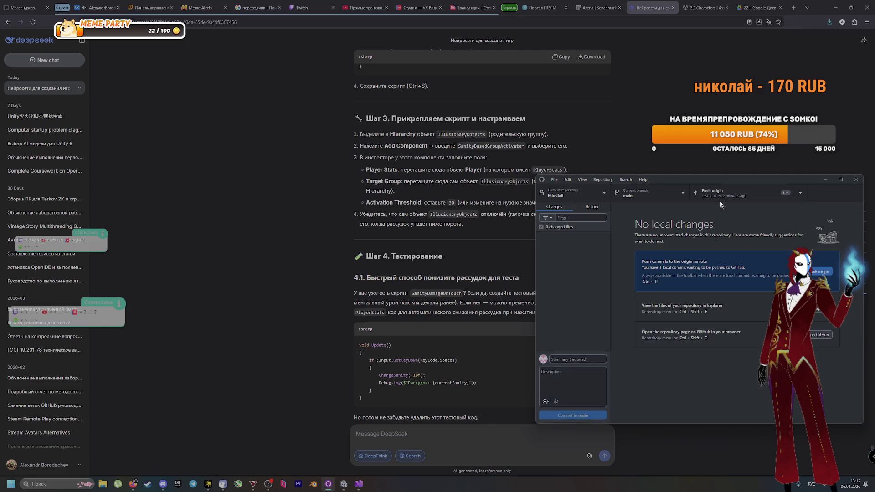
{"action": "left_click", "coordinate": [334, 221]}
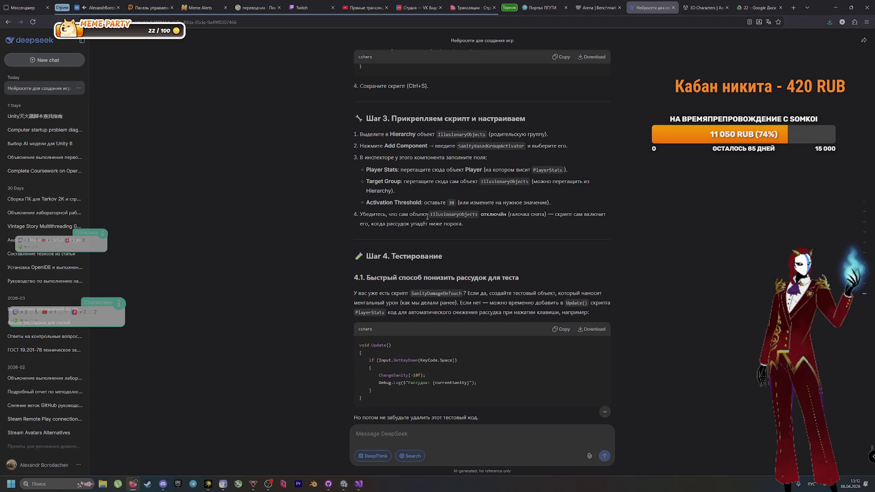
{"action": "key", "text": "alt+Tab"}
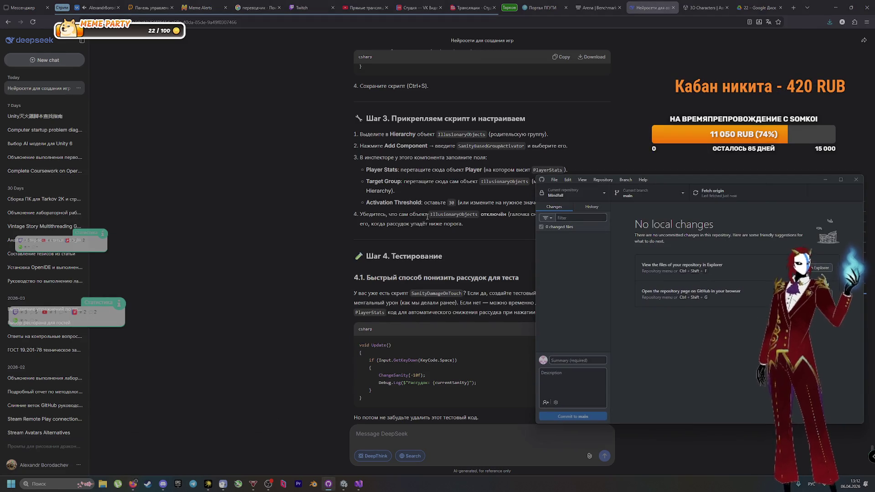
{"action": "key", "text": "alt+Tab"}
{"action": "key", "text": "alt+Tab"}
{"action": "key", "text": "alt+Tab"}
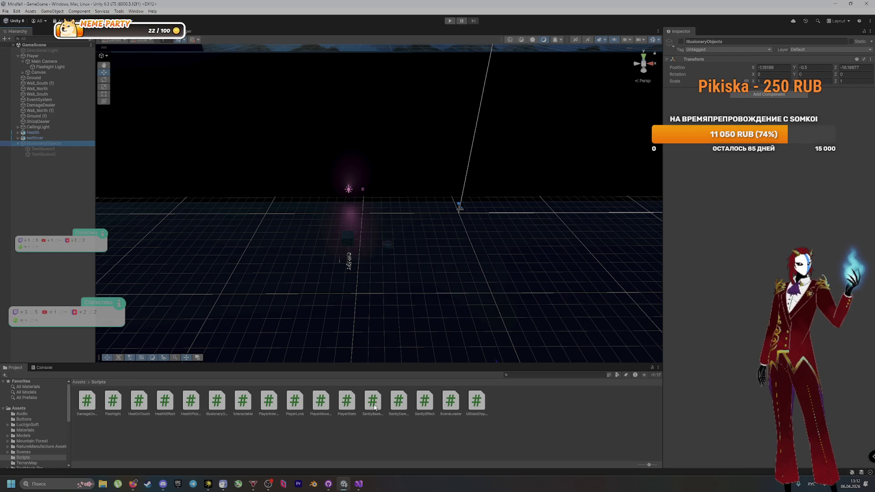
Attach SanityBasedGroupActivator to IllusionaryObjects and assign the Player as its Player State
{"action": "left_click_drag", "start_coordinate": [375, 407], "coordinate": [774, 117]}
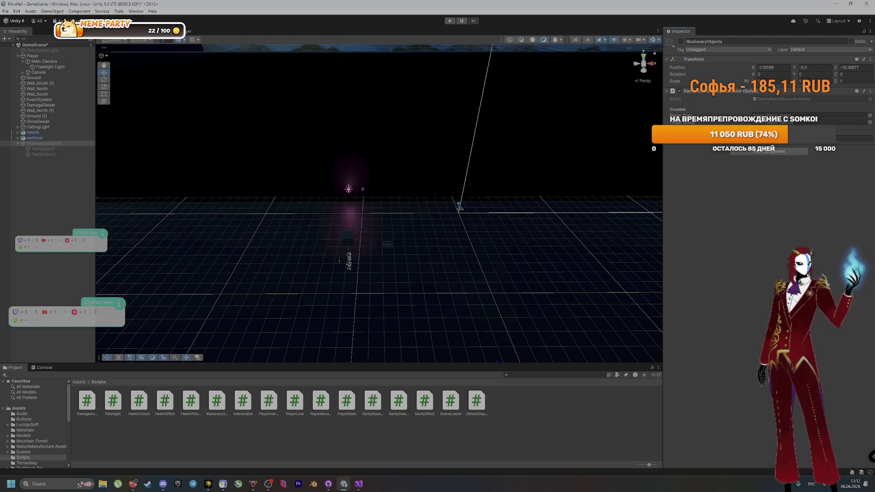
{"action": "left_click", "coordinate": [780, 116]}
{"action": "left_click_drag", "start_coordinate": [779, 116], "coordinate": [780, 116]}
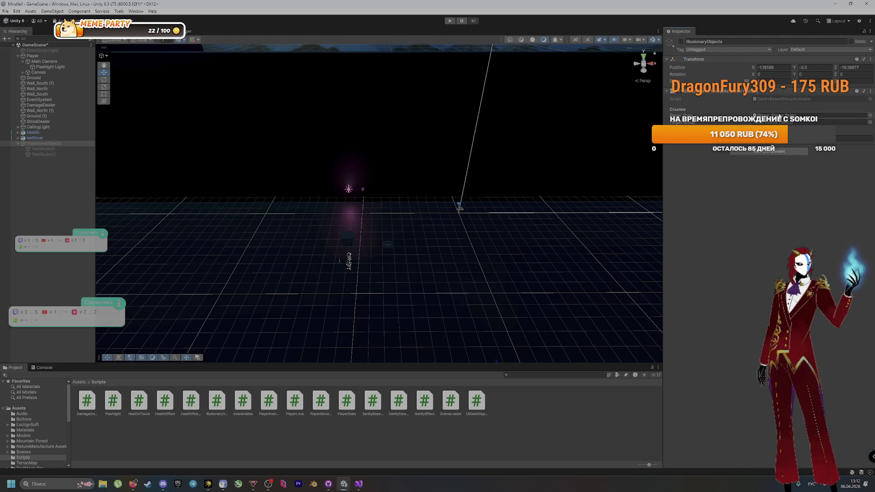
Set IllusionaryObjects as the activator's Target Group and check it against DeepSeek's Step 3 guide
{"action": "left_click", "coordinate": [50, 144]}
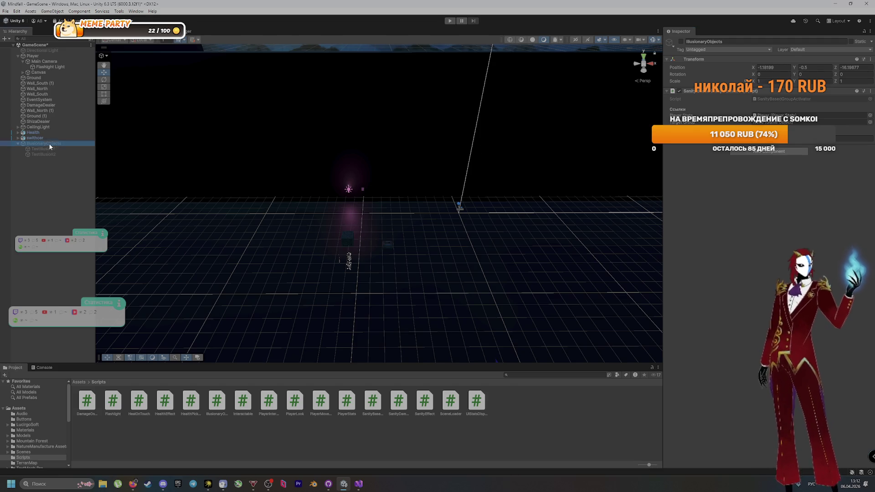
{"action": "mouse_move", "coordinate": [49, 144]}
{"action": "left_mouse_down"}
{"action": "mouse_move", "coordinate": [483, 118]}
{"action": "mouse_move", "coordinate": [775, 123]}
{"action": "left_mouse_up"}
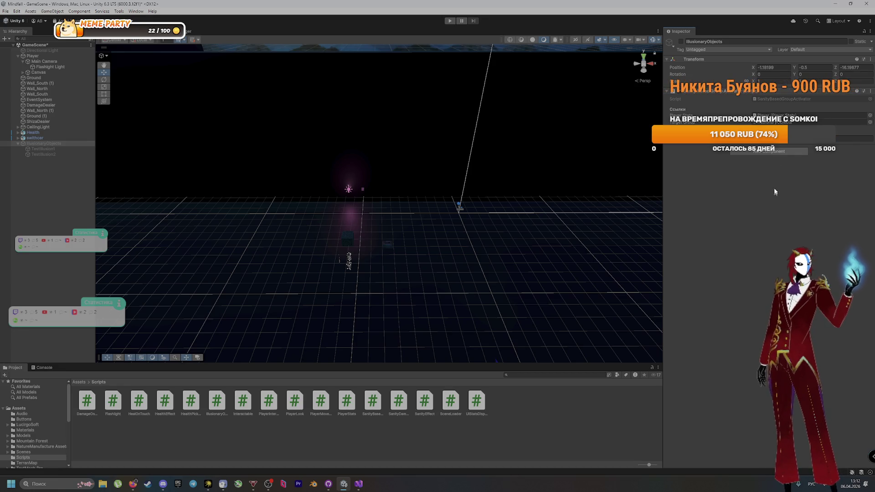
{"action": "key", "text": "alt+Tab"}
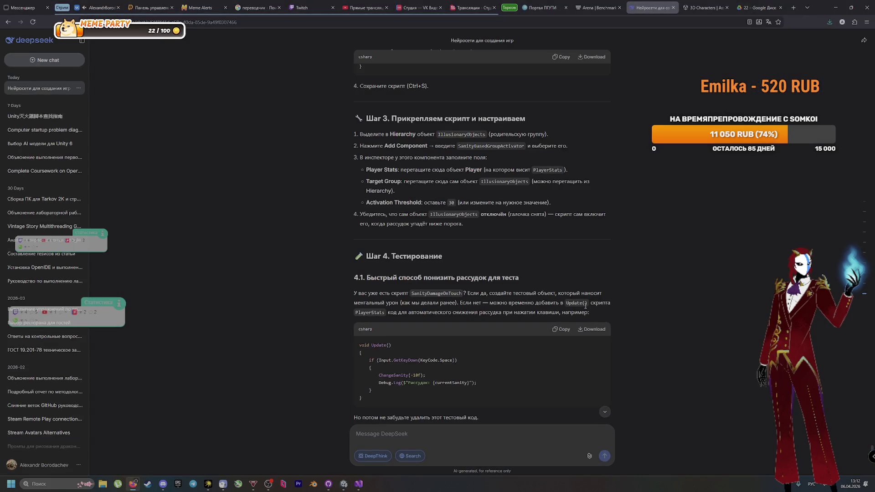
{"action": "key", "text": "alt+Tab"}
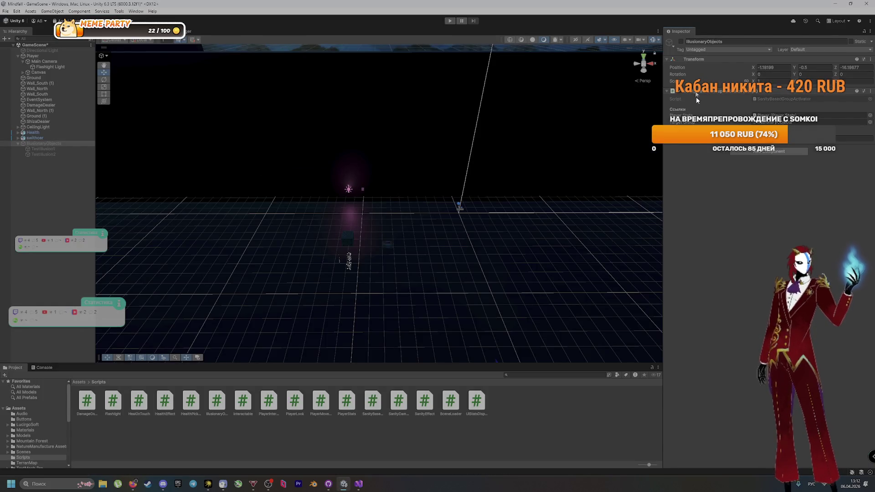
{"action": "key", "text": "alt+Tab"}
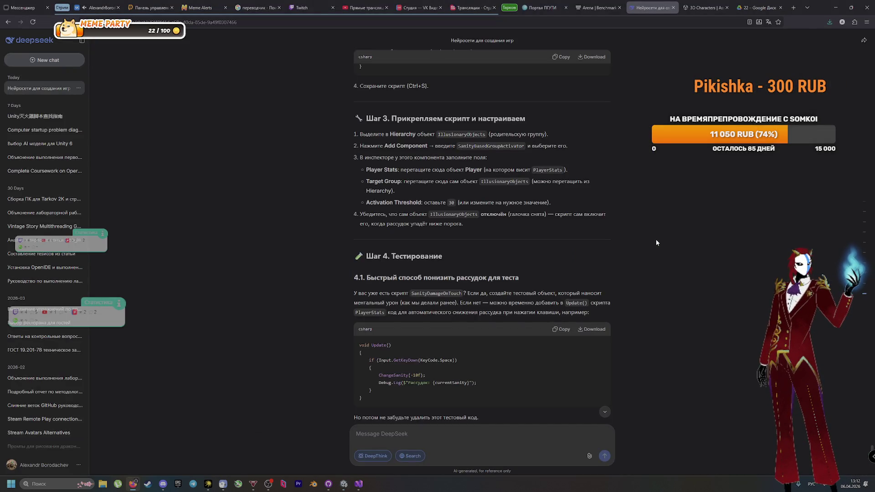
Scroll the DeepSeek guide to the Step 4.2 play-test instructions and Step 5 customisation
{"action": "scroll", "coordinate": [656, 240], "scroll_direction": "down", "scroll_amount": 3}
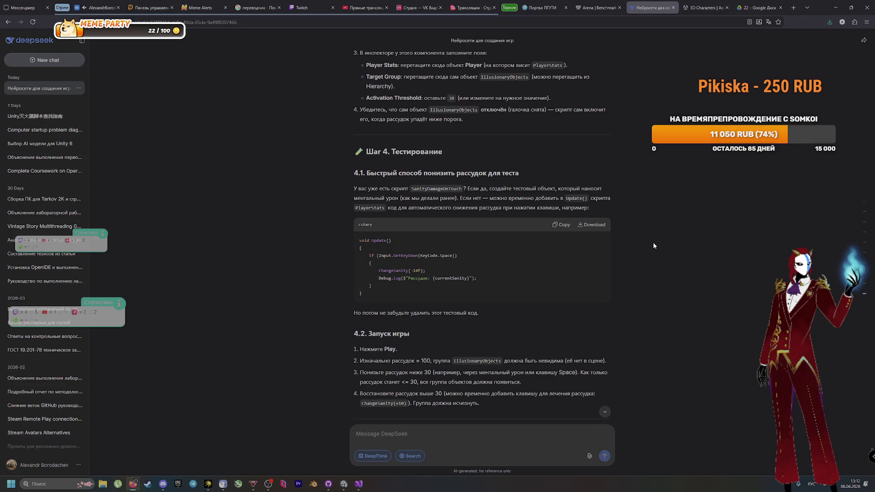
{"action": "scroll", "coordinate": [653, 247], "scroll_direction": "down", "scroll_amount": 6}
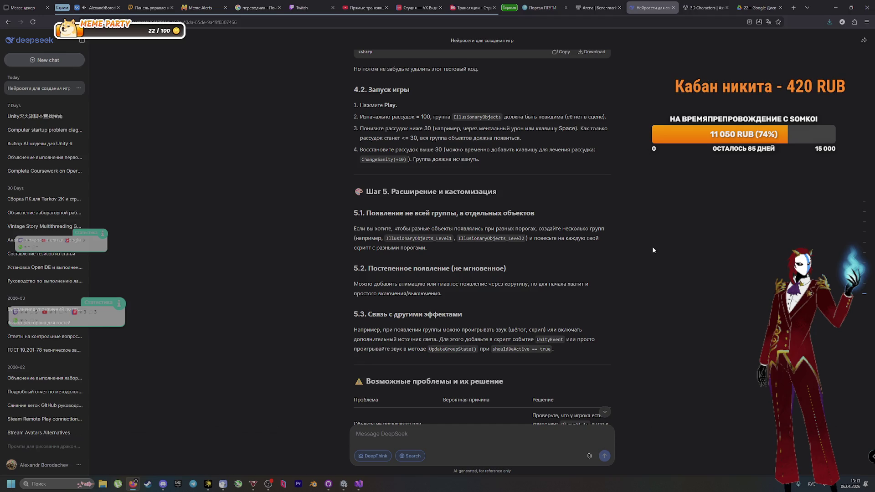
{"action": "key", "text": "alt+Tab"}
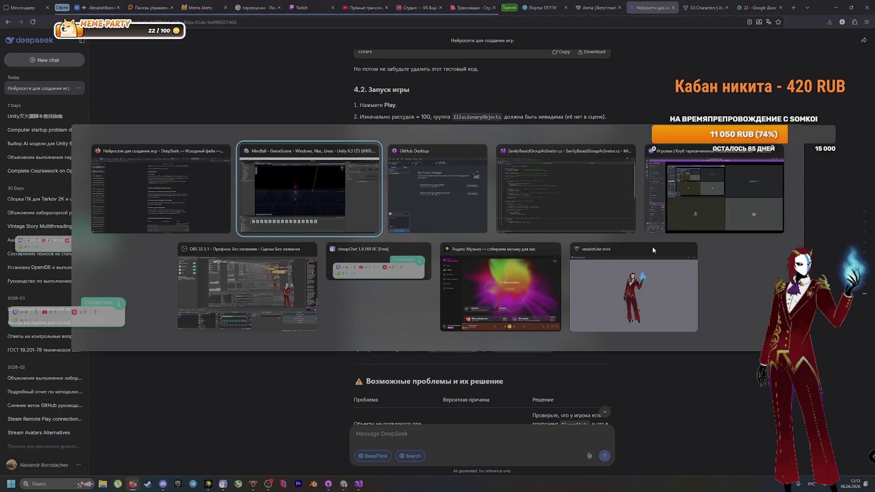
Start Play mode and walk the player into the damage zone to drain sanity
{"action": "left_click", "coordinate": [450, 20]}
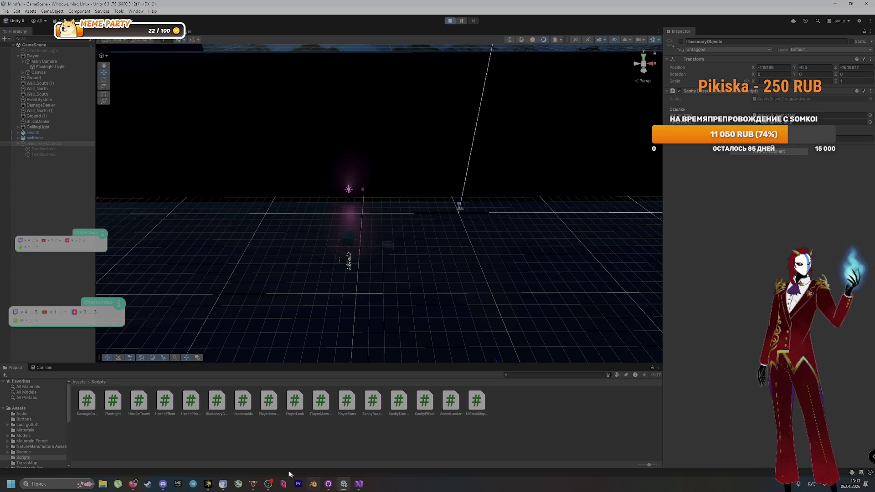
{"action": "left_click", "coordinate": [268, 484]}
{"action": "left_click", "coordinate": [268, 485]}
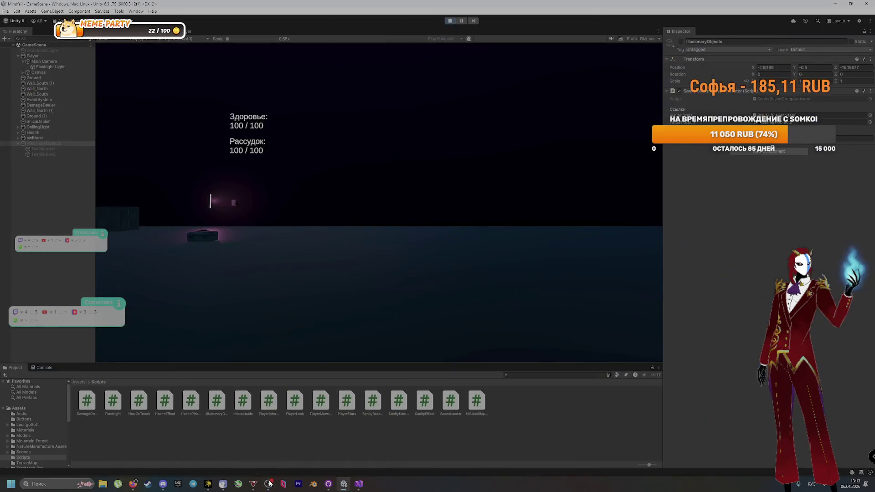
{"action": "left_click", "coordinate": [358, 298]}
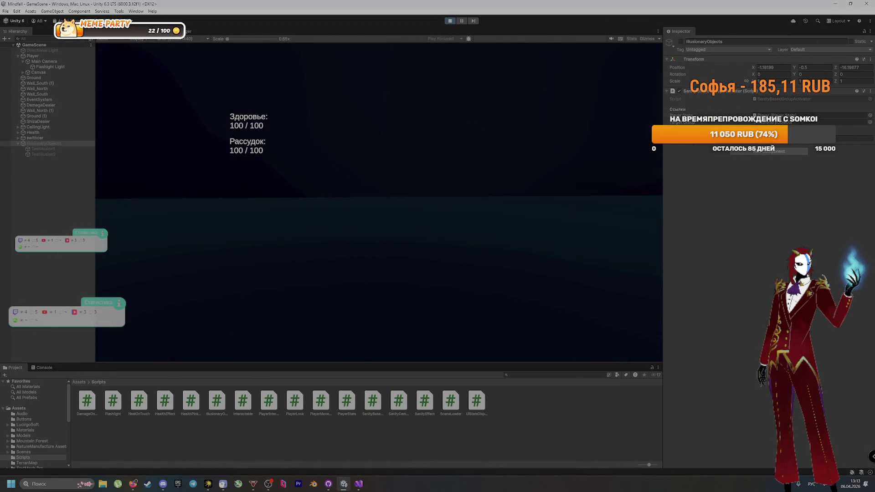
{"action": "key", "text": "w"}
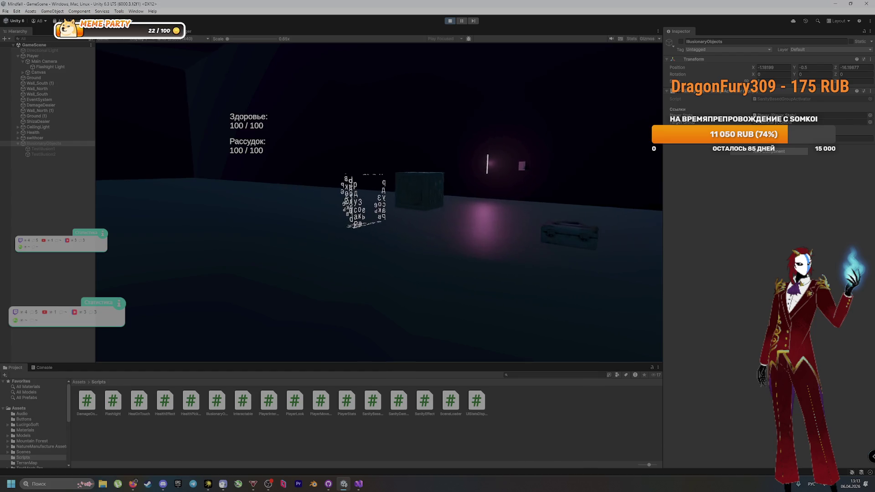
{"action": "key", "text": "w"}
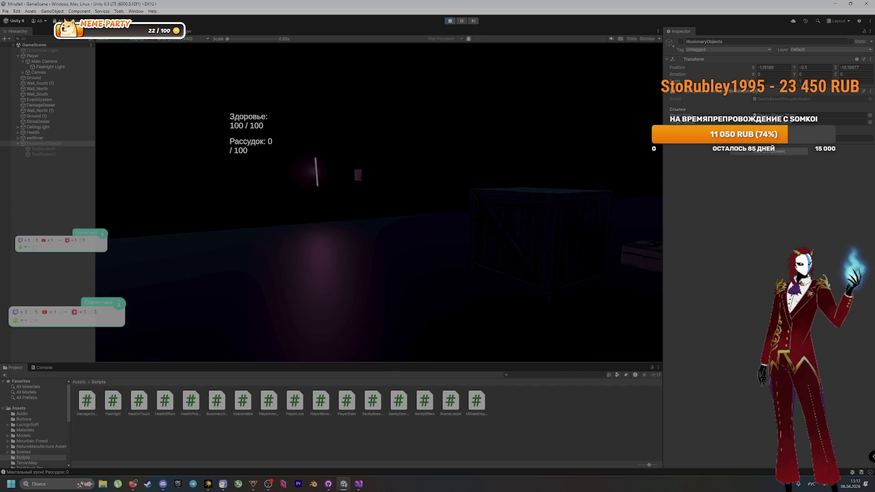
Open the Console and enlarge it to show the mental-damage sanity log messages
{"action": "key", "text": "alt+Tab"}
{"action": "key", "text": "super"}
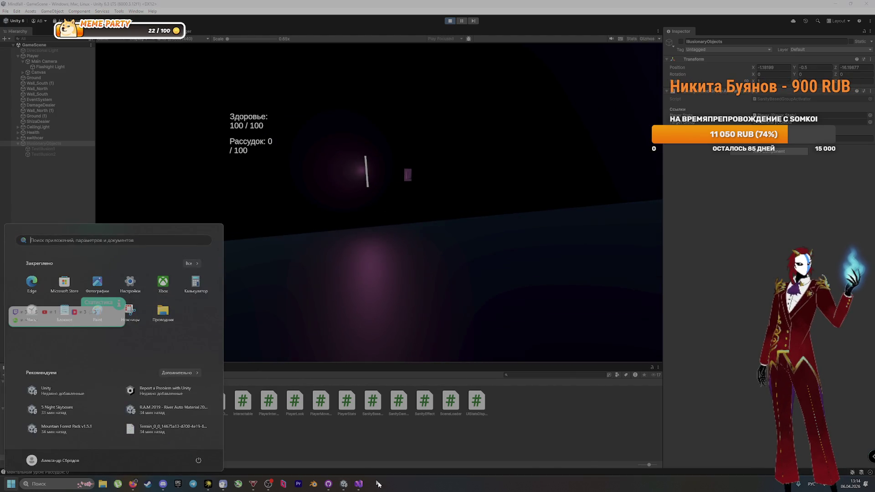
{"action": "left_click", "coordinate": [294, 468]}
{"action": "left_click", "coordinate": [67, 472]}
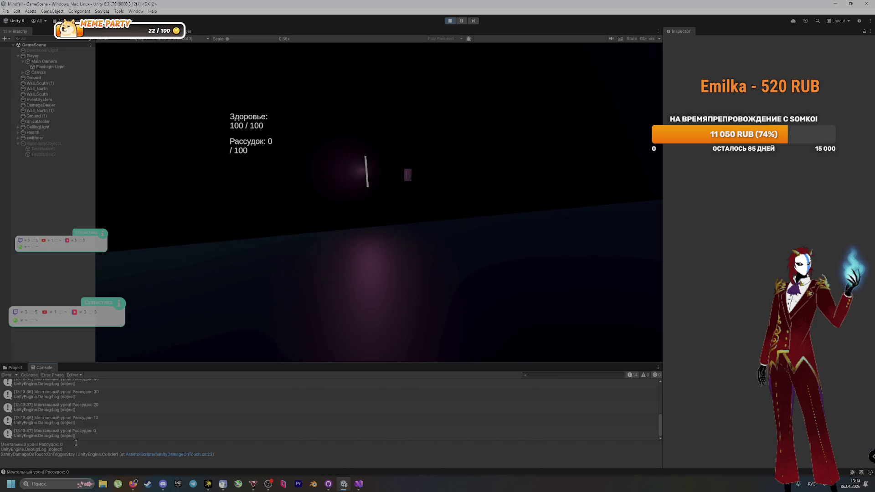
{"action": "scroll", "coordinate": [87, 422], "scroll_direction": "up", "scroll_amount": 5}
{"action": "scroll", "coordinate": [89, 422], "scroll_direction": "down", "scroll_amount": 2}
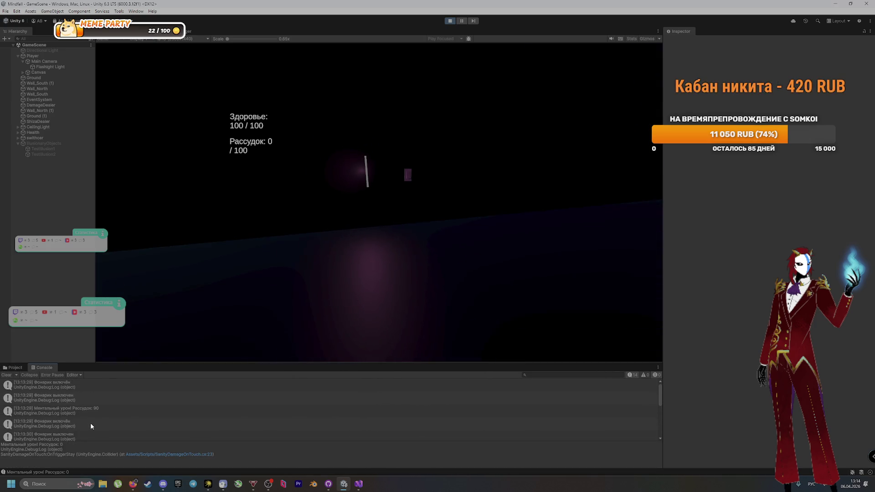
{"action": "scroll", "coordinate": [91, 422], "scroll_direction": "down", "scroll_amount": 2}
{"action": "scroll", "coordinate": [89, 425], "scroll_direction": "down", "scroll_amount": 3}
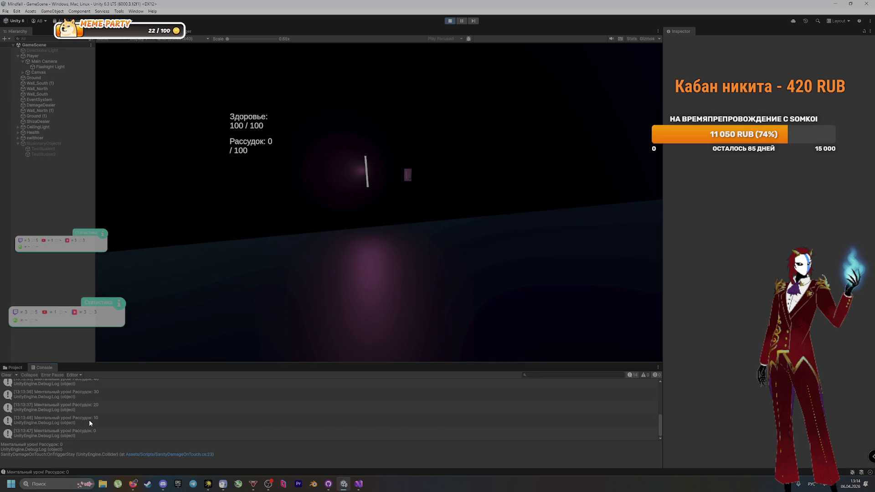
{"action": "mouse_move", "coordinate": [137, 363]}
{"action": "left_mouse_down"}
{"action": "mouse_move", "coordinate": [174, 154]}
{"action": "mouse_move", "coordinate": [199, 301]}
{"action": "mouse_move", "coordinate": [221, 233]}
{"action": "mouse_move", "coordinate": [194, 400]}
{"action": "left_mouse_up"}
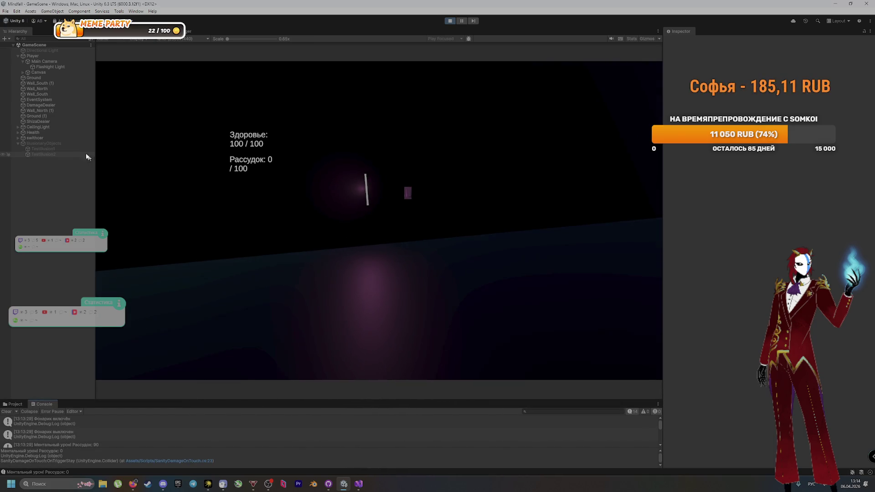
Select IllusionaryObjects and take a full-screen snip showing Sanity at 0 / 100
{"action": "left_click", "coordinate": [54, 144]}
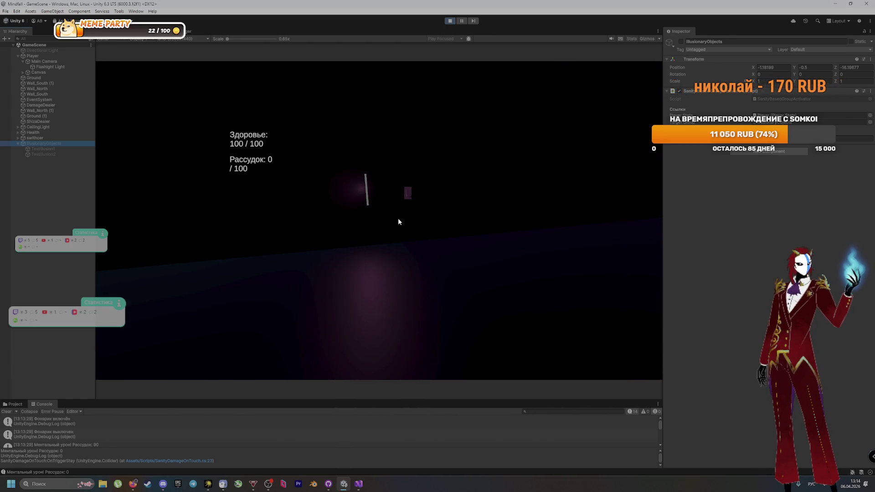
{"action": "key", "text": "super+shift+s"}
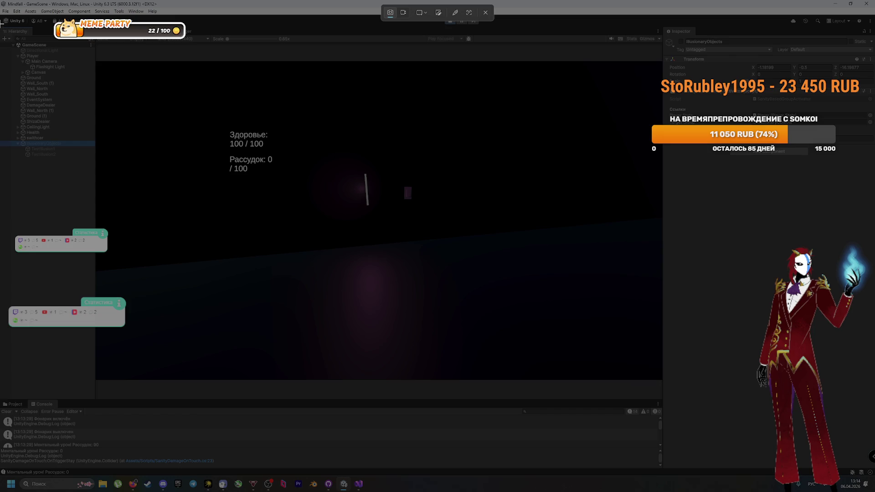
{"action": "mouse_move", "coordinate": [1, 24]}
{"action": "left_mouse_down"}
{"action": "mouse_move", "coordinate": [802, 261]}
{"action": "mouse_move", "coordinate": [874, 271]}
{"action": "mouse_move", "coordinate": [874, 158]}
{"action": "mouse_move", "coordinate": [874, 474]}
{"action": "left_mouse_up"}
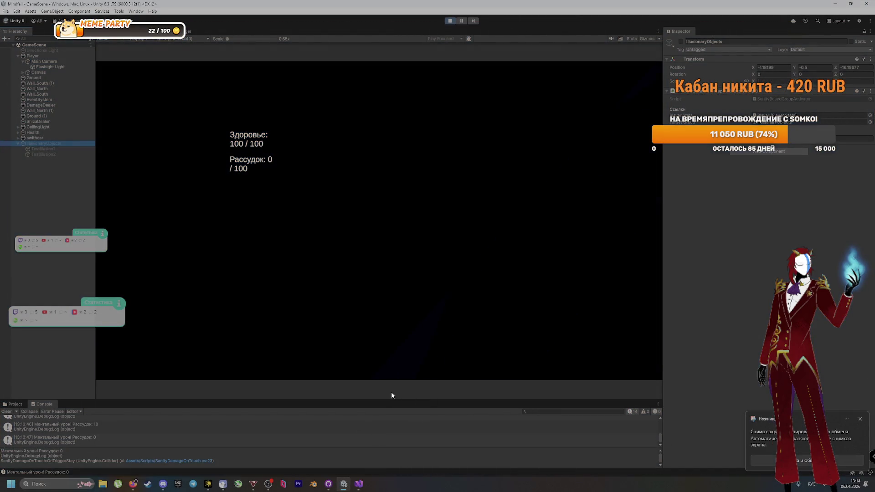
{"action": "key", "text": "alt+Tab"}
{"action": "key", "text": "alt+Tab"}
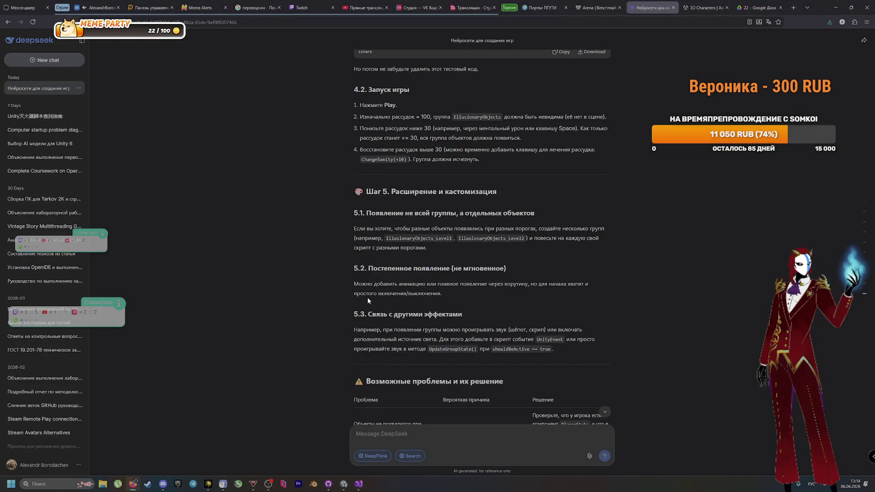
Compare the DeepSeek guide against the running game in Unity, switching back and forth
{"action": "scroll", "coordinate": [386, 335], "scroll_direction": "up", "scroll_amount": 7}
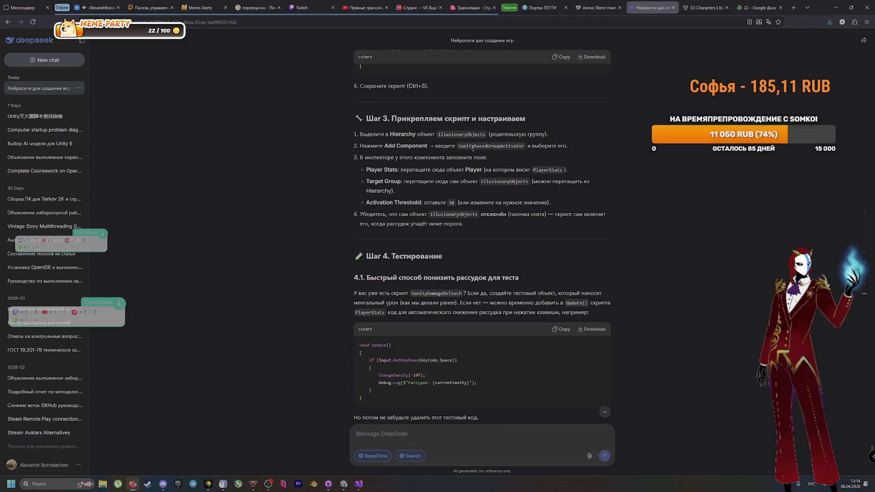
{"action": "key", "text": "alt+Tab"}
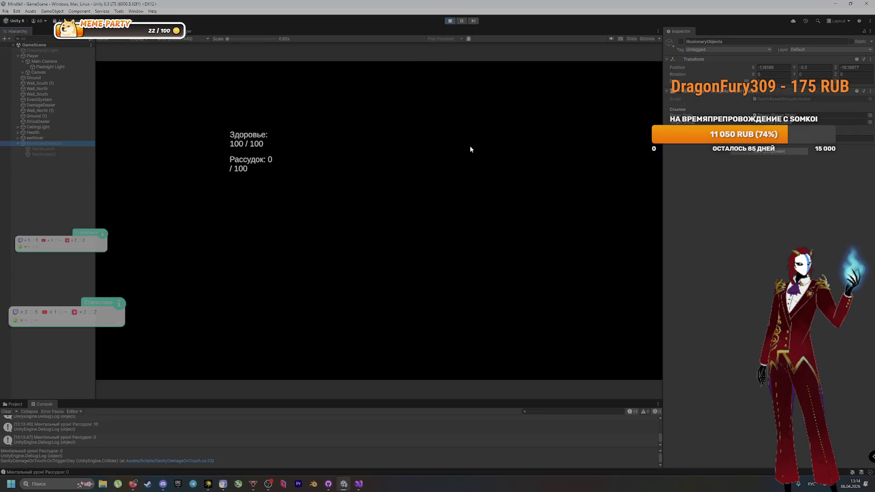
{"action": "key", "text": "alt+Tab"}
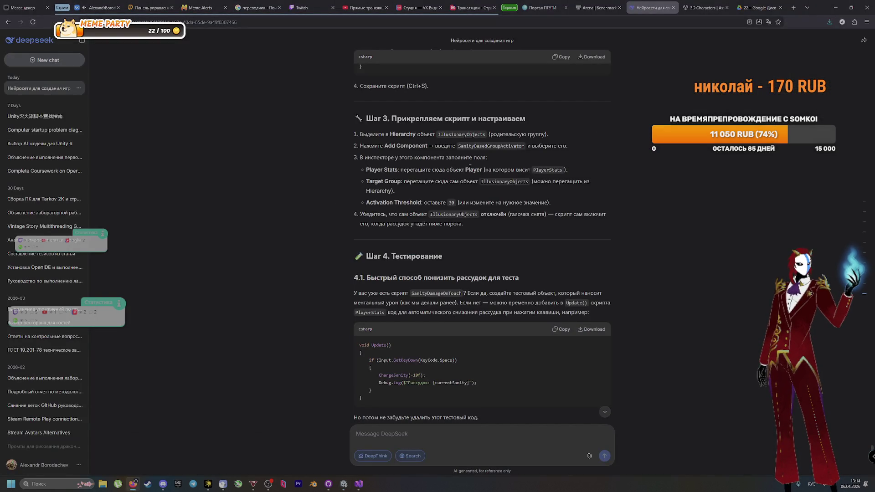
{"action": "key", "text": "alt+Tab"}
{"action": "key", "text": "alt+Tab"}
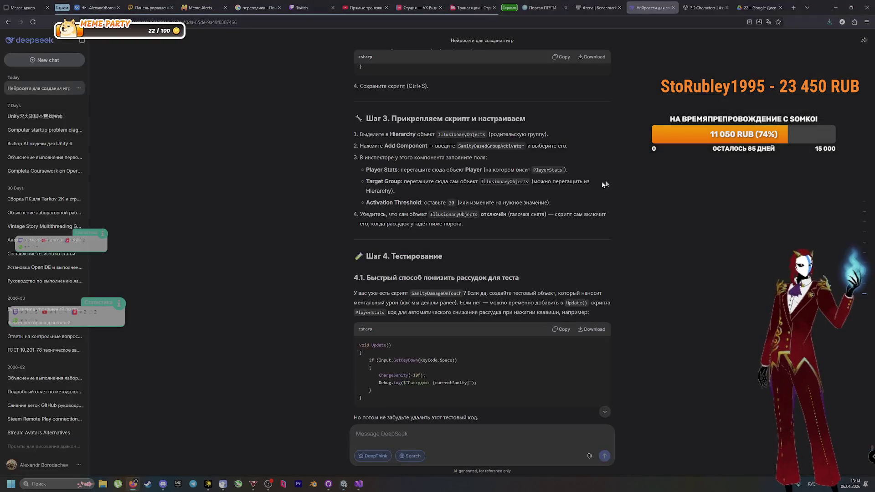
{"action": "key", "text": "alt+Tab"}
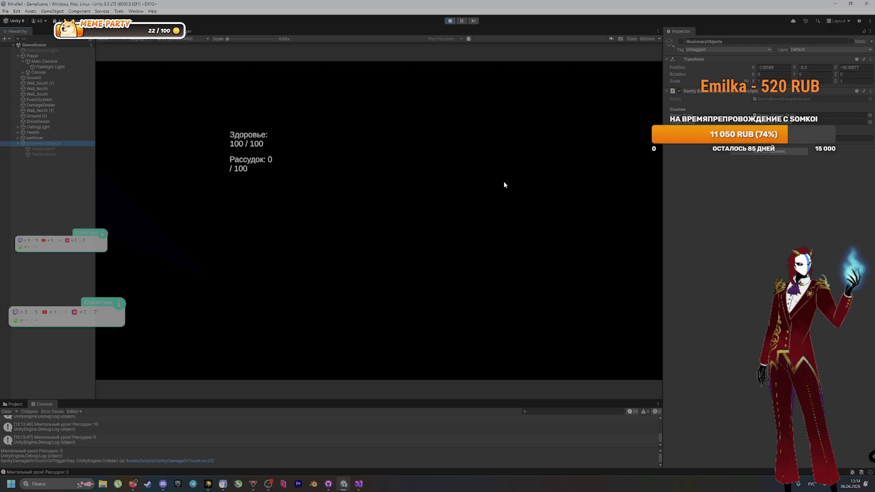
{"action": "key", "text": "alt+Tab"}
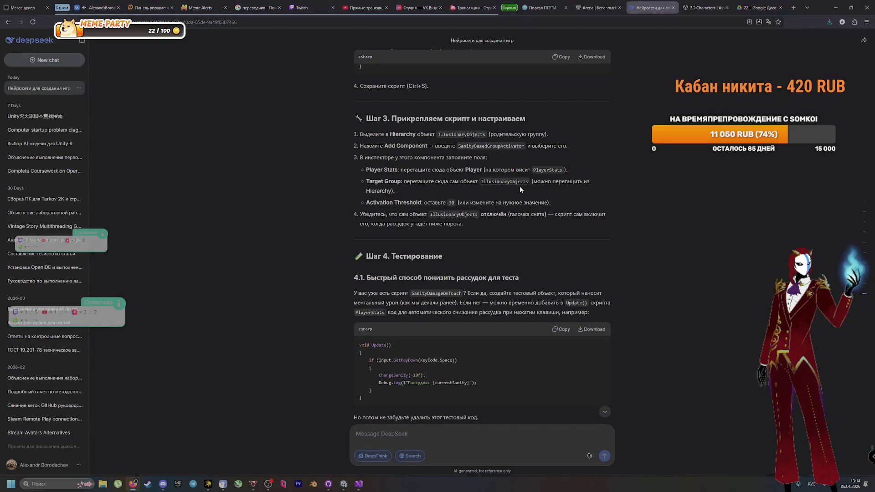
{"action": "key", "text": "alt+Tab"}
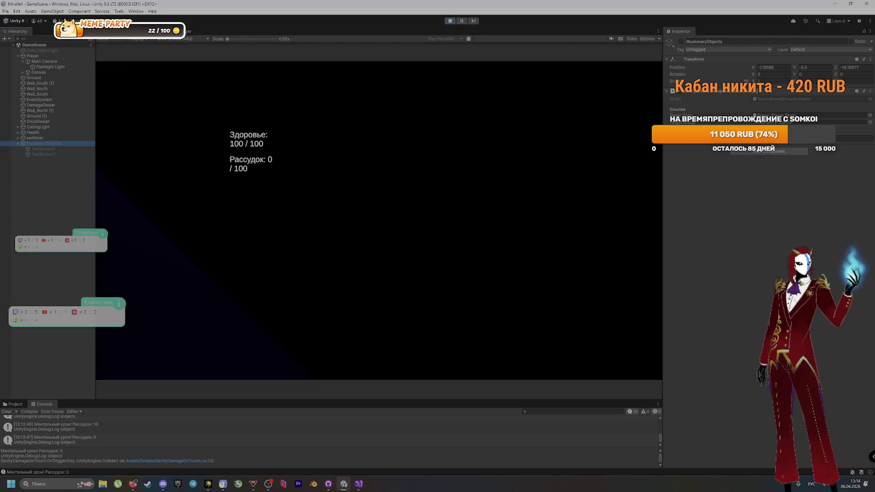
{"action": "key", "text": "alt+Tab"}
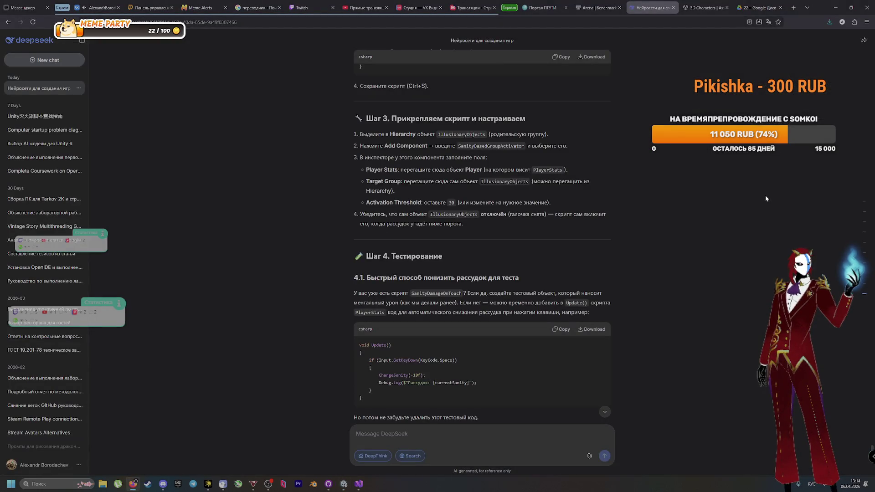
{"action": "key", "text": "alt+Tab"}
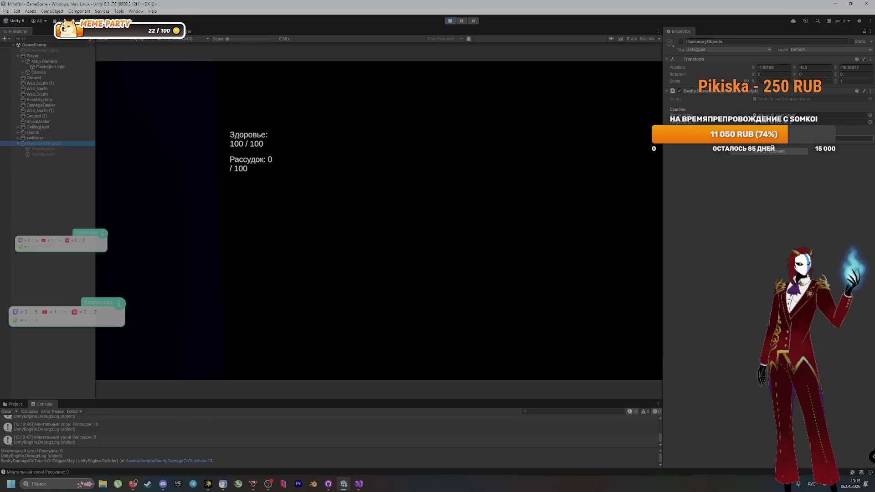
{"action": "key", "text": "alt+Tab"}
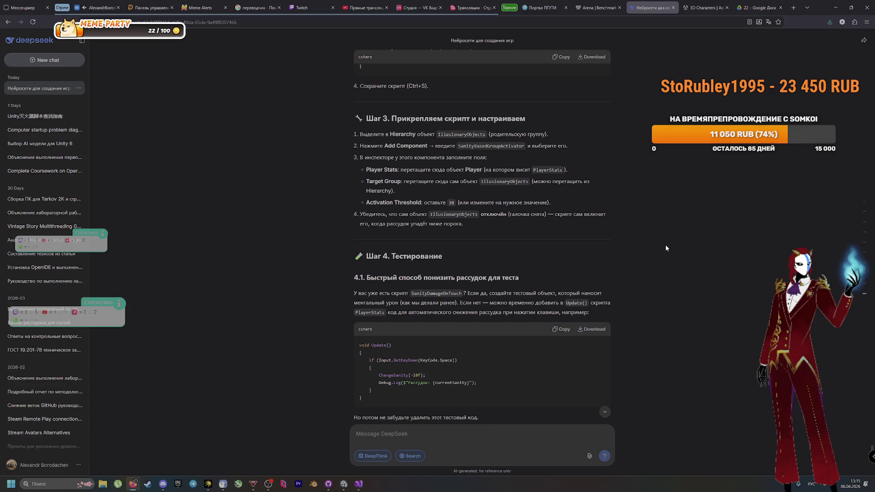
Read DeepSeek's troubleshooting table and Git-saving steps further down the reply
{"action": "scroll", "coordinate": [675, 257], "scroll_direction": "down", "scroll_amount": 12}
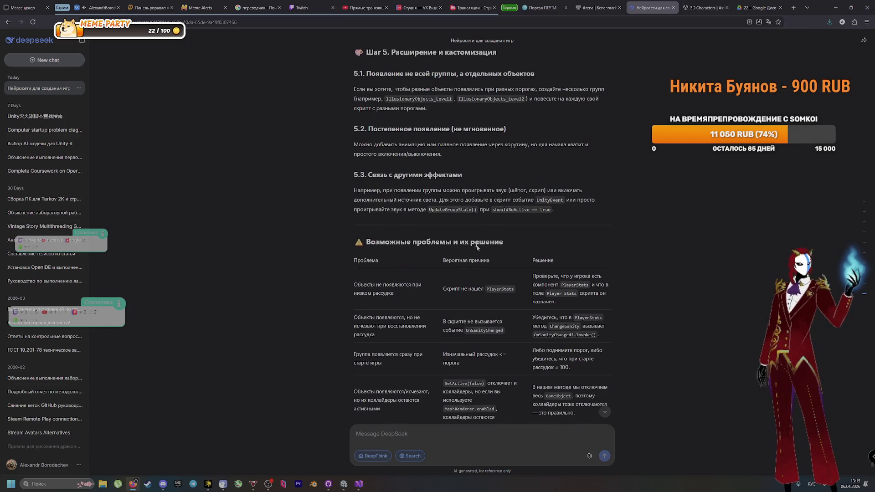
{"action": "scroll", "coordinate": [623, 196], "scroll_direction": "down", "scroll_amount": 3}
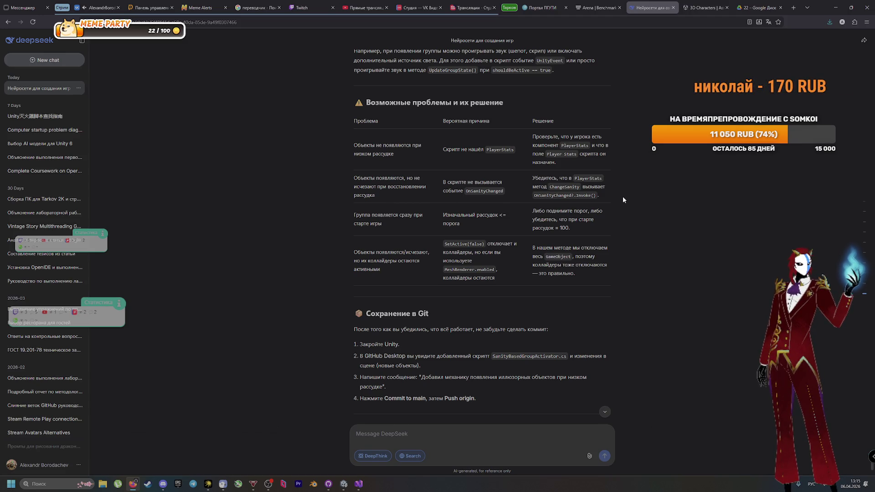
{"action": "key", "text": "alt+Tab"}
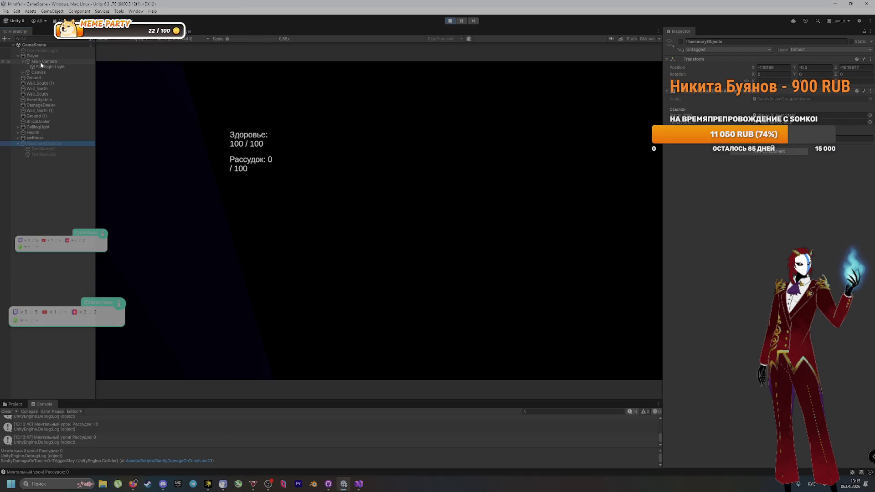
Point the IllusionaryObjects activator's Player Stats field at Player, then stop Play mode
{"action": "left_click", "coordinate": [39, 56]}
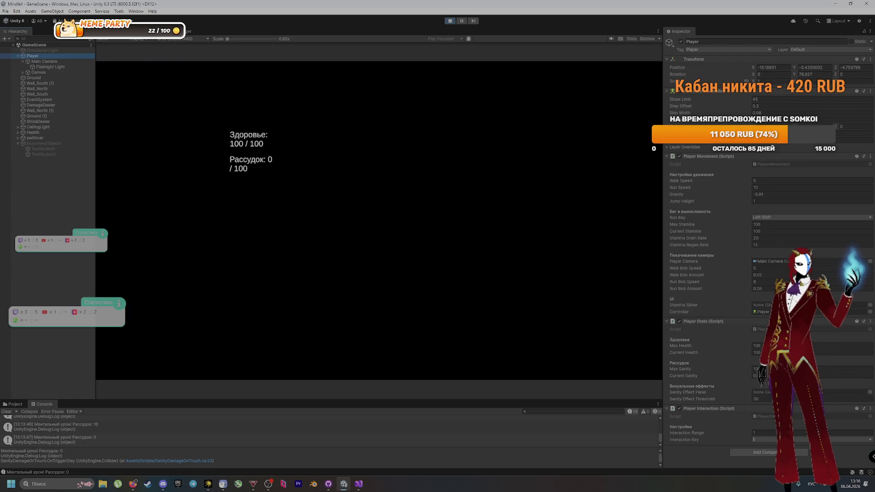
{"action": "left_click", "coordinate": [64, 144]}
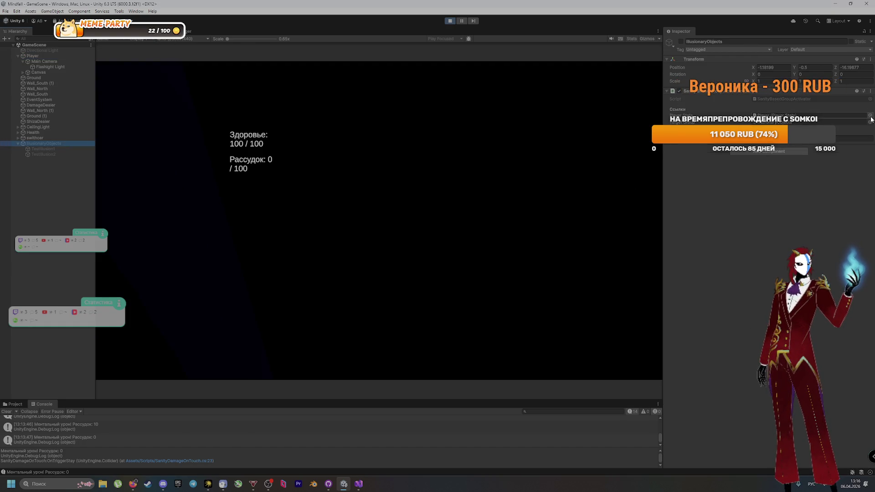
{"action": "left_click", "coordinate": [871, 117]}
{"action": "double_click", "coordinate": [641, 137]}
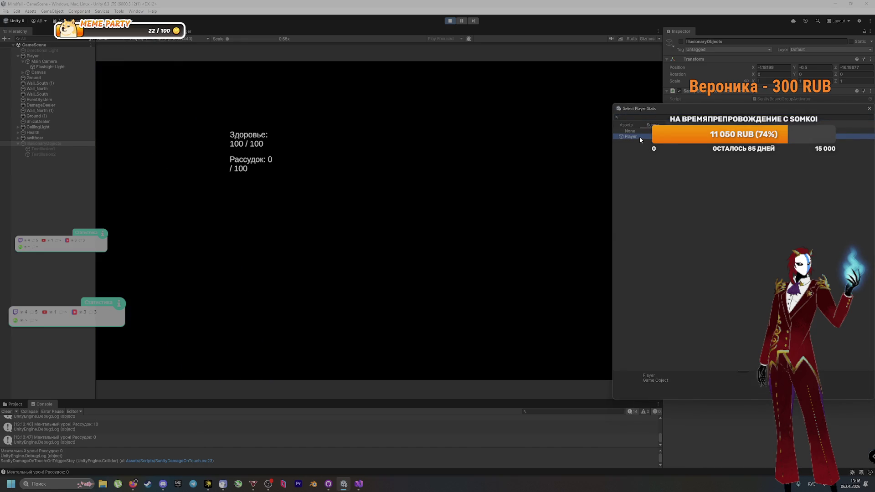
{"action": "left_click", "coordinate": [870, 117]}
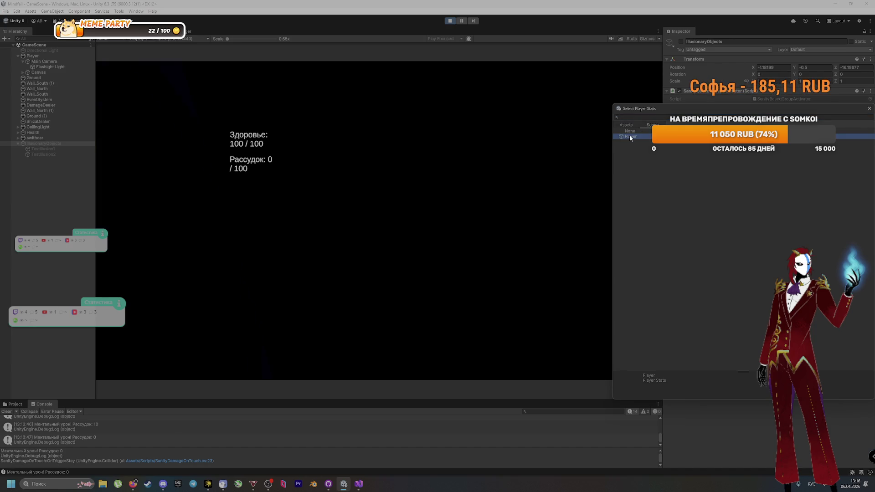
{"action": "double_click", "coordinate": [630, 136]}
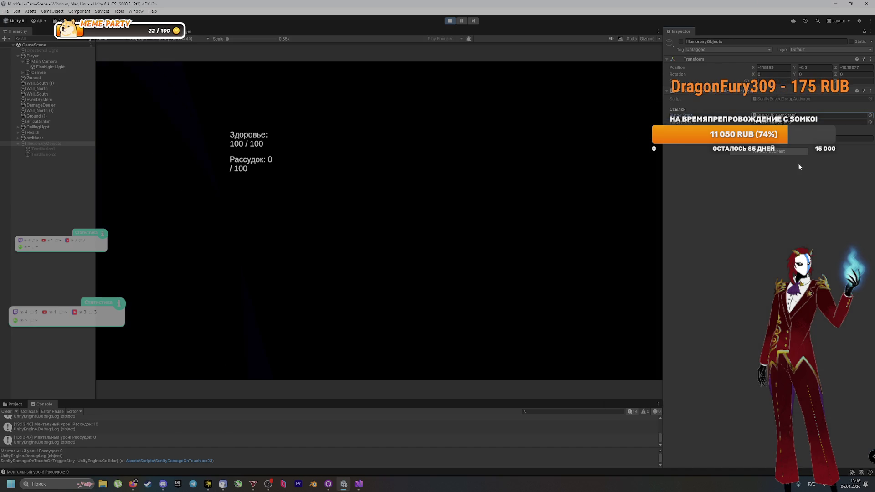
{"action": "left_click", "coordinate": [450, 20]}
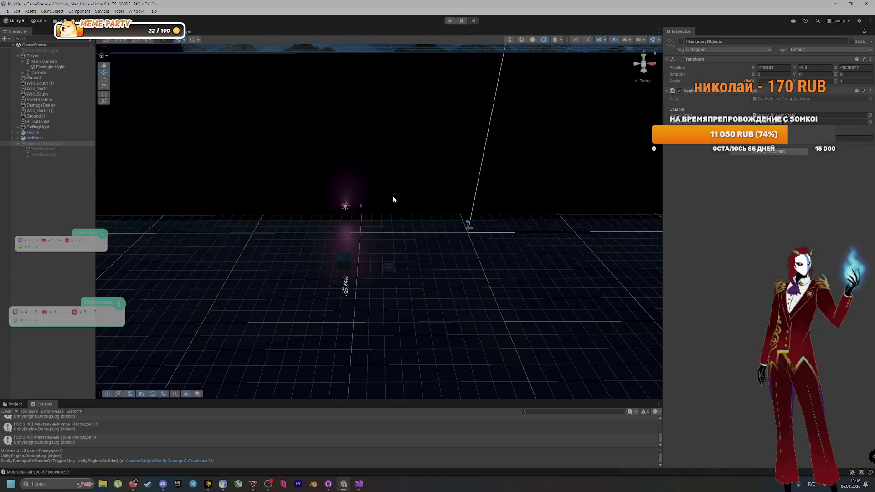
Send DeepSeek the screenshot with the message 'Скрипт не срабатывает'
{"action": "key", "text": "alt+Tab"}
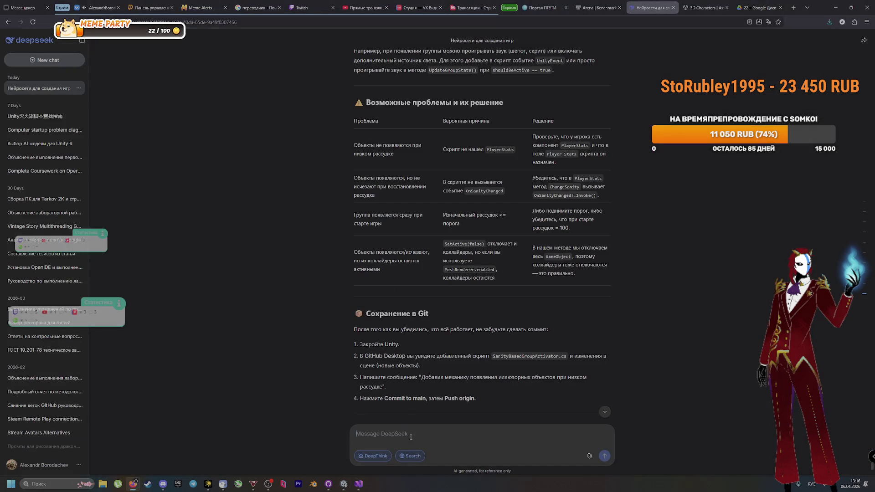
{"action": "key", "text": "ctrl+v"}
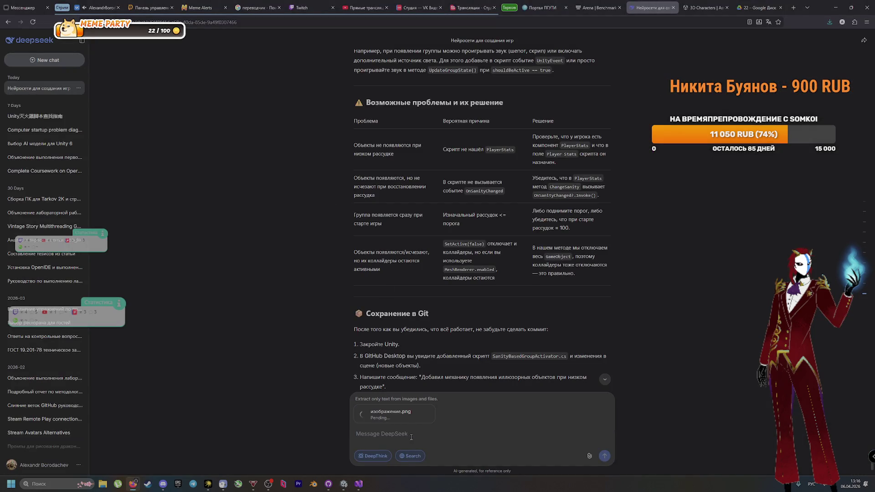
{"action": "type", "text": "Скрипт н"}
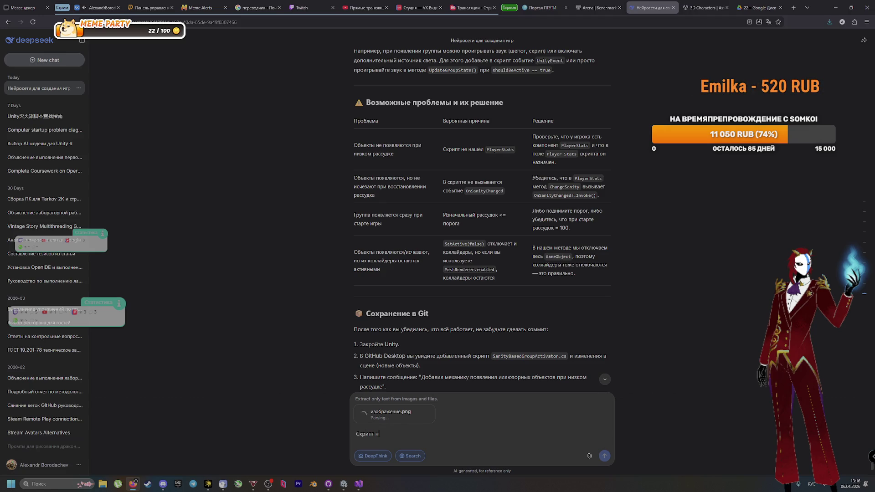
{"action": "type", "text": "вает"}
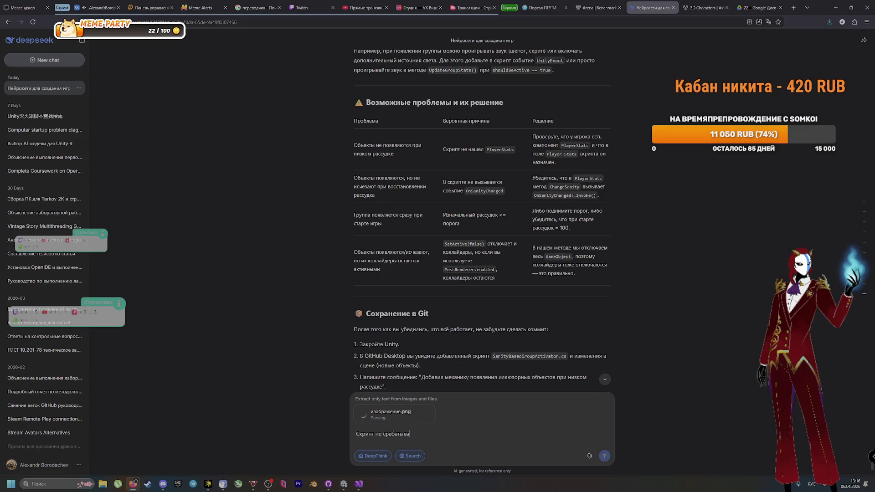
Check the playerStats field declaration on line 6 of SanityBasedGroupActivator in Visual Studio
{"action": "key", "text": "alt+Tab"}
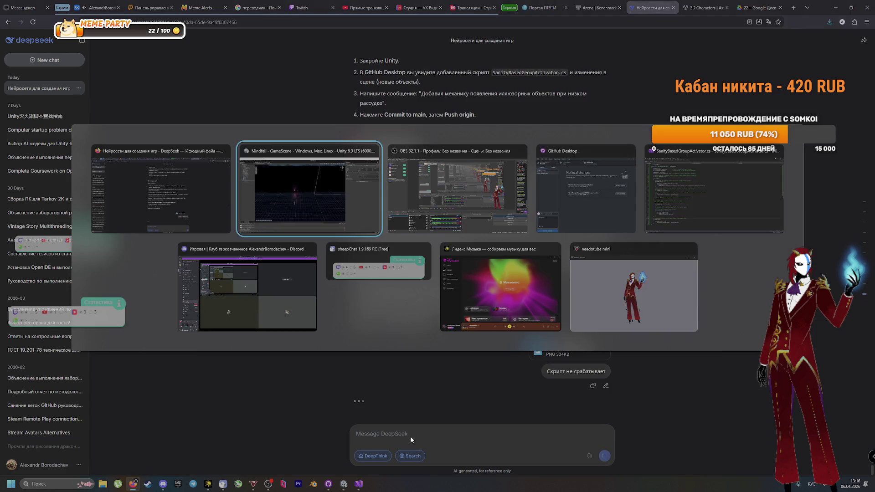
{"action": "left_click", "coordinate": [667, 187]}
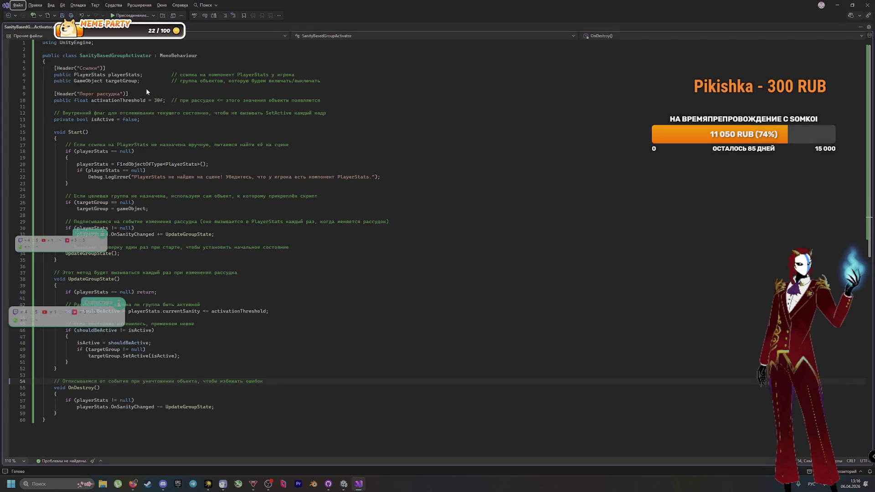
{"action": "left_click", "coordinate": [137, 74]}
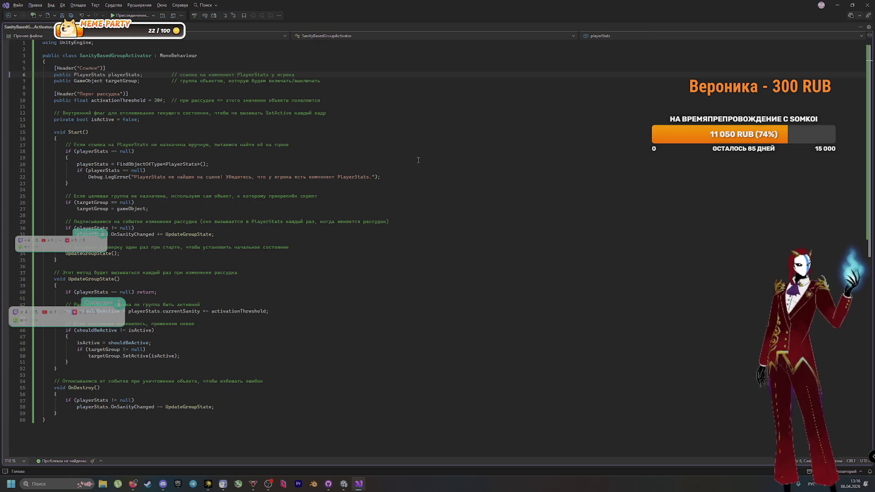
{"action": "key", "text": "alt+Tab"}
{"action": "key", "text": "alt+Tab"}
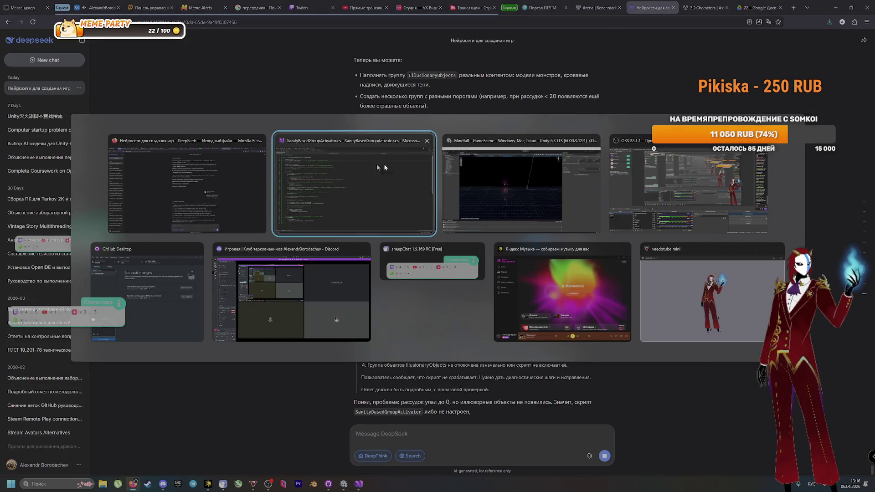
{"action": "left_click", "coordinate": [521, 182]}
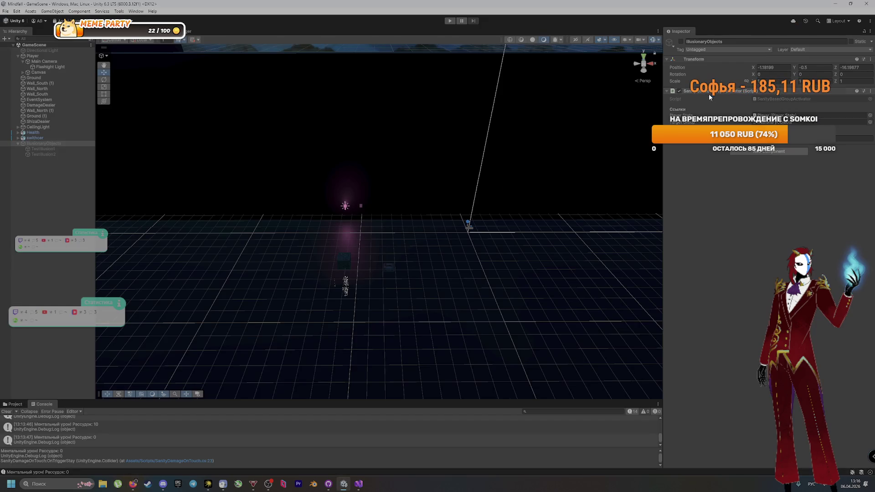
Inspect Main Camera and the Player's Player Stats component, then view DeepSeek's diagnostic reply
{"action": "left_click", "coordinate": [44, 61]}
{"action": "left_click", "coordinate": [39, 57]}
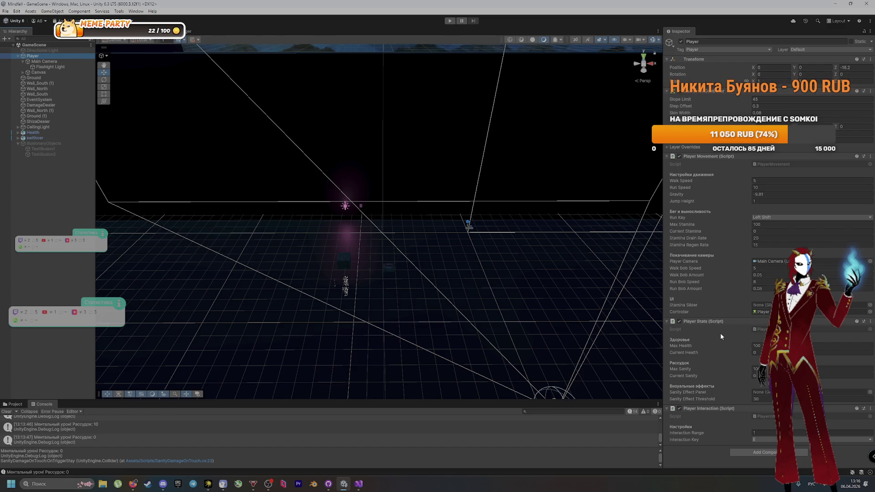
{"action": "key", "text": "alt+Tab"}
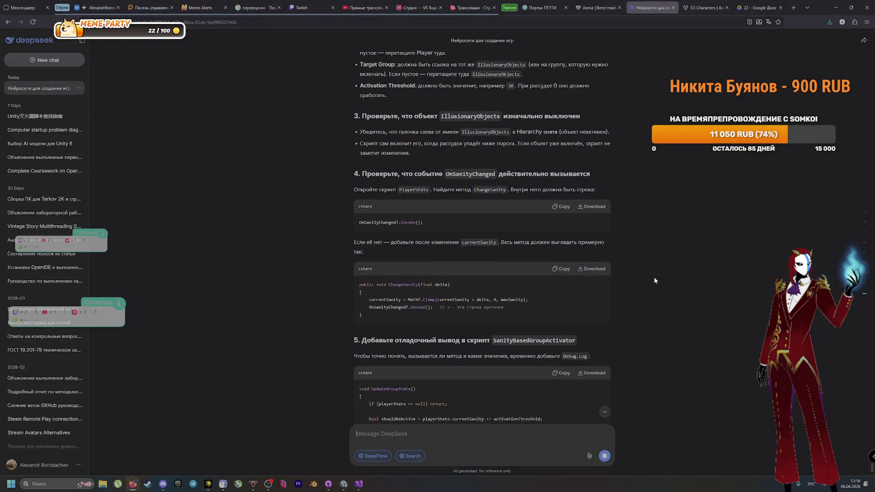
Read the start of DeepSeek's diagnostic checklist, then select IllusionaryObjects in Unity
{"action": "scroll", "coordinate": [684, 313], "scroll_direction": "up", "scroll_amount": 5}
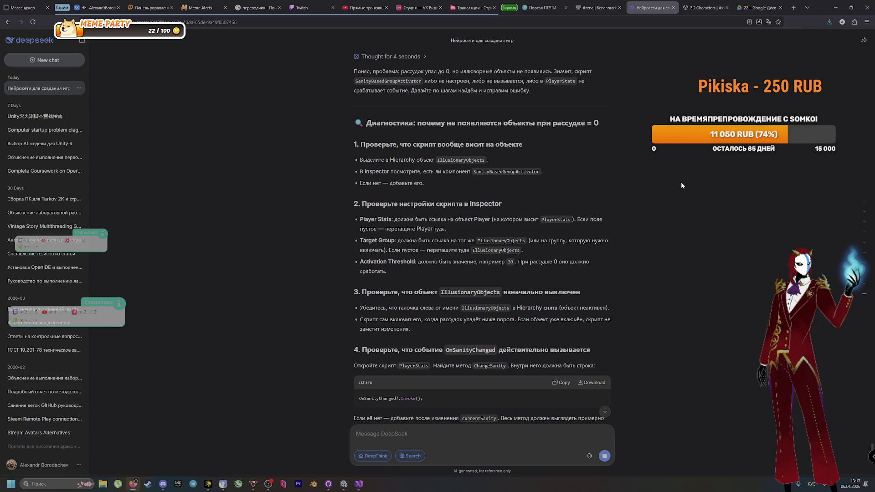
{"action": "key", "text": "alt+Tab"}
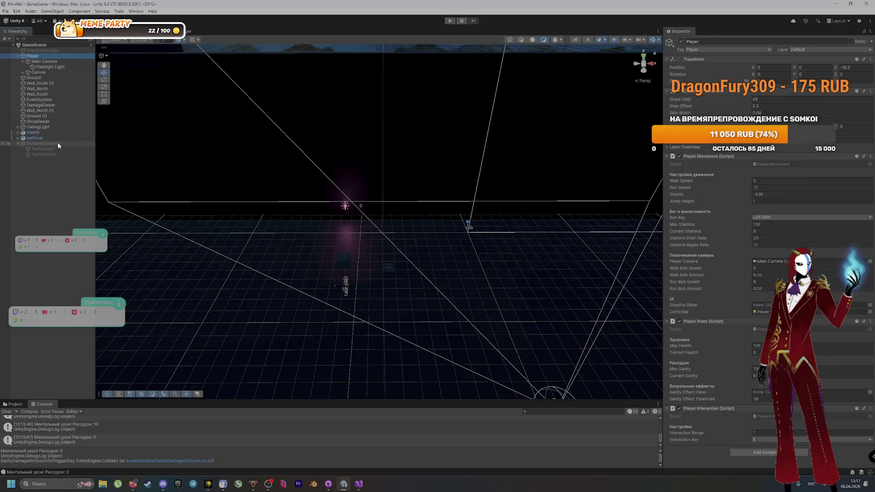
{"action": "left_click", "coordinate": [58, 144]}
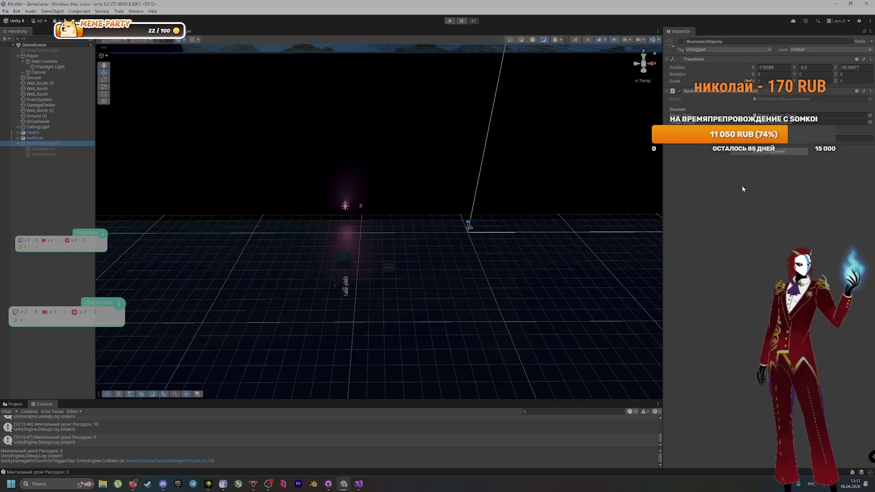
Verify the activator's Target Group setting against DeepSeek's diagnostic checklist
{"action": "key", "text": "alt+Tab"}
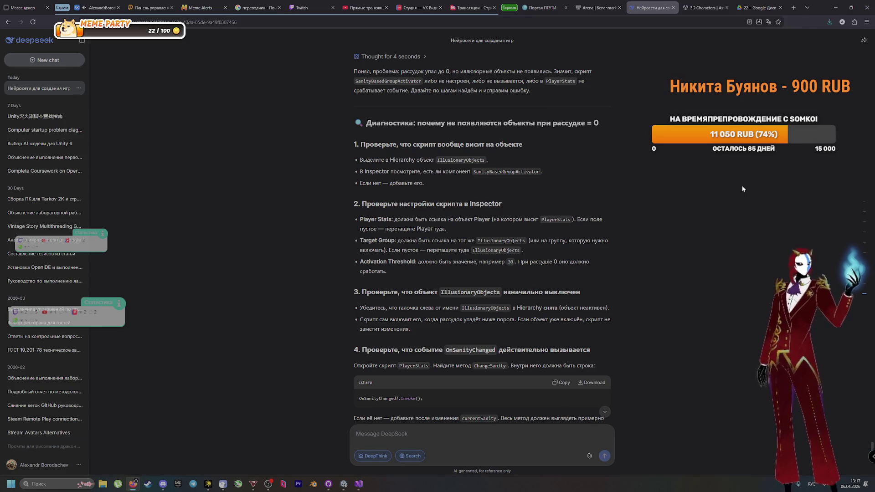
{"action": "key", "text": "alt+Tab"}
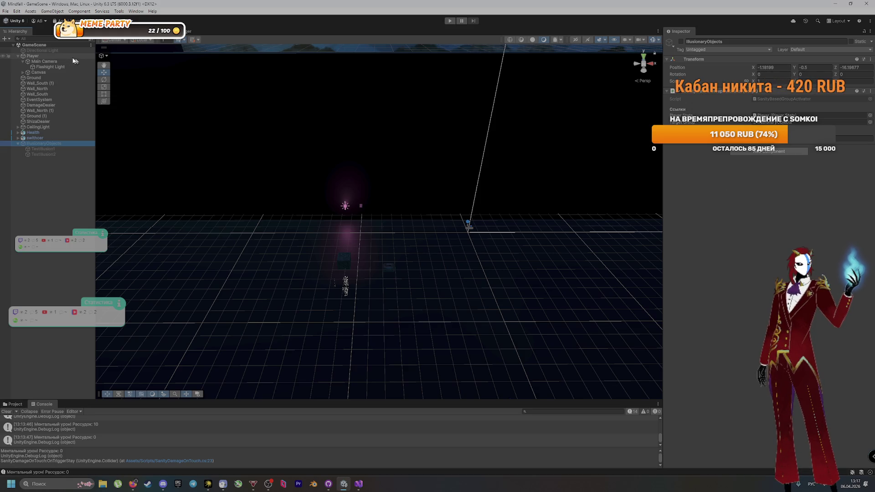
{"action": "left_click", "coordinate": [774, 122]}
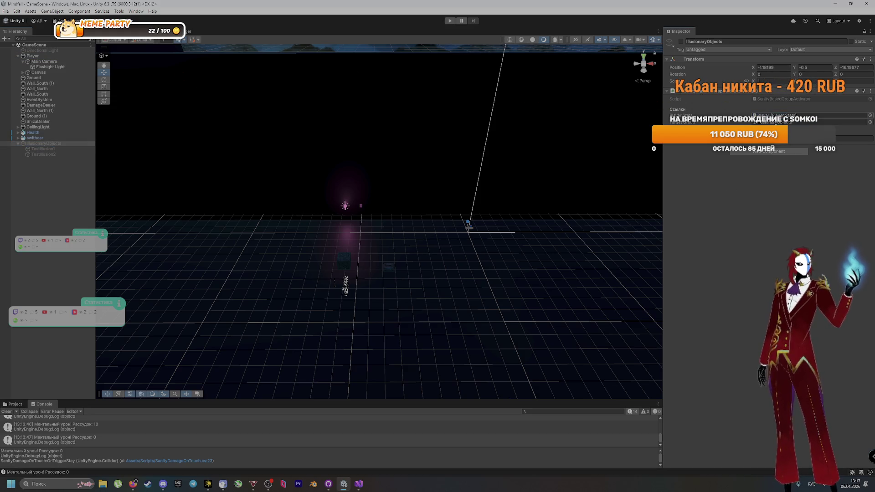
{"action": "key", "text": "alt+Tab"}
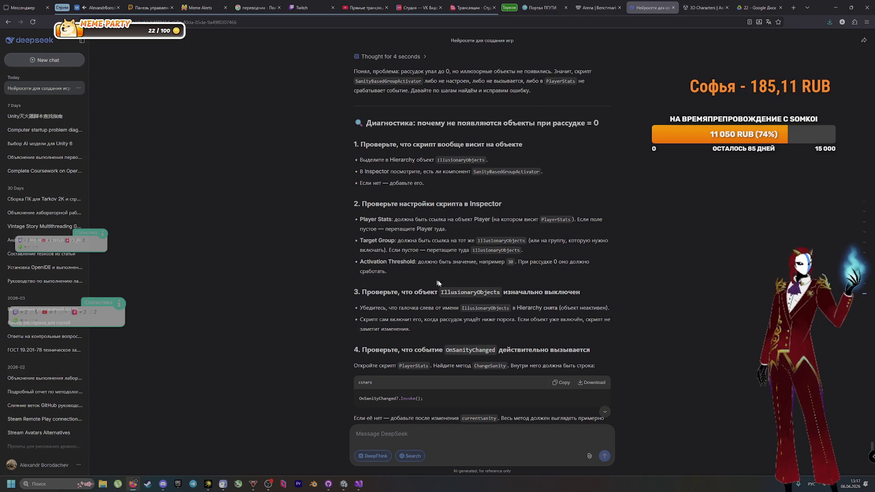
{"action": "key", "text": "alt+Tab"}
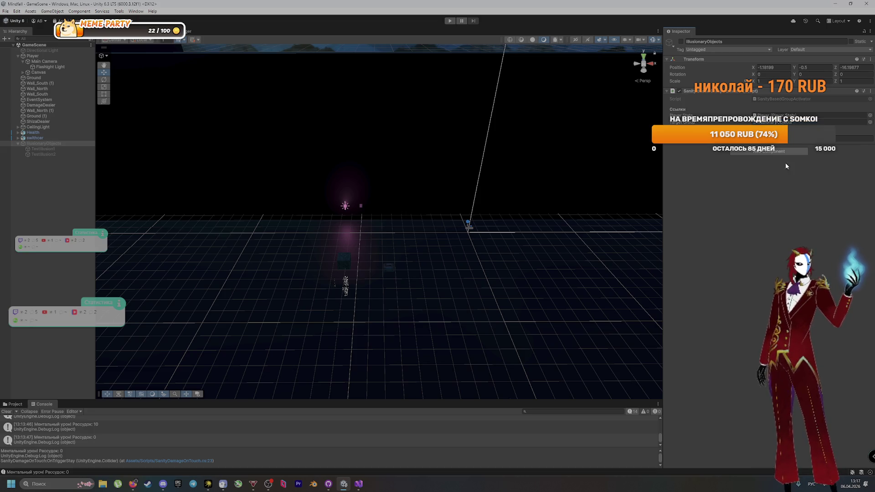
{"action": "key", "text": "alt+Tab"}
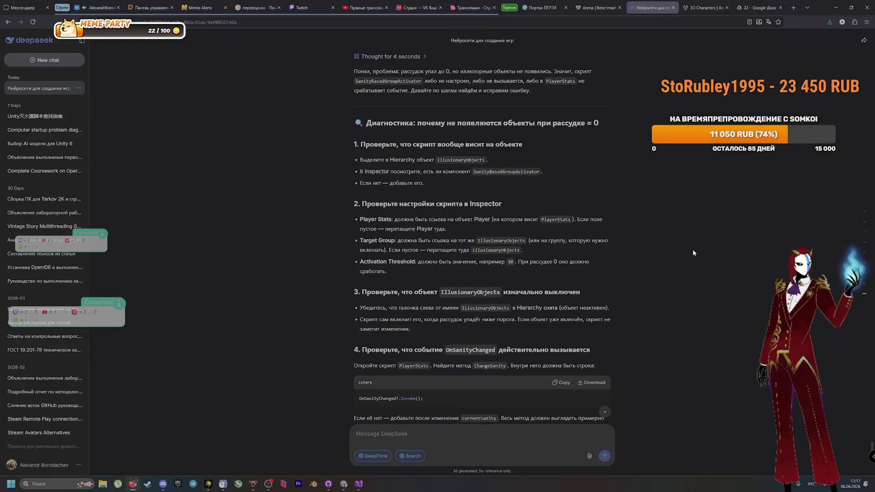
{"action": "key", "text": "alt+Tab"}
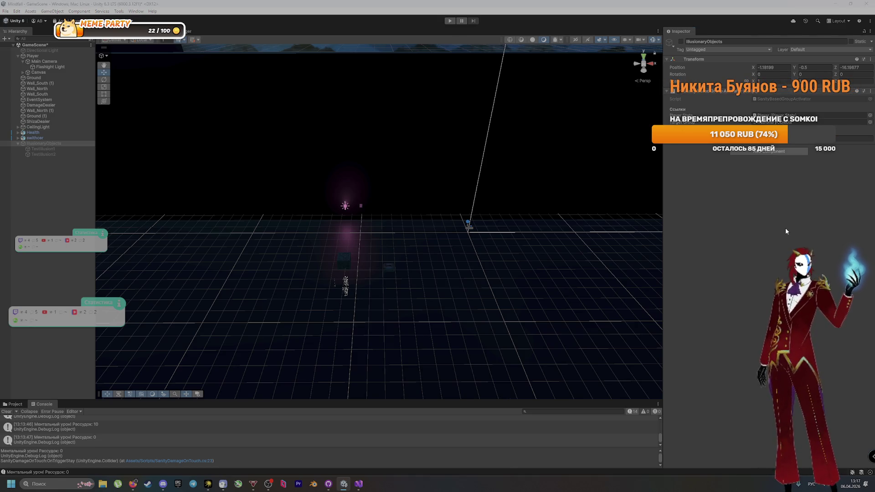
Read checklist Step 4 requiring ChangeSanity to invoke OnSanityChanged
{"action": "key", "text": "alt+Tab"}
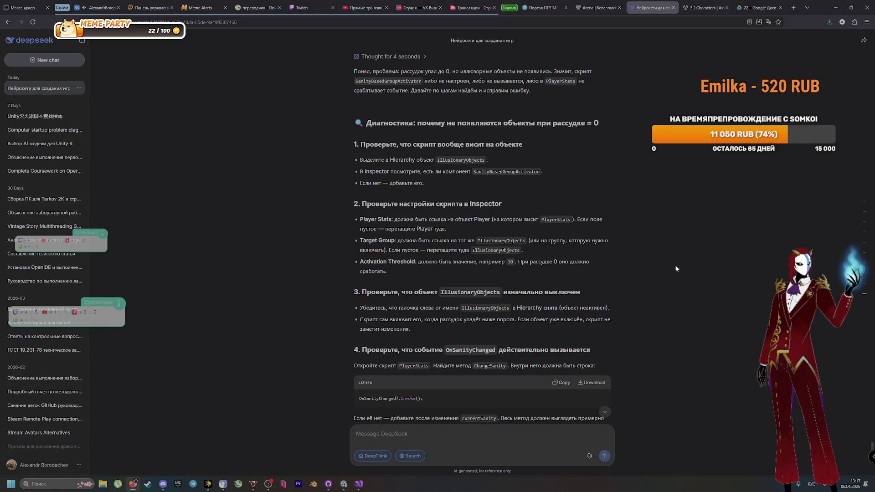
{"action": "scroll", "coordinate": [670, 269], "scroll_direction": "down", "scroll_amount": 1}
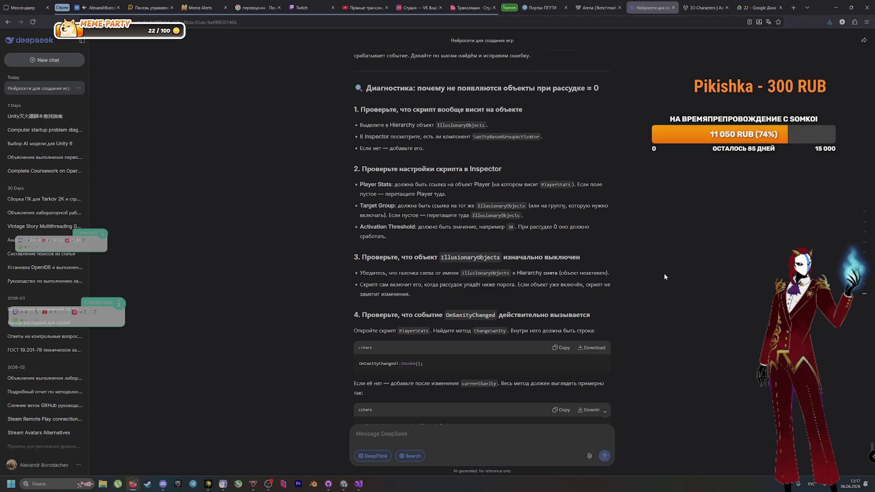
{"action": "scroll", "coordinate": [662, 276], "scroll_direction": "down", "scroll_amount": 2}
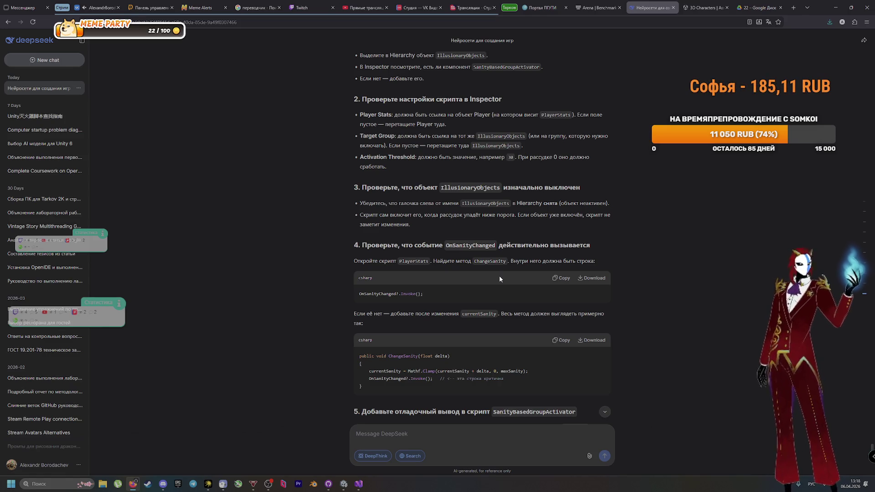
{"action": "key", "text": "alt+Tab"}
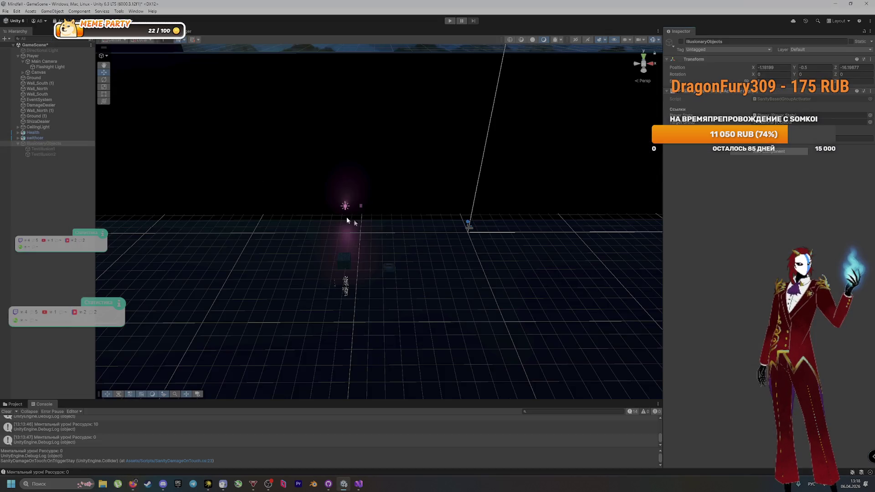
Open the Player's PlayerInteraction and PlayerStats scripts in Visual Studio
{"action": "left_click", "coordinate": [33, 55]}
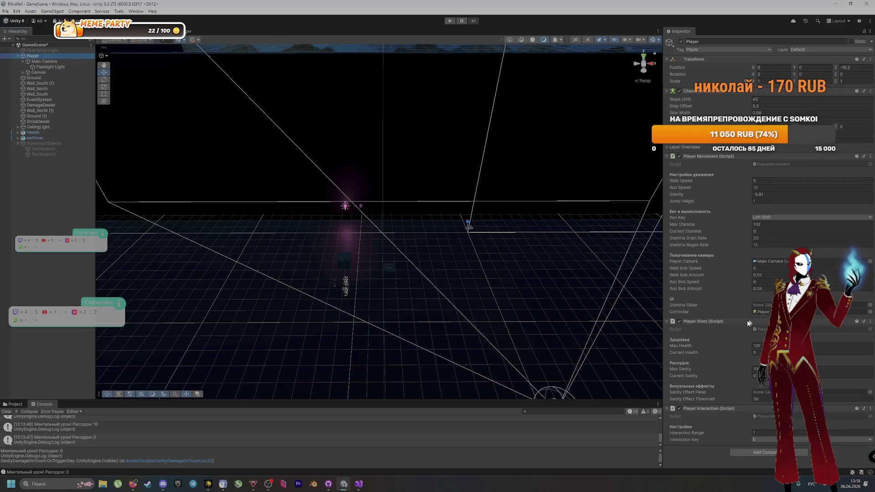
{"action": "double_click", "coordinate": [769, 416]}
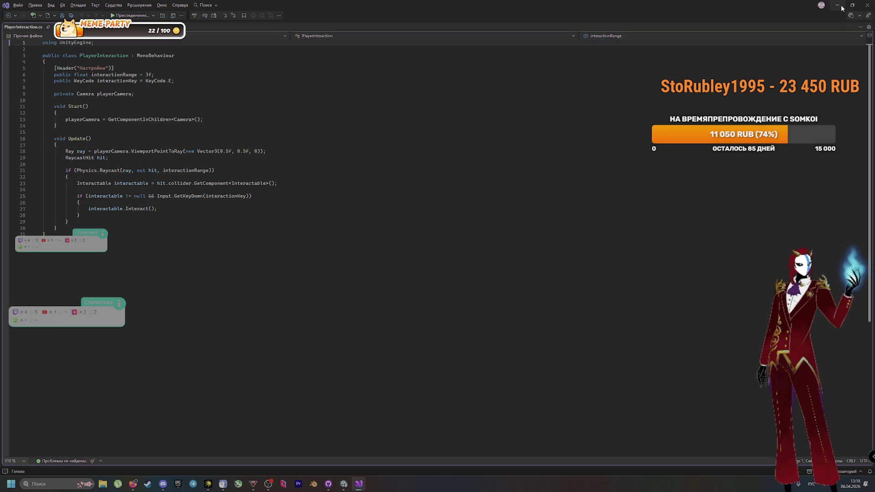
{"action": "key", "text": "alt+Tab"}
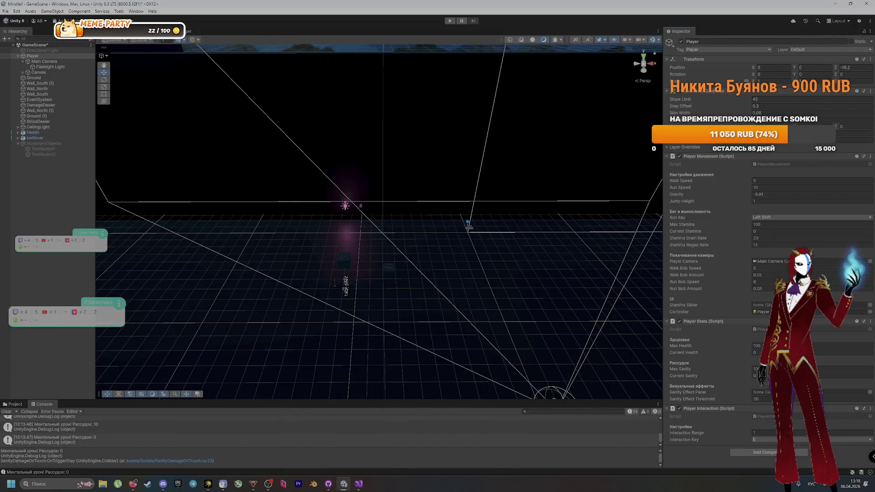
{"action": "double_click", "coordinate": [766, 329]}
Confirm PlayerStats.cs ChangeSanity already calls OnSanityChanged?.Invoke(), per DeepSeek's step 4
{"action": "key", "text": "alt+Tab"}
{"action": "key", "text": "alt+Tab"}
{"action": "key", "text": "Tab"}
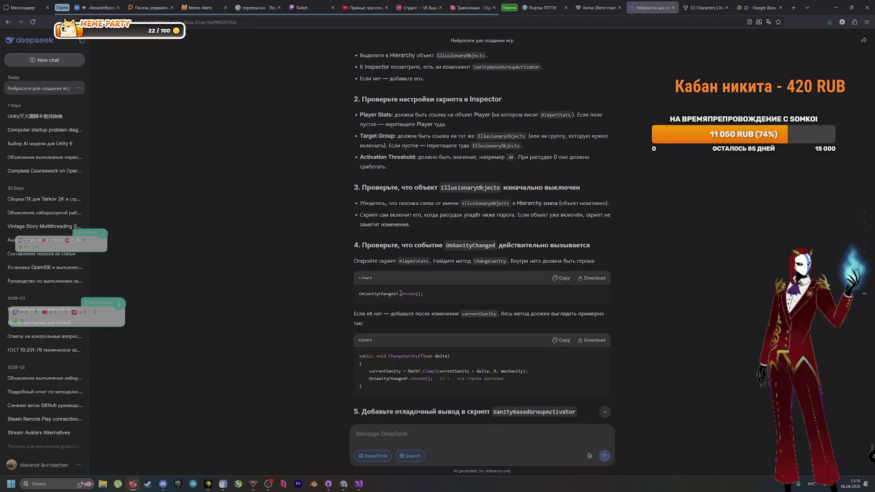
{"action": "double_click", "coordinate": [469, 245]}
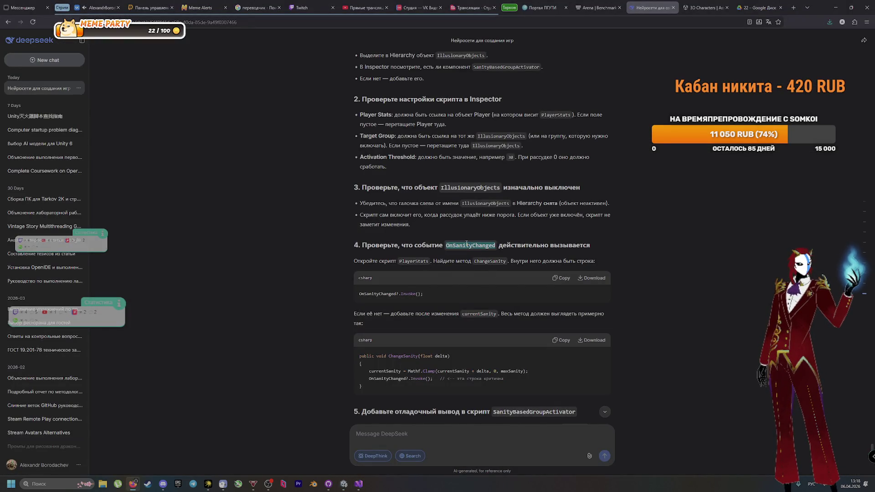
{"action": "left_click", "coordinate": [436, 283]}
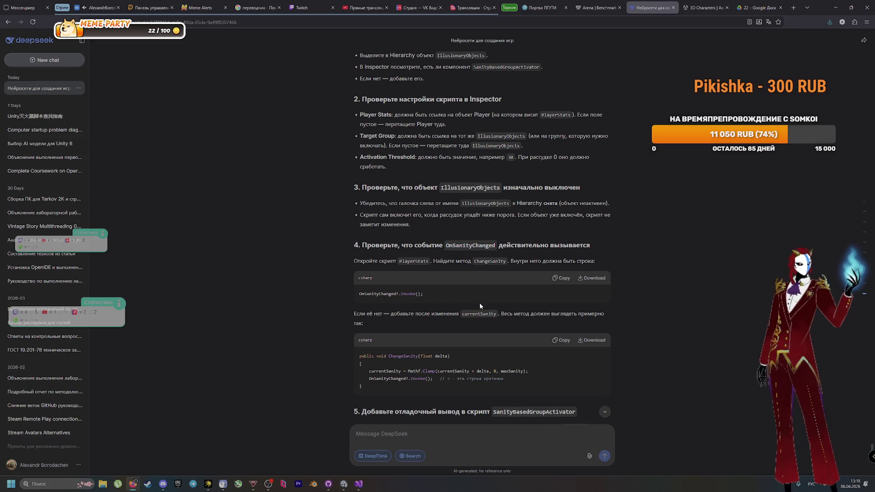
{"action": "key", "text": "alt+Tab"}
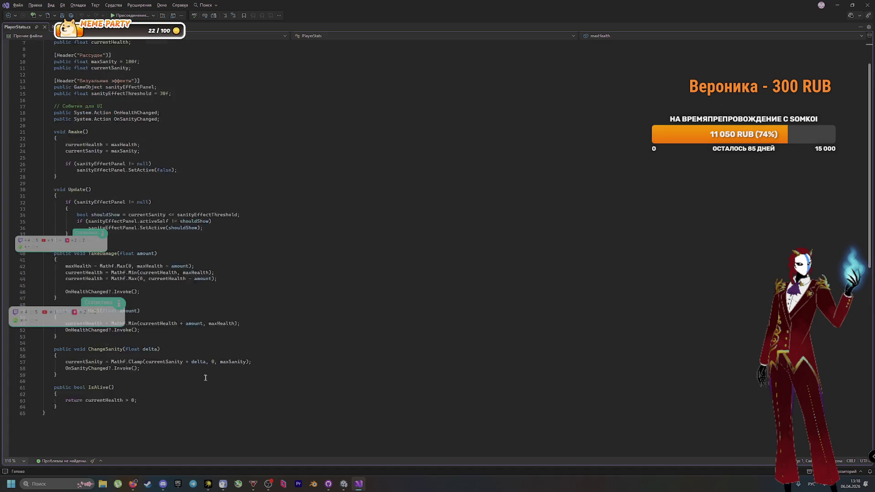
{"action": "scroll", "coordinate": [201, 373], "scroll_direction": "down", "scroll_amount": 3}
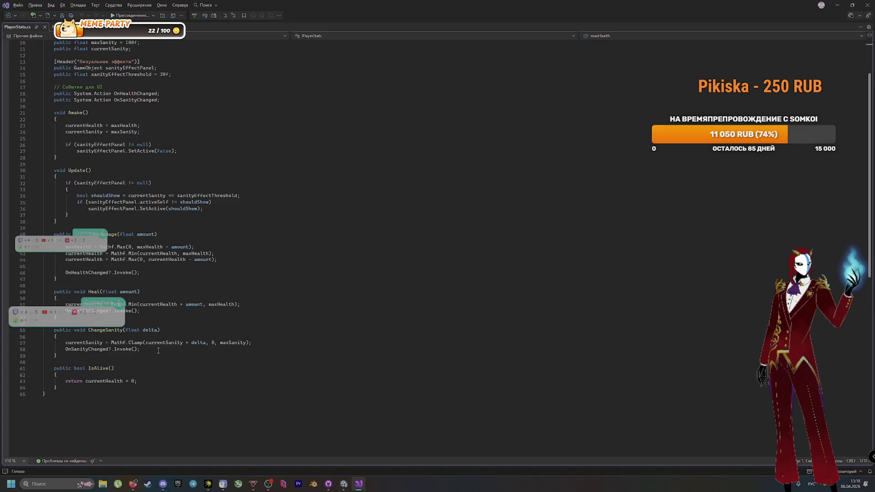
{"action": "key", "text": "alt+Tab"}
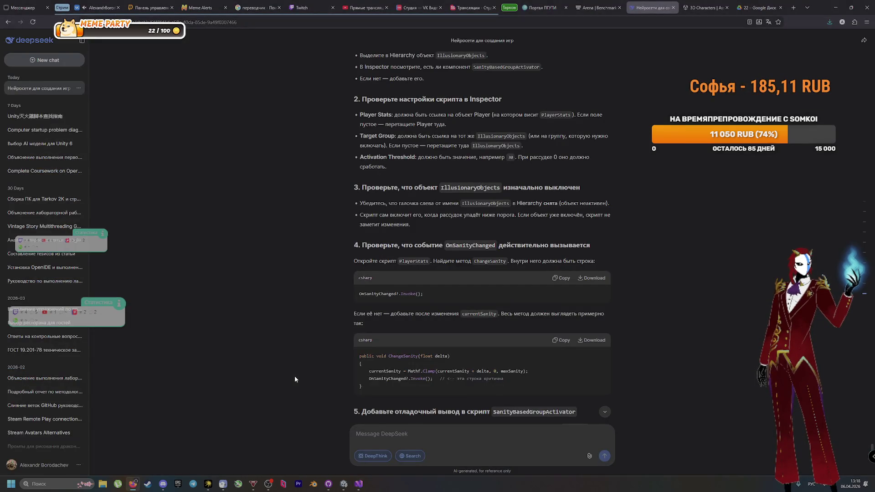
{"action": "key", "text": "alt+Tab"}
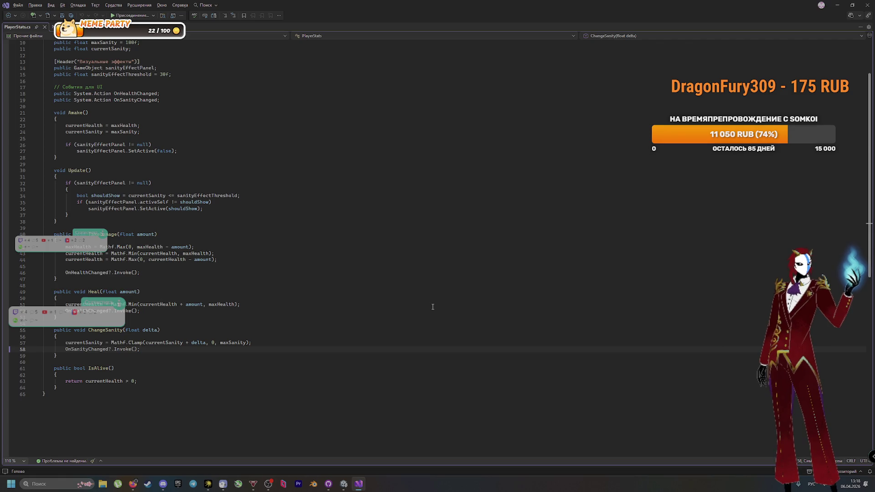
{"action": "key", "text": "alt+Tab"}
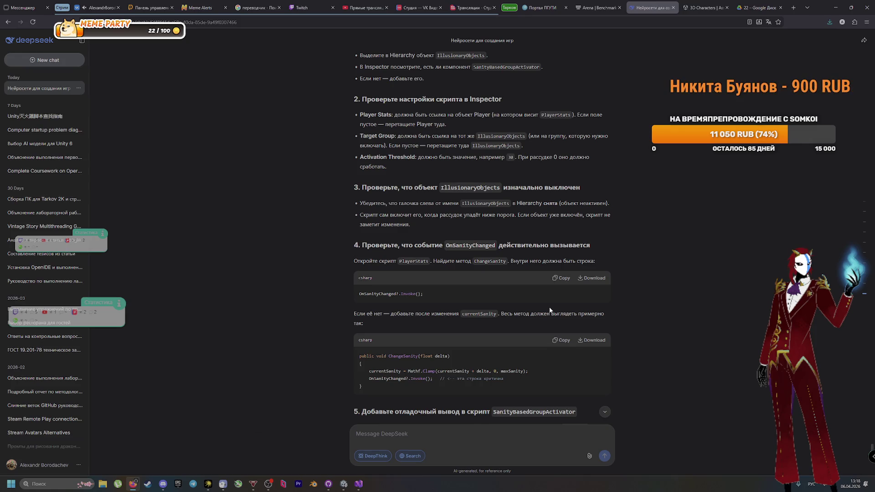
{"action": "key", "text": "alt+Tab"}
{"action": "key", "text": "alt+Tab"}
{"action": "scroll", "coordinate": [519, 346], "scroll_direction": "down", "scroll_amount": 5}
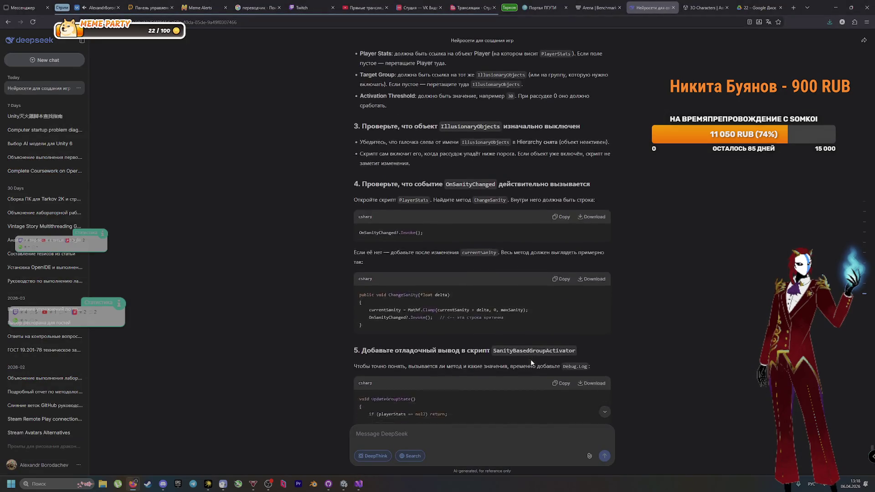
{"action": "scroll", "coordinate": [645, 363], "scroll_direction": "down", "scroll_amount": 2}
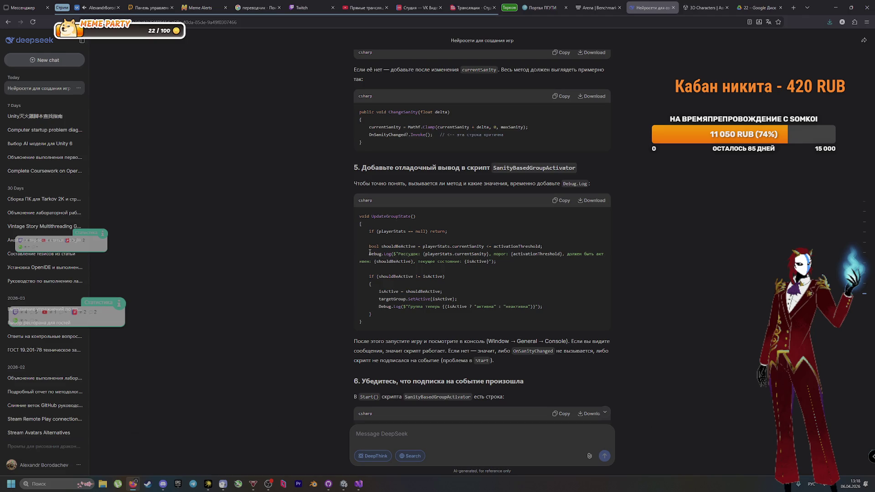
Compare DeepSeek's suggested UpdateGroupState code against the current SanityBasedGroupActivator script
{"action": "left_click_drag", "start_coordinate": [371, 253], "coordinate": [561, 266]}
{"action": "left_click", "coordinate": [497, 265]}
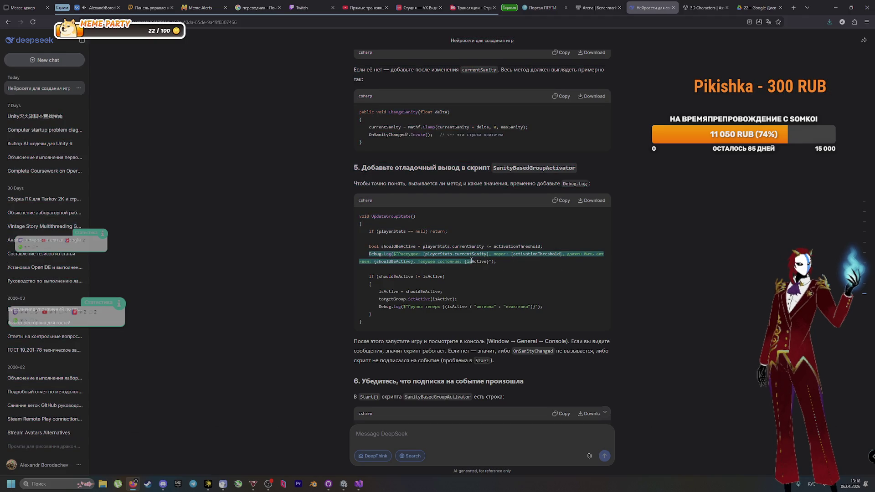
{"action": "key", "text": "alt+Tab"}
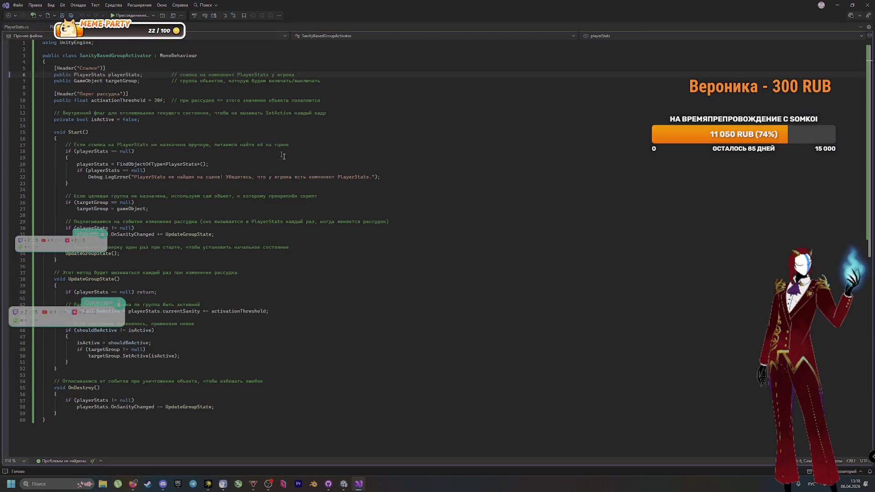
{"action": "key", "text": "alt+Tab"}
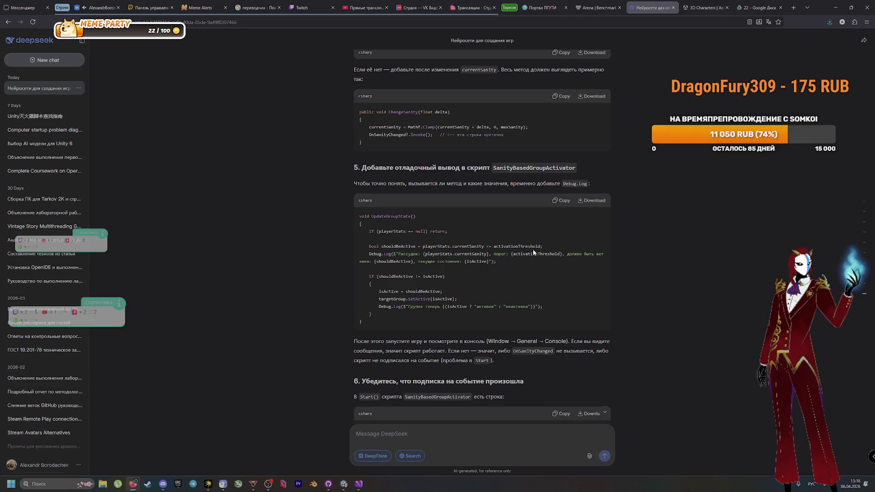
{"action": "key", "text": "alt+Tab"}
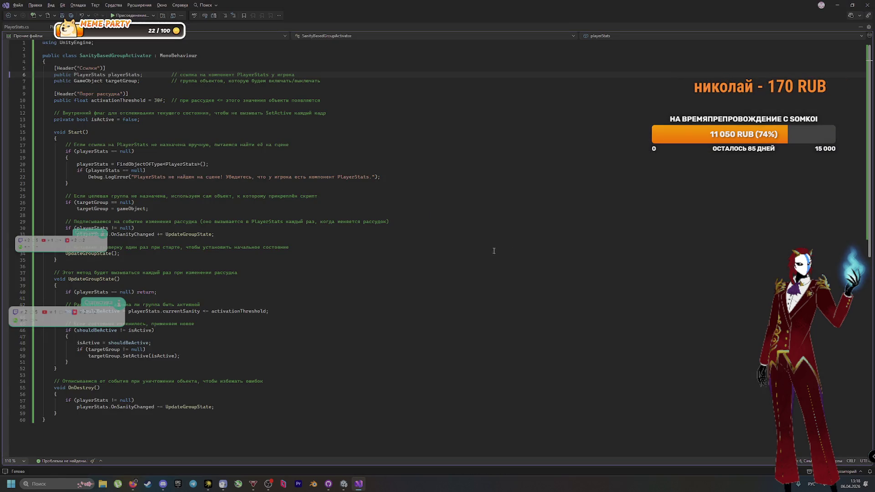
{"action": "key", "text": "alt+Tab"}
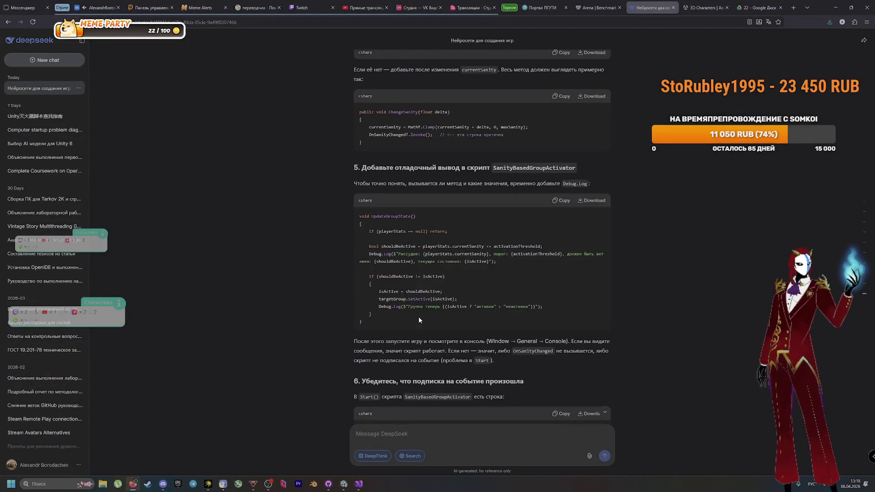
{"action": "key", "text": "alt+Tab"}
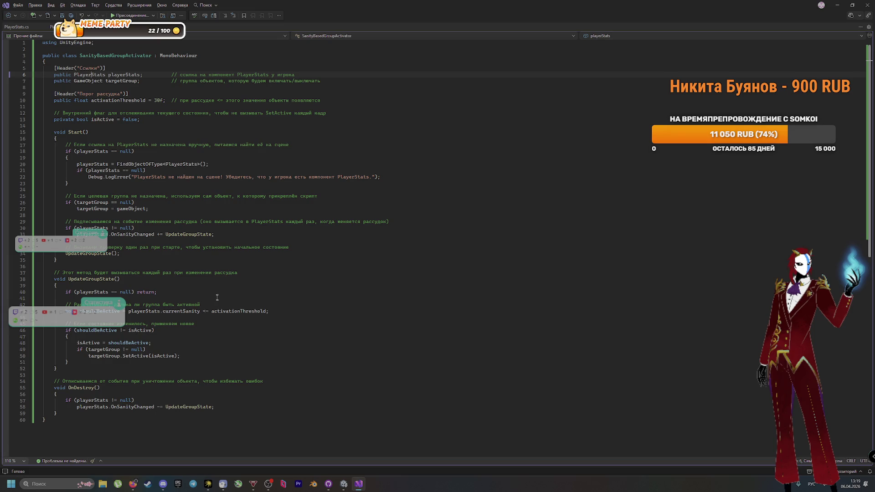
Replace UpdateGroupState (lines 38–52) with DeepSeek's Debug.Log version and save SanityBasedGroupActivator.cs
{"action": "left_click", "coordinate": [181, 292]}
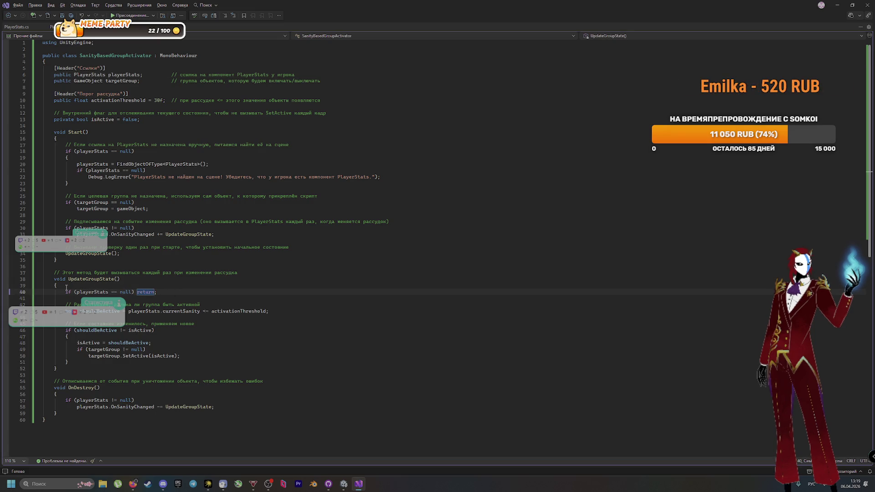
{"action": "key", "text": "alt+Tab"}
{"action": "key", "text": "alt+Tab"}
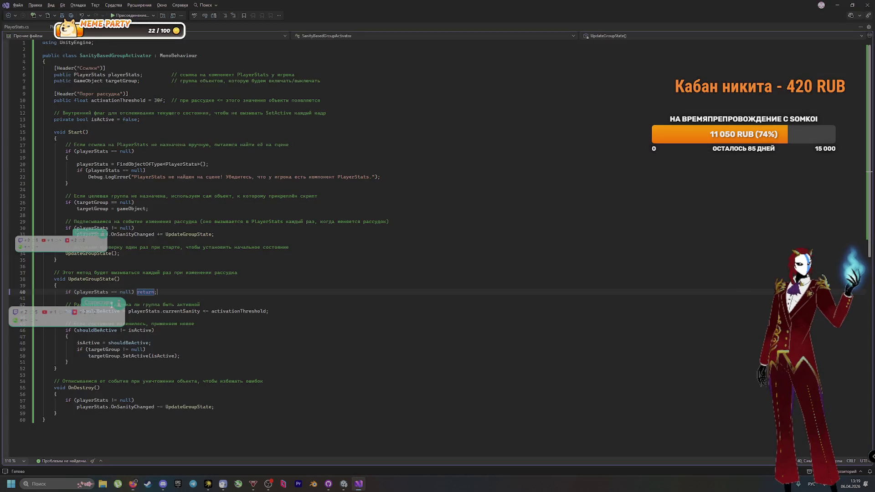
{"action": "mouse_move", "coordinate": [58, 369]}
{"action": "left_mouse_down"}
{"action": "mouse_move", "coordinate": [42, 360]}
{"action": "mouse_move", "coordinate": [41, 292]}
{"action": "mouse_move", "coordinate": [28, 281]}
{"action": "left_mouse_up"}
{"action": "key", "text": "ctrl+v"}
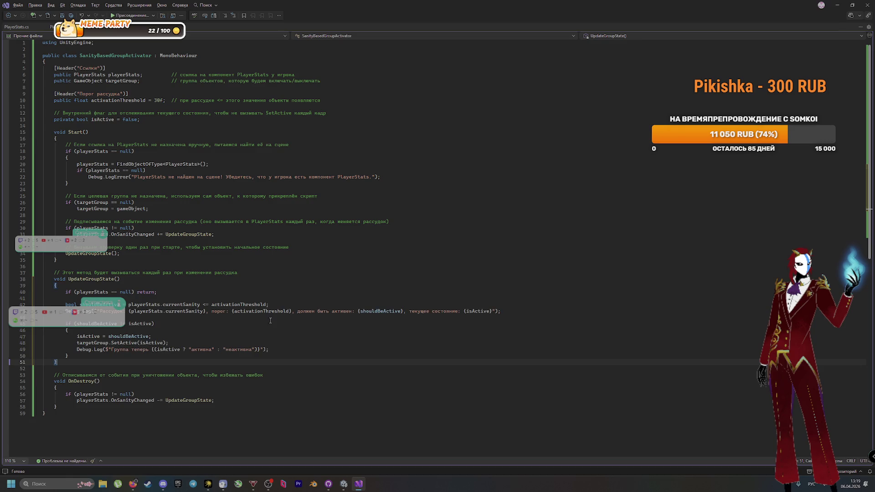
{"action": "key", "text": "ctrl+s"}
{"action": "key", "text": "alt+Tab"}
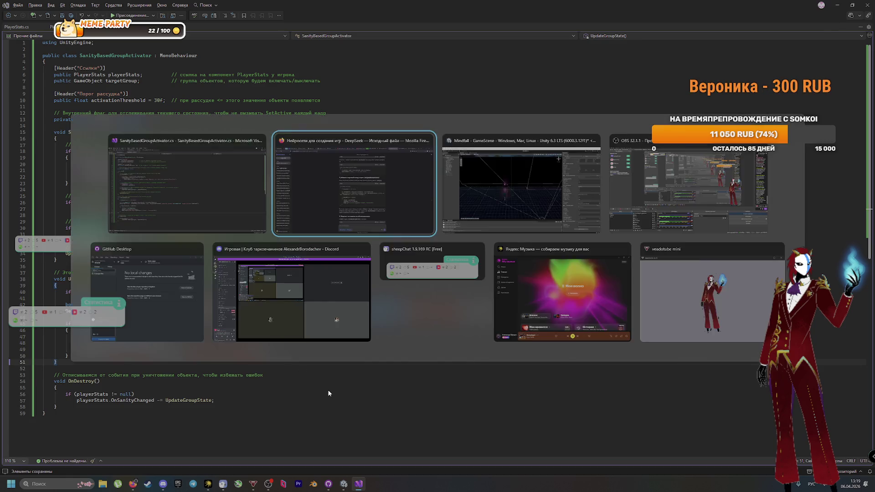
Scroll to DeepSeek's step 6 and confirm Start() already subscribes to OnSanityChanged
{"action": "scroll", "coordinate": [327, 333], "scroll_direction": "down", "scroll_amount": 5}
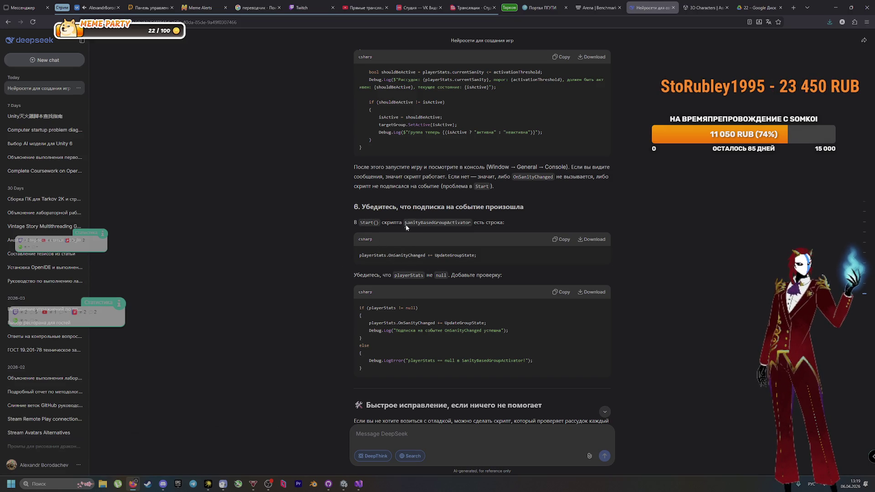
{"action": "key", "text": "alt+Tab"}
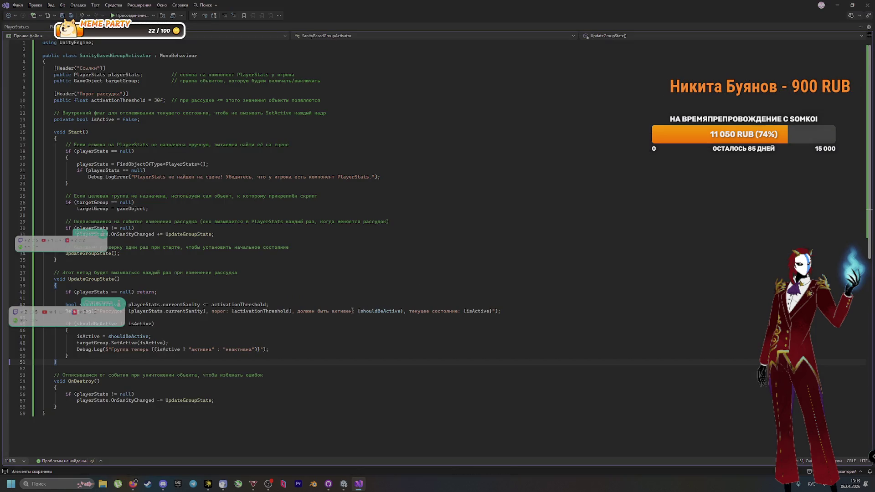
{"action": "key", "text": "alt+Tab"}
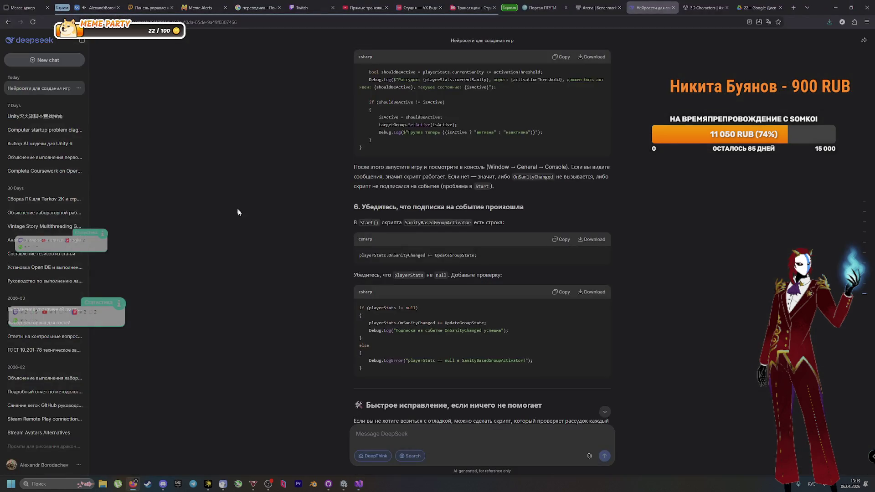
{"action": "key", "text": "alt+Tab"}
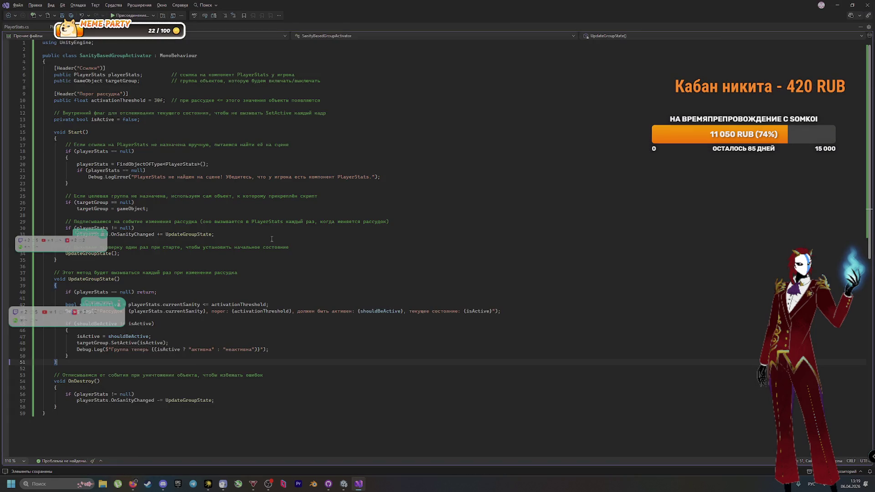
{"action": "key", "text": "alt+Tab"}
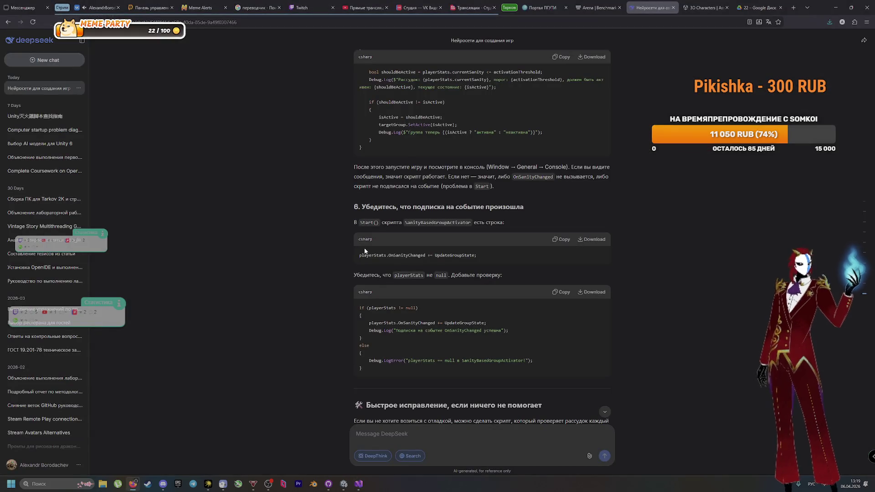
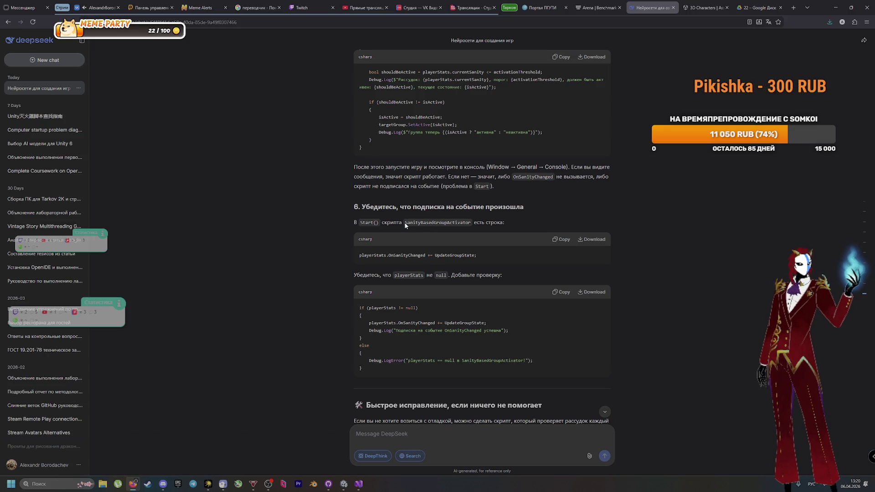
Compare the script's Start method with DeepSeek's advice, adding then undoing a blank line
{"action": "key", "text": "alt+Tab"}
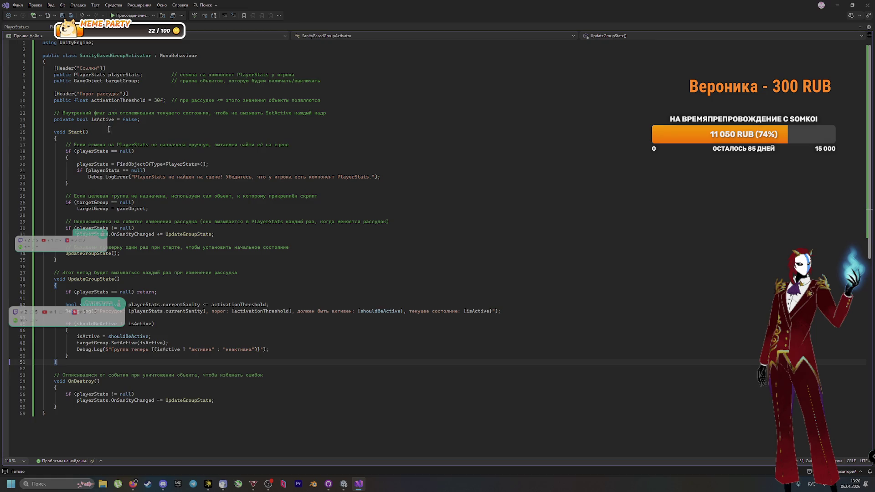
{"action": "key", "text": "alt+Tab"}
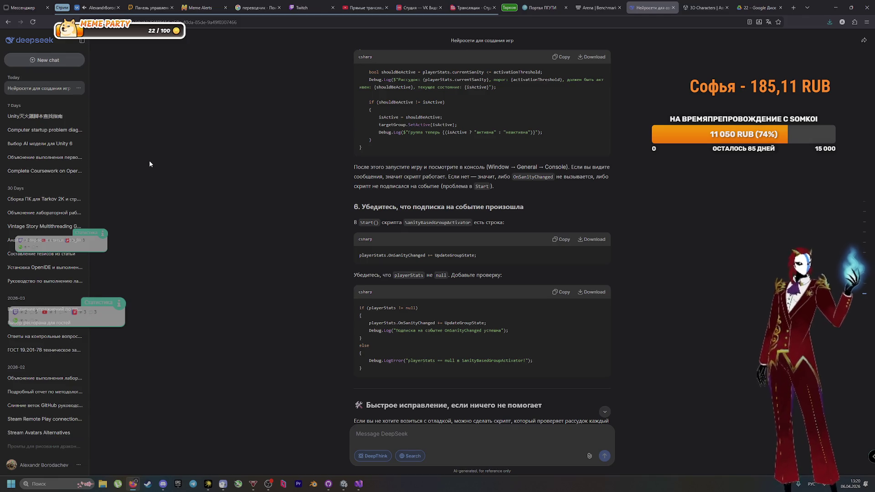
{"action": "key", "text": "alt+Tab"}
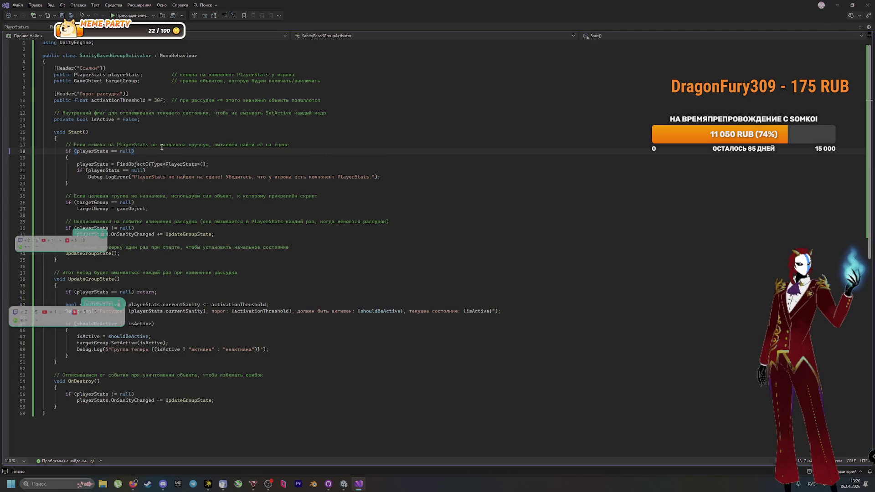
{"action": "left_click", "coordinate": [148, 134]}
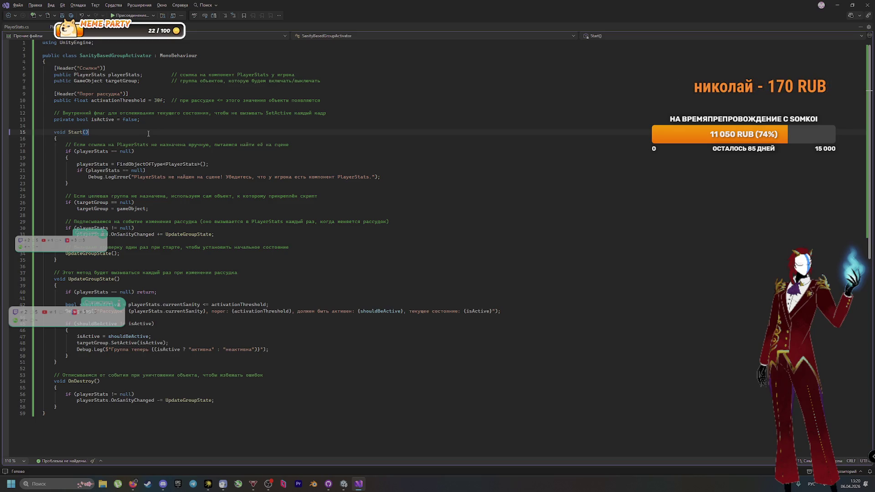
{"action": "key", "text": "Return"}
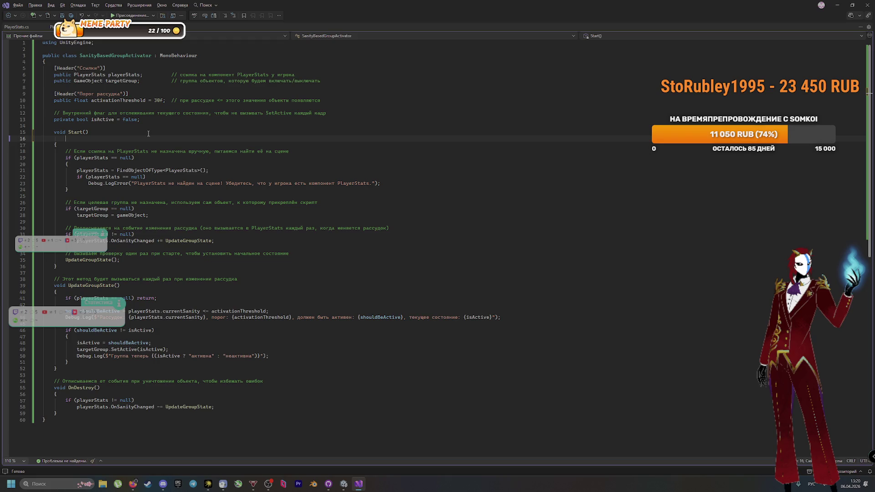
{"action": "key", "text": "ctrl+z"}
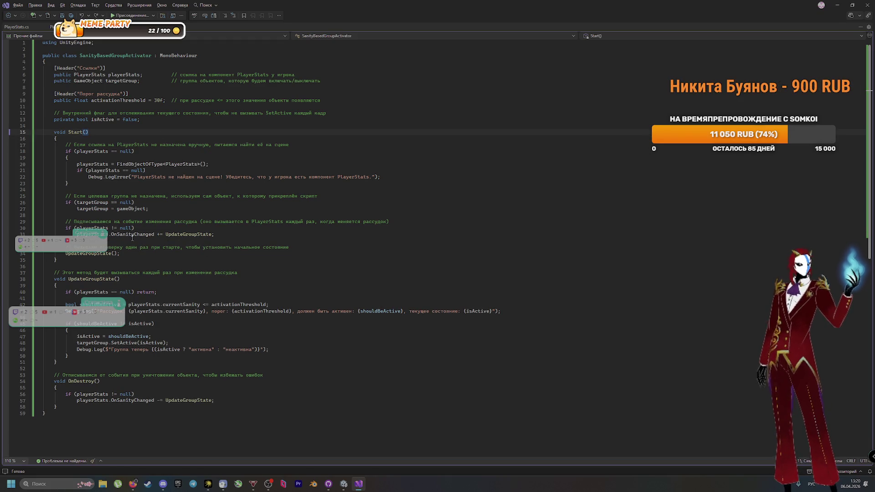
Read further into DeepSeek's suggestion and locate the playerStats null check in Start
{"action": "key", "text": "alt+Tab"}
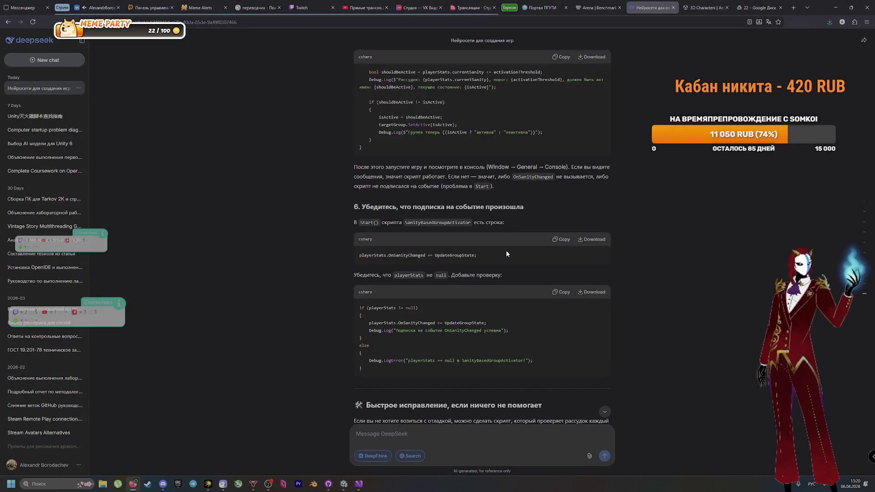
{"action": "scroll", "coordinate": [502, 252], "scroll_direction": "down", "scroll_amount": 2}
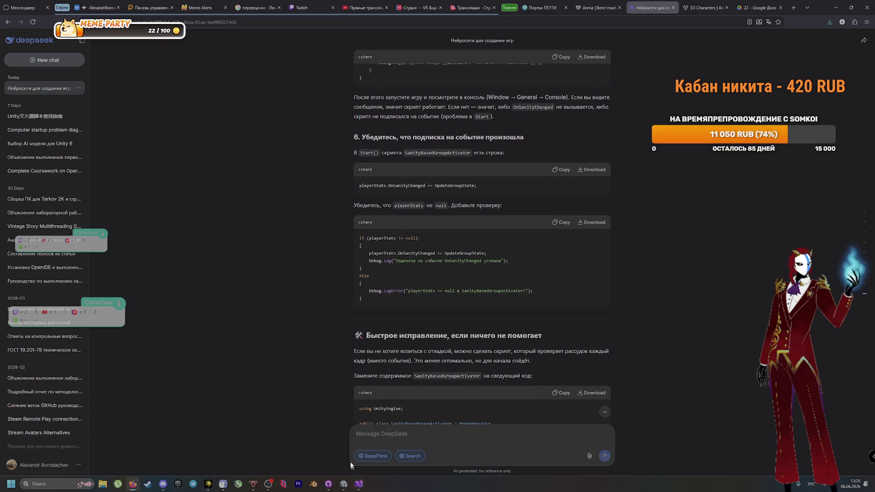
{"action": "scroll", "coordinate": [300, 299], "scroll_direction": "down", "scroll_amount": 2}
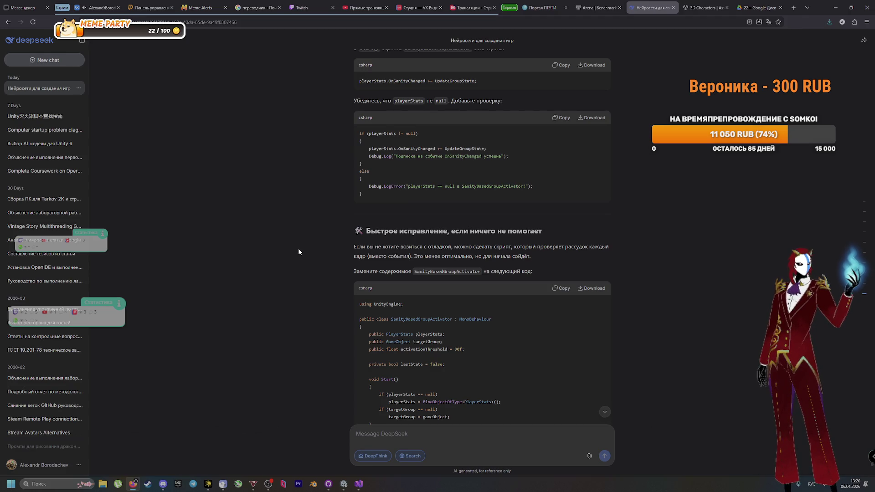
{"action": "key", "text": "alt+Tab"}
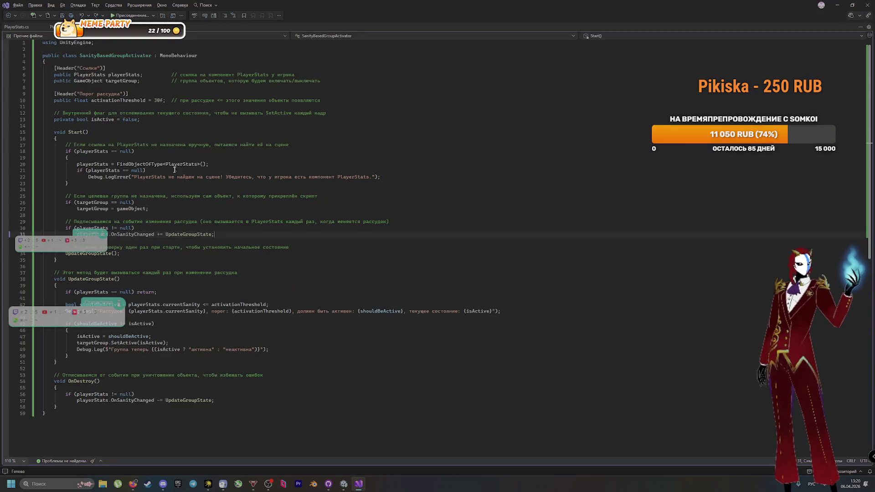
{"action": "left_click", "coordinate": [154, 154]}
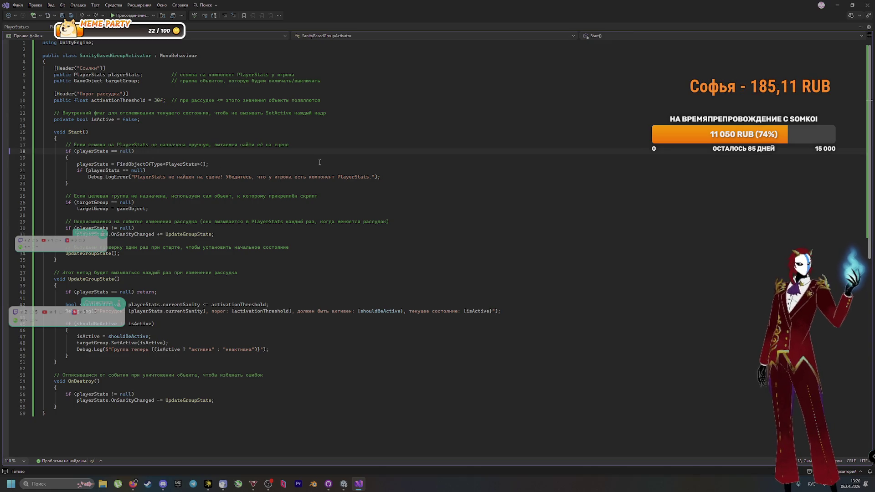
Check the OnSanityChanged subscription line against DeepSeek's chat and select its suggested subscription-check code
{"action": "key", "text": "alt+Tab"}
{"action": "key", "text": "alt+Tab"}
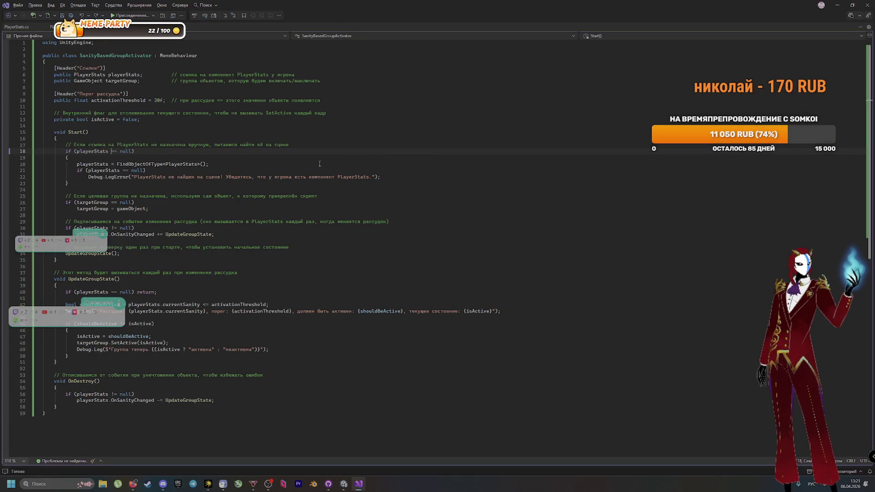
{"action": "key", "text": "alt+Tab"}
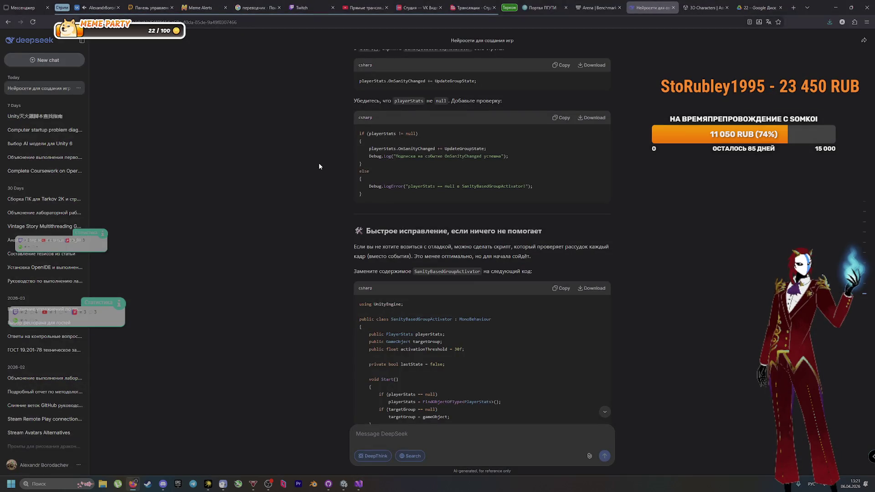
{"action": "key", "text": "alt+Tab"}
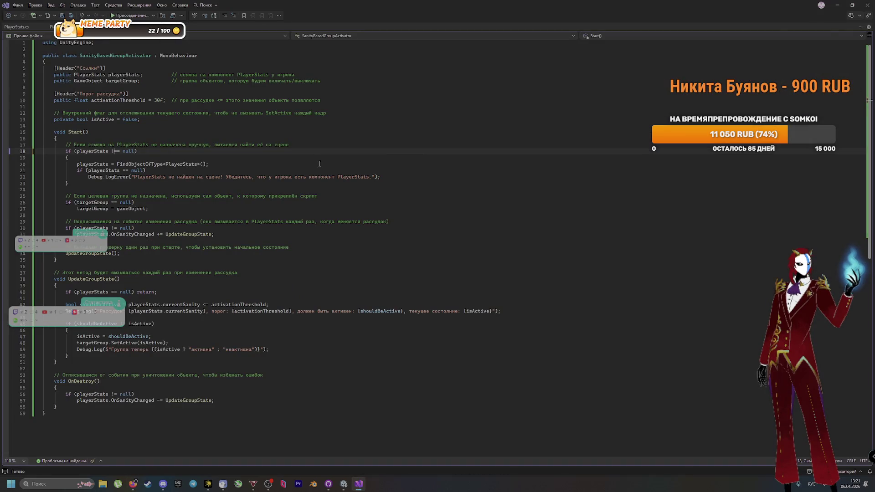
{"action": "key", "text": "alt+Tab"}
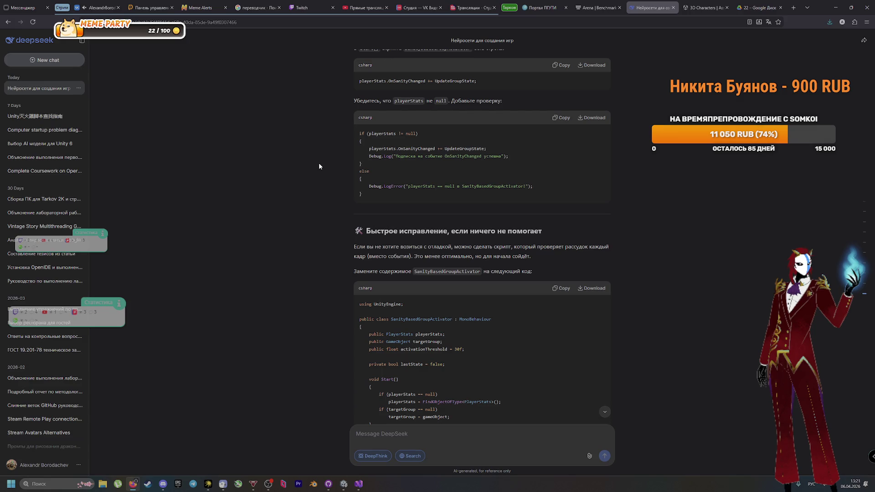
{"action": "key", "text": "alt+Tab"}
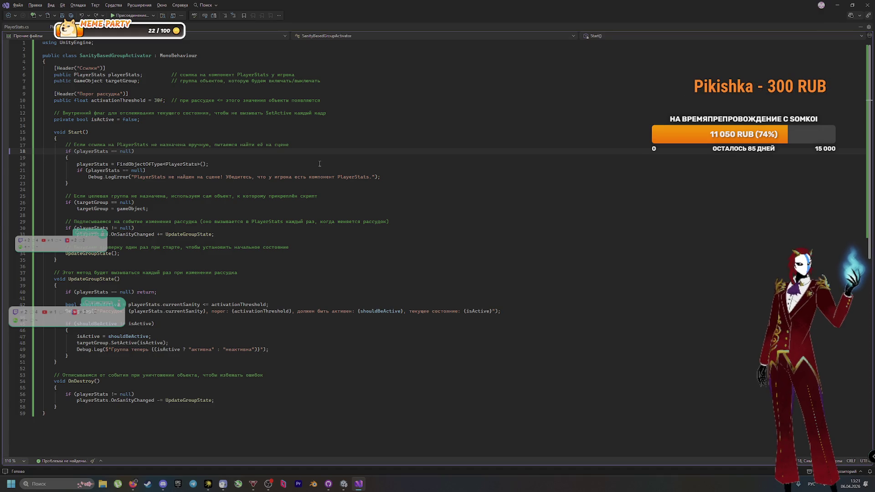
{"action": "key", "text": "Down"}
{"action": "key", "text": "Down"}
{"action": "key", "text": "Down"}
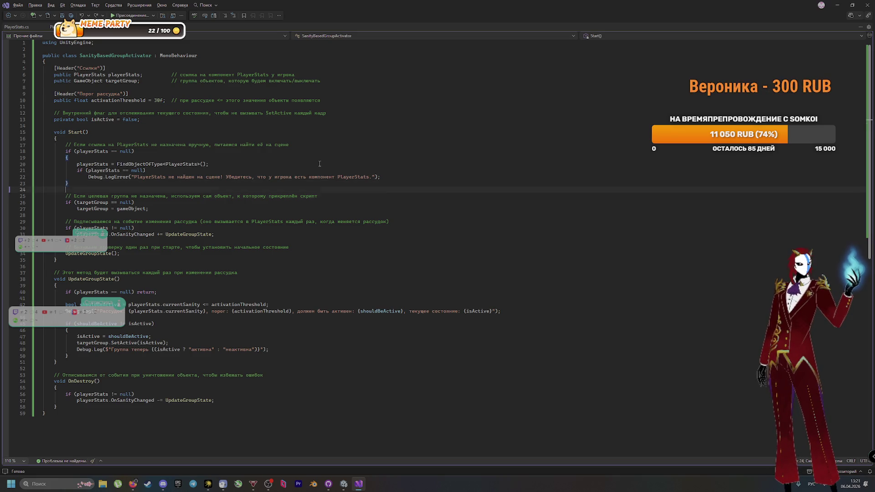
{"action": "key", "text": "alt+Tab"}
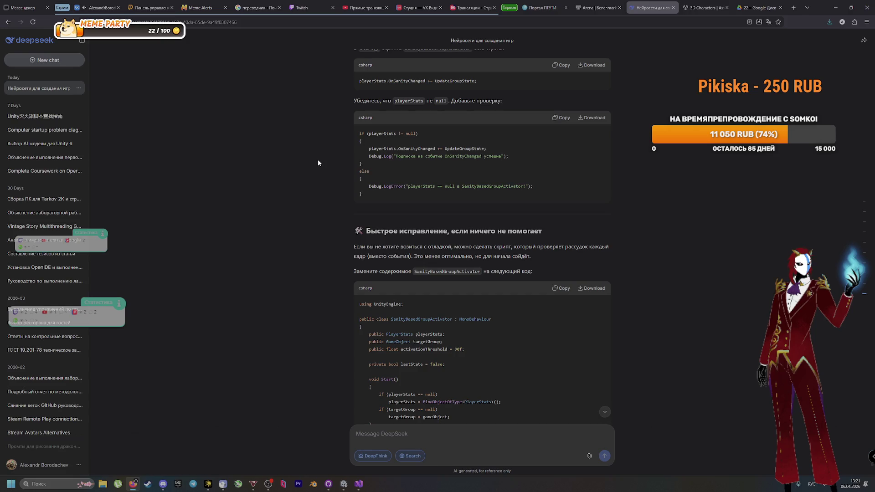
{"action": "mouse_move", "coordinate": [369, 156]}
{"action": "left_mouse_down"}
{"action": "mouse_move", "coordinate": [365, 182]}
{"action": "mouse_move", "coordinate": [364, 99]}
{"action": "mouse_move", "coordinate": [361, 194]}
{"action": "left_mouse_up"}
{"action": "key", "text": "ctrl+c"}
{"action": "key", "text": "alt+Tab"}
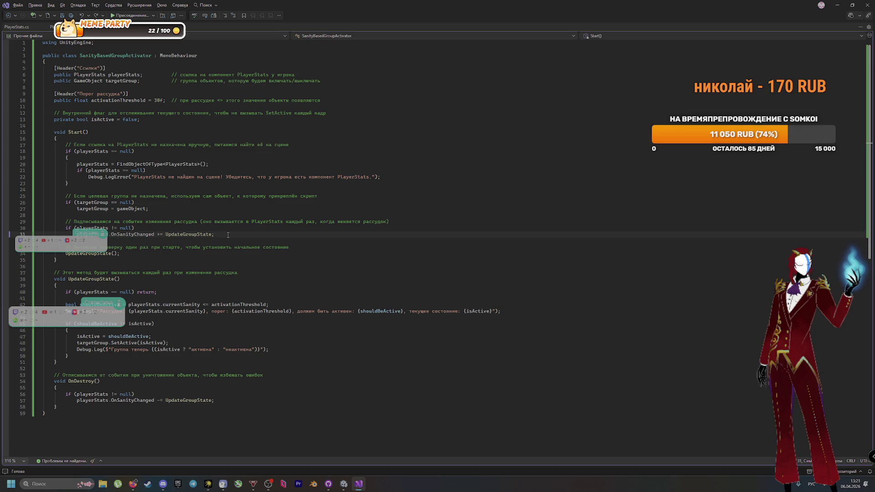
{"action": "scroll", "coordinate": [211, 281], "scroll_direction": "down", "scroll_amount": 5}
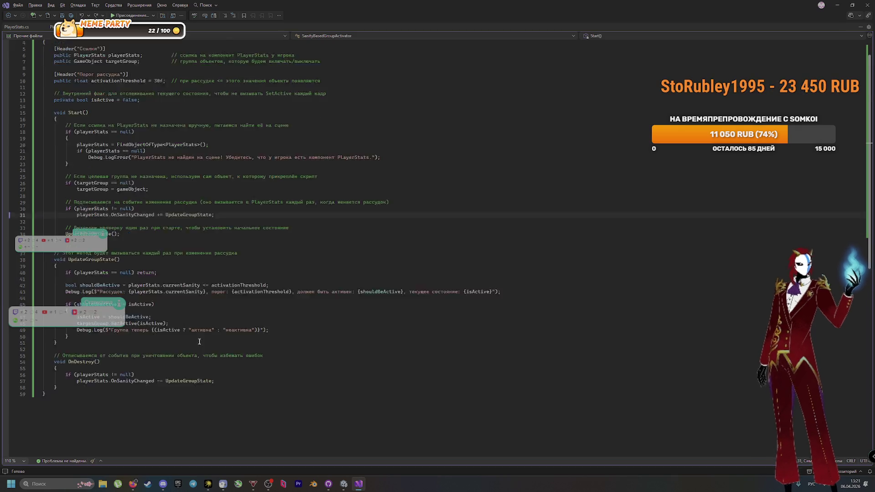
Paste the success Debug.Log and else Debug.LogError block after the OnSanityChanged subscription
{"action": "left_click", "coordinate": [181, 148]}
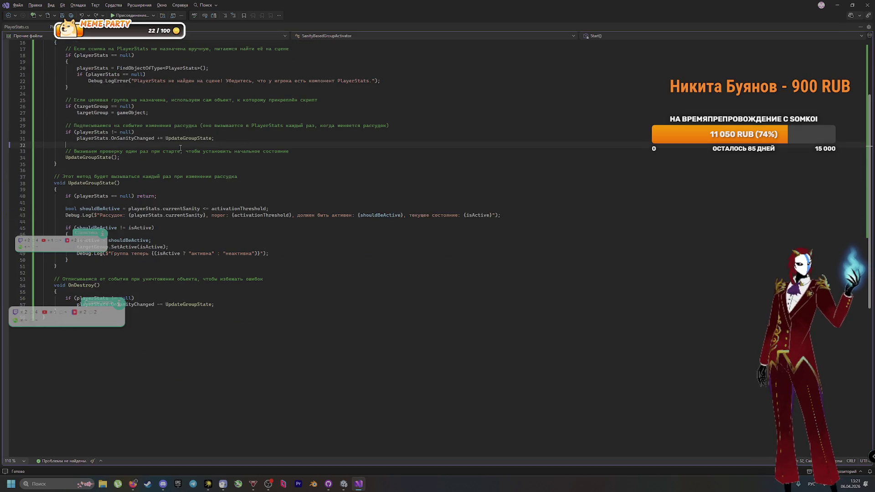
{"action": "key", "text": "ctrl+v"}
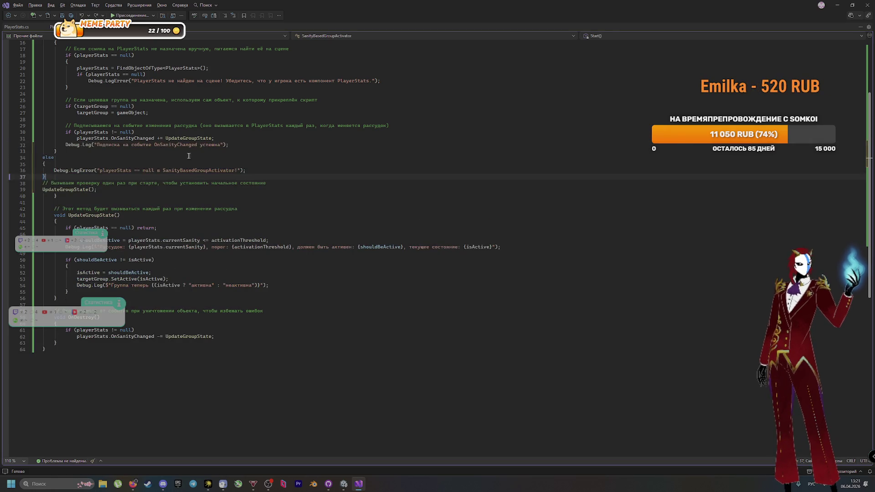
{"action": "key", "text": "ctrl+z"}
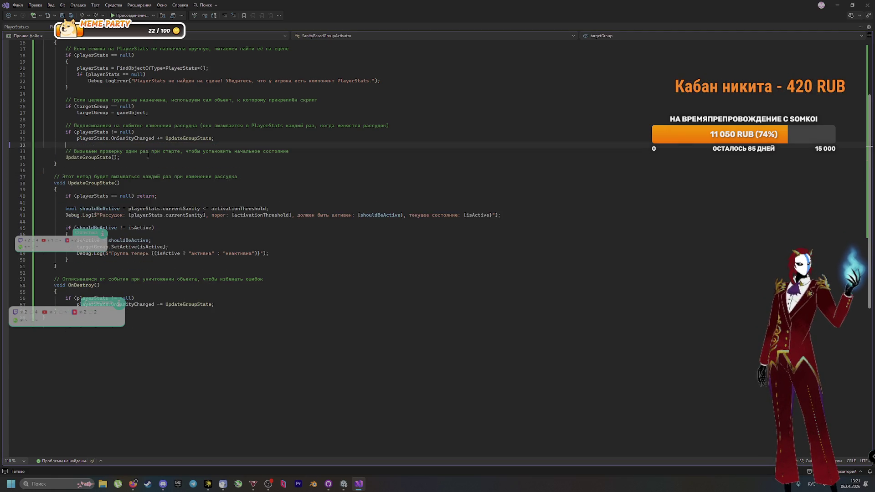
{"action": "key", "text": "ctrl+y"}
{"action": "key", "text": "ctrl+y"}
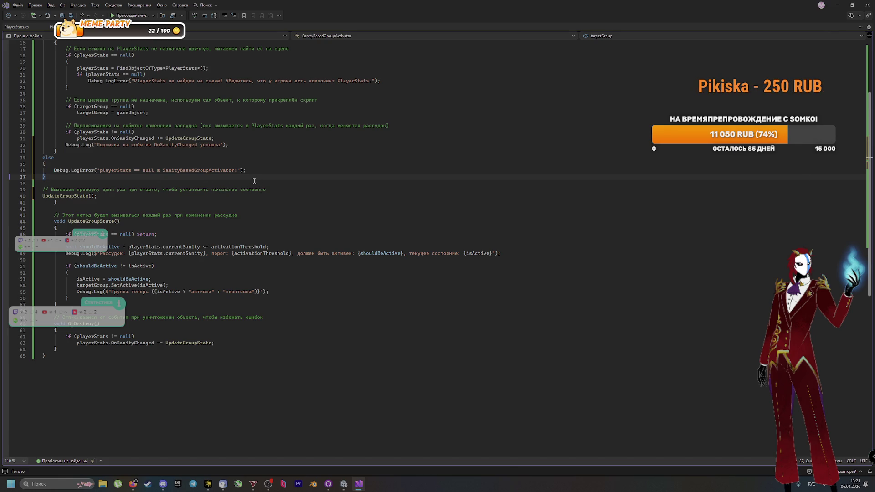
Read further down the DeepSeek chat, then return to the Unity editor
{"action": "key", "text": "alt+Tab"}
{"action": "scroll", "coordinate": [423, 248], "scroll_direction": "down", "scroll_amount": 3}
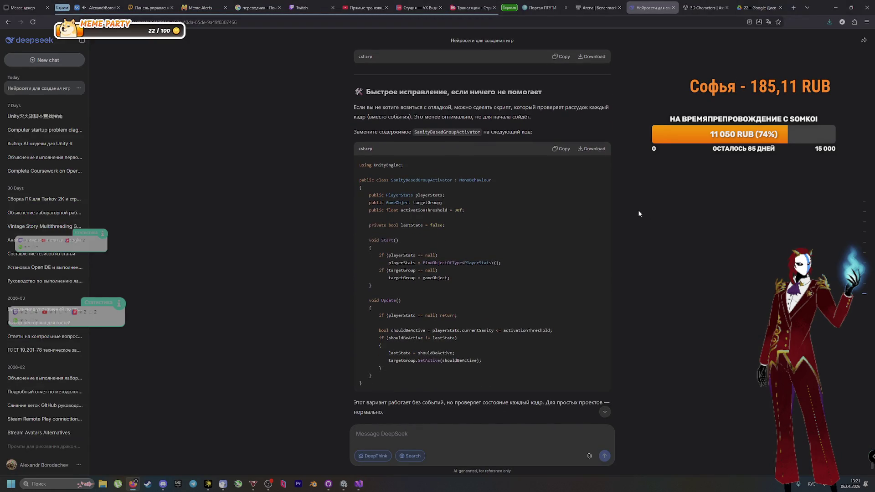
{"action": "scroll", "coordinate": [621, 265], "scroll_direction": "down", "scroll_amount": 2}
{"action": "scroll", "coordinate": [618, 276], "scroll_direction": "down", "scroll_amount": 3}
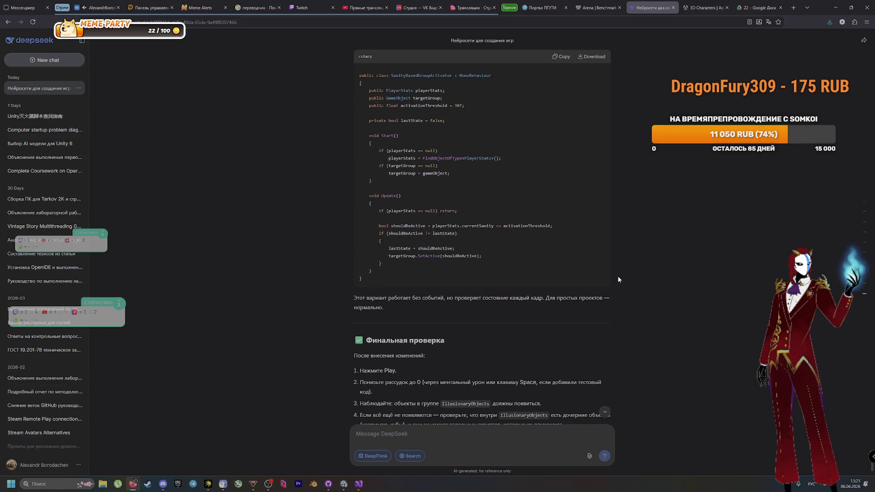
{"action": "key", "text": "alt+Tab"}
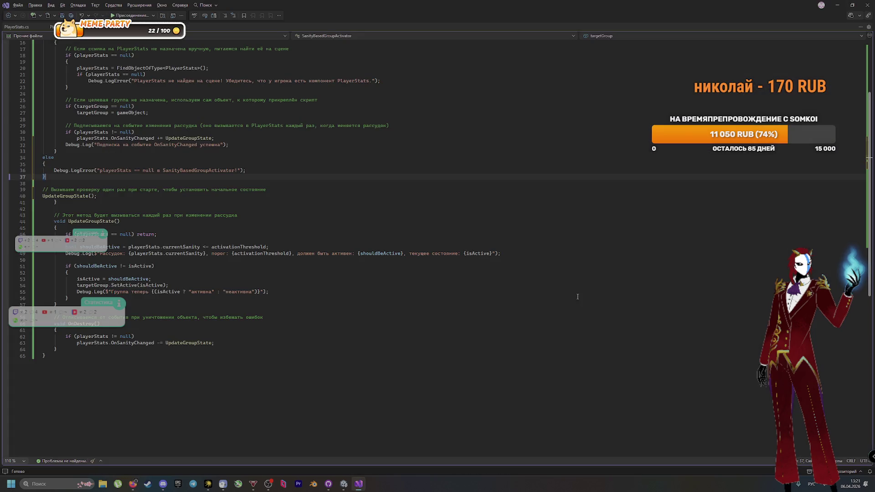
{"action": "left_click", "coordinate": [341, 483]}
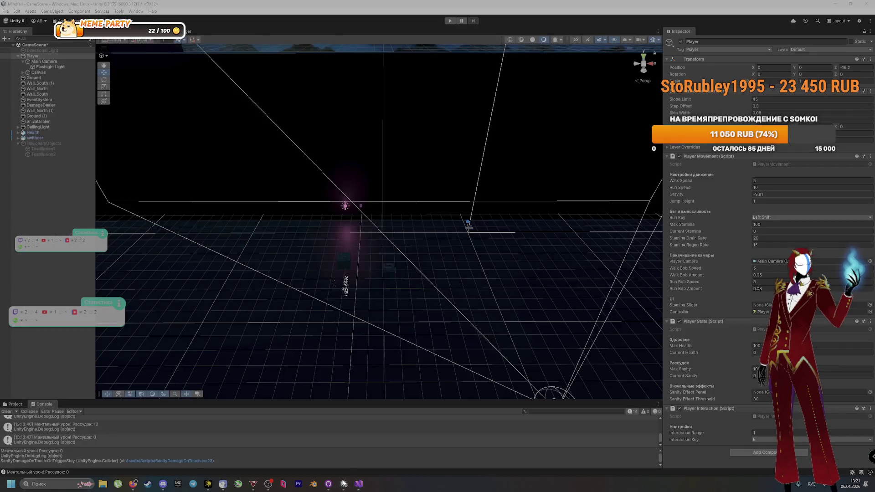
Attempt play mode, open the failing SanityBasedGroupActivator.cs from the Console, and enlarge the Console to list errors
{"action": "left_click", "coordinate": [450, 21]}
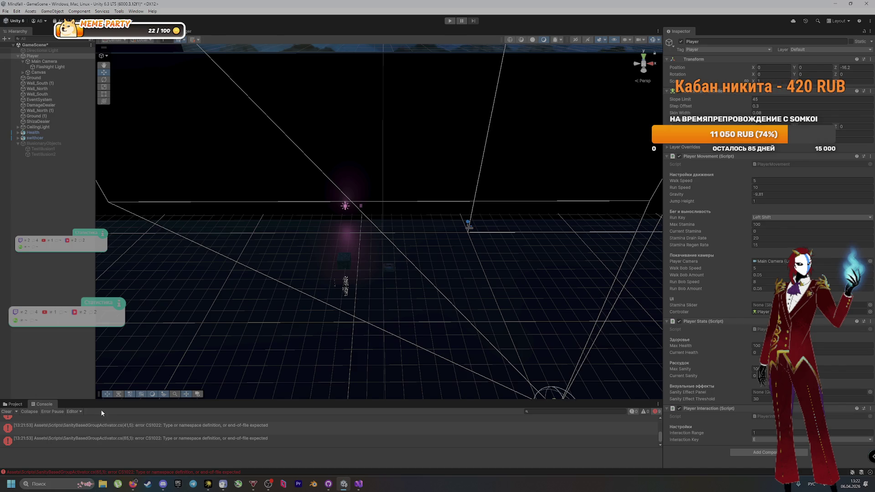
{"action": "double_click", "coordinate": [125, 429]}
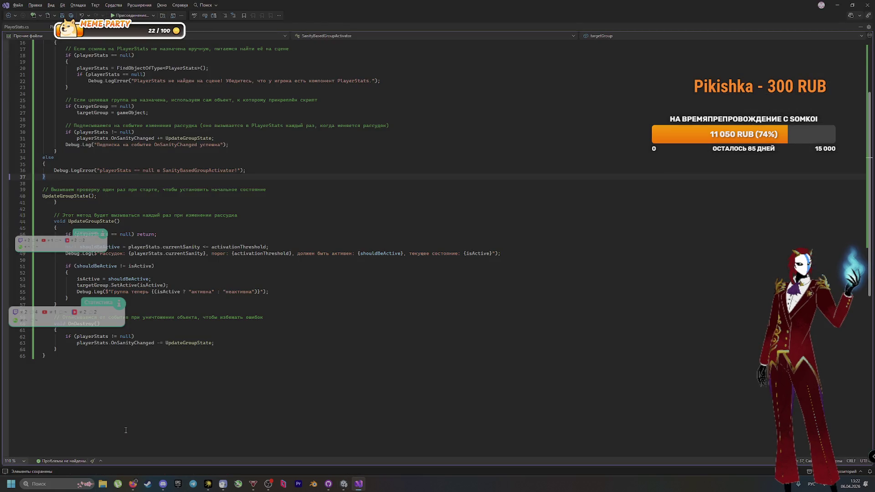
{"action": "key", "text": "alt+Tab"}
{"action": "left_click_drag", "start_coordinate": [56, 400], "coordinate": [319, 279]}
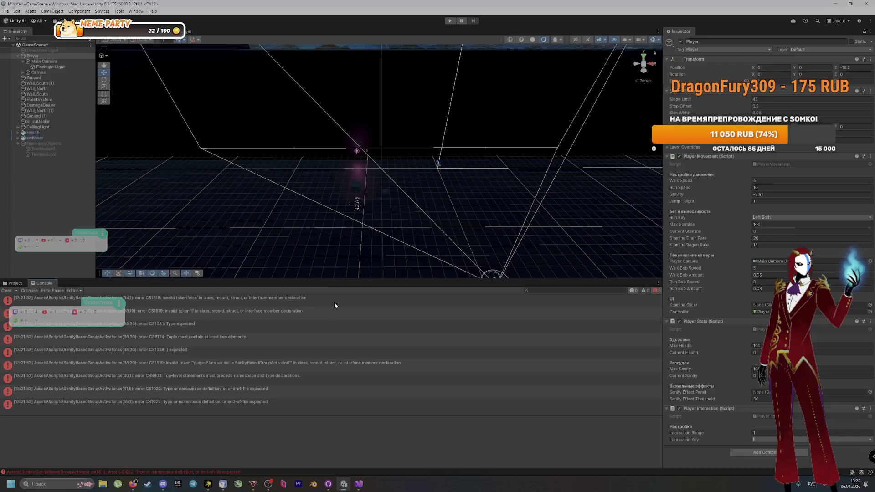
{"action": "key", "text": "alt+Tab"}
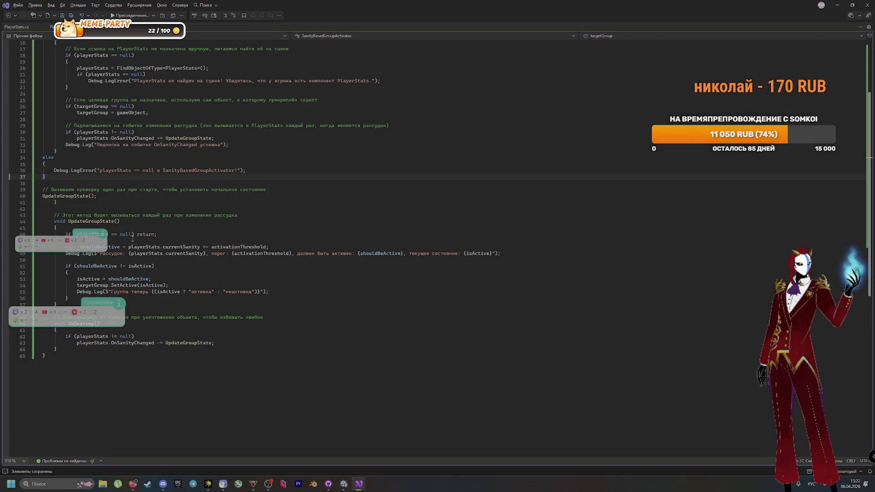
{"action": "scroll", "coordinate": [186, 250], "scroll_direction": "down", "scroll_amount": 1}
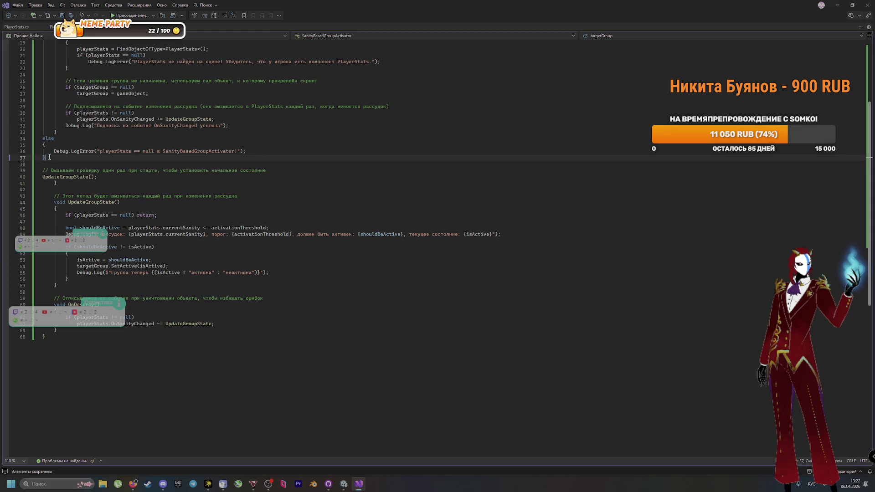
Delete empty line 38 and select the misplaced else block on lines 34–37
{"action": "left_click", "coordinate": [108, 165]}
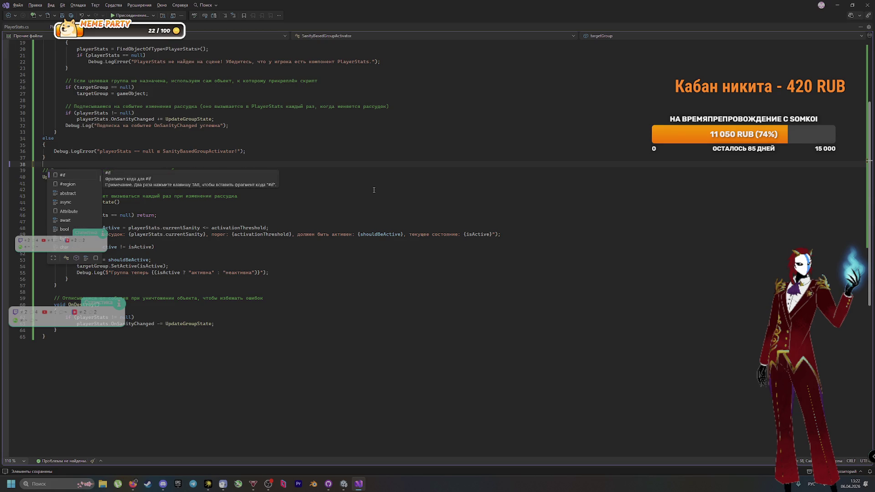
{"action": "key", "text": "BackSpace"}
{"action": "key", "text": "BackSpace"}
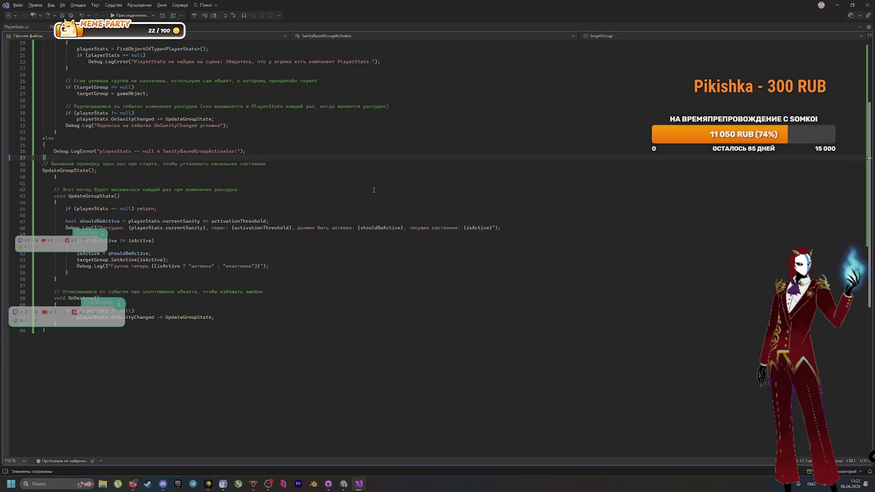
{"action": "scroll", "coordinate": [365, 194], "scroll_direction": "up", "scroll_amount": 3}
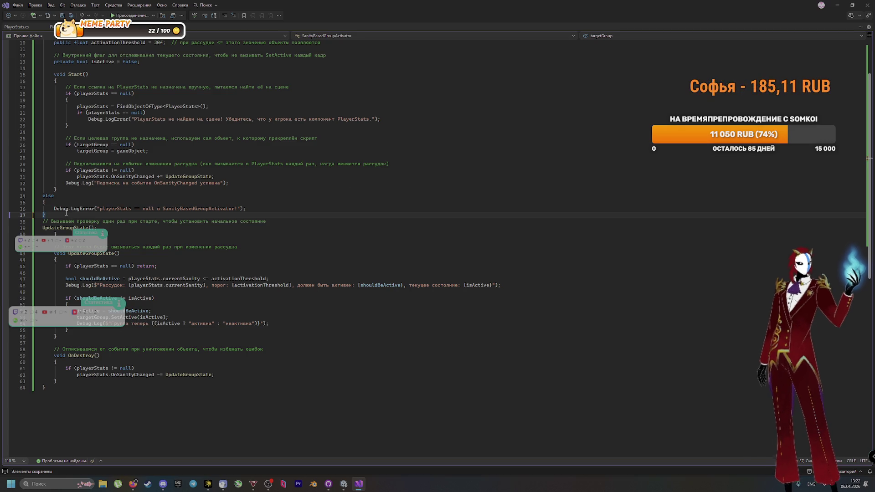
{"action": "left_click_drag", "start_coordinate": [46, 215], "coordinate": [32, 196]}
{"action": "key", "text": "ctrl+c"}
Delete the selected else block after checking DeepSeek, pasting and then undoing its replacement
{"action": "key", "text": "alt+Tab"}
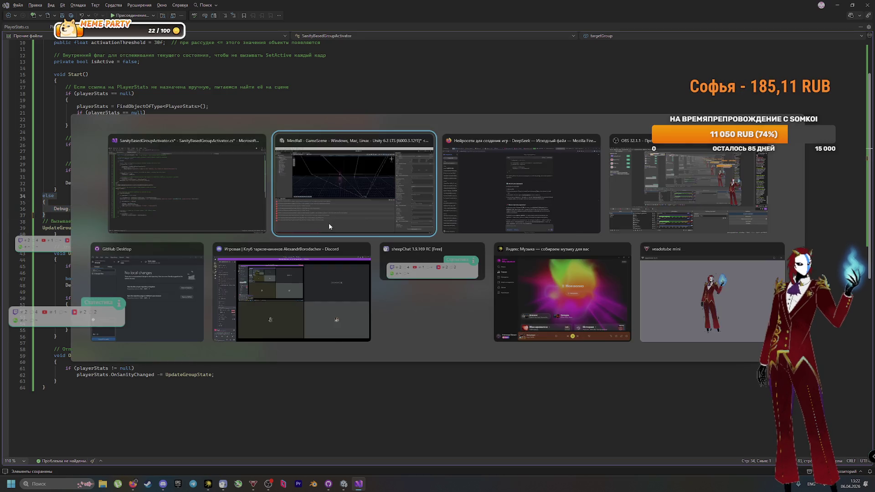
{"action": "left_click", "coordinate": [327, 222]}
{"action": "scroll", "coordinate": [469, 264], "scroll_direction": "up", "scroll_amount": 5}
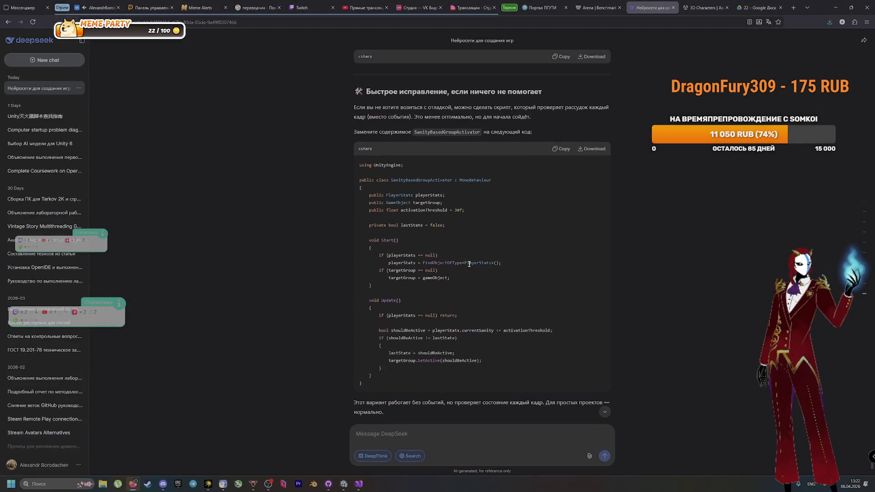
{"action": "scroll", "coordinate": [479, 273], "scroll_direction": "up", "scroll_amount": 3}
{"action": "scroll", "coordinate": [413, 288], "scroll_direction": "up", "scroll_amount": 3}
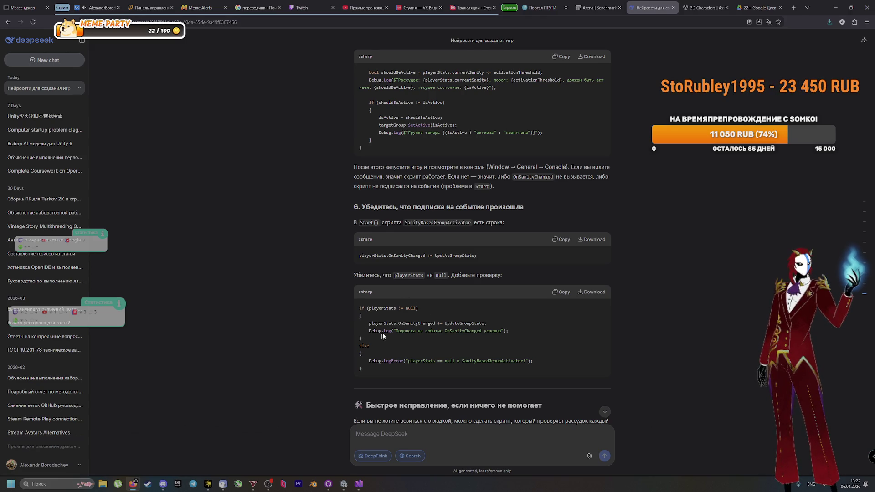
{"action": "key", "text": "alt+Tab"}
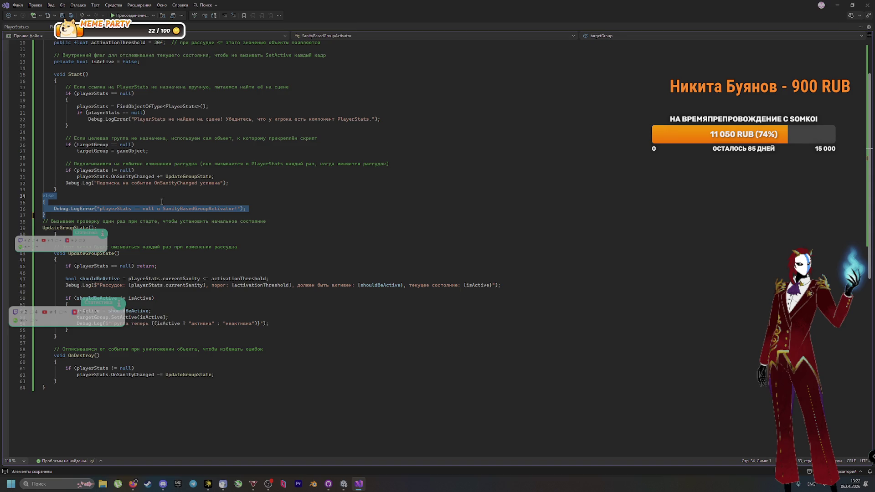
{"action": "key", "text": "alt+Tab"}
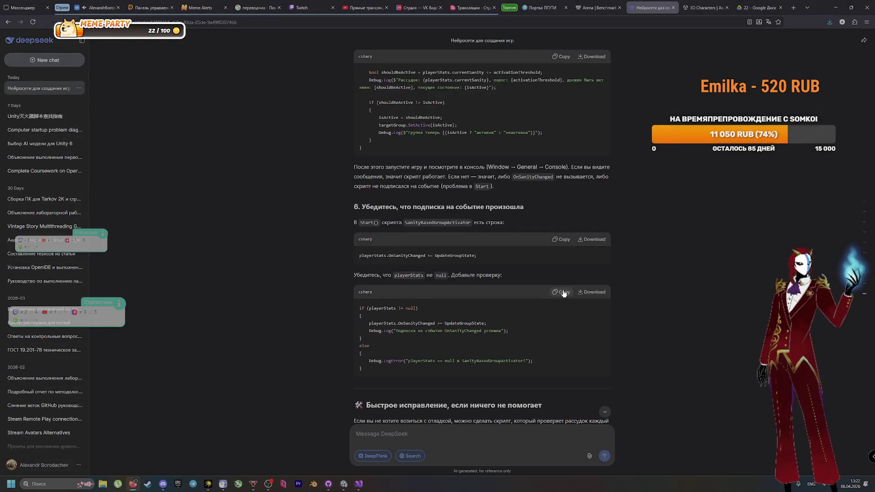
{"action": "key", "text": "alt+Tab"}
{"action": "key", "text": "Delete"}
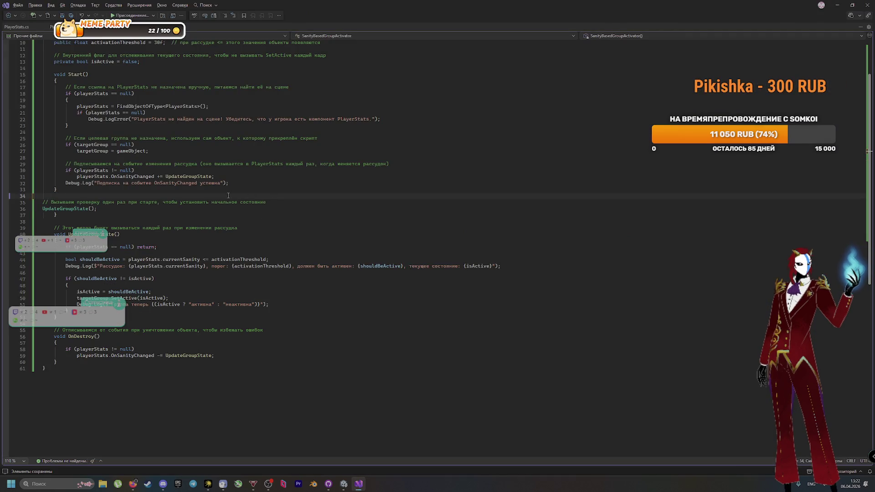
{"action": "key", "text": "ctrl+v"}
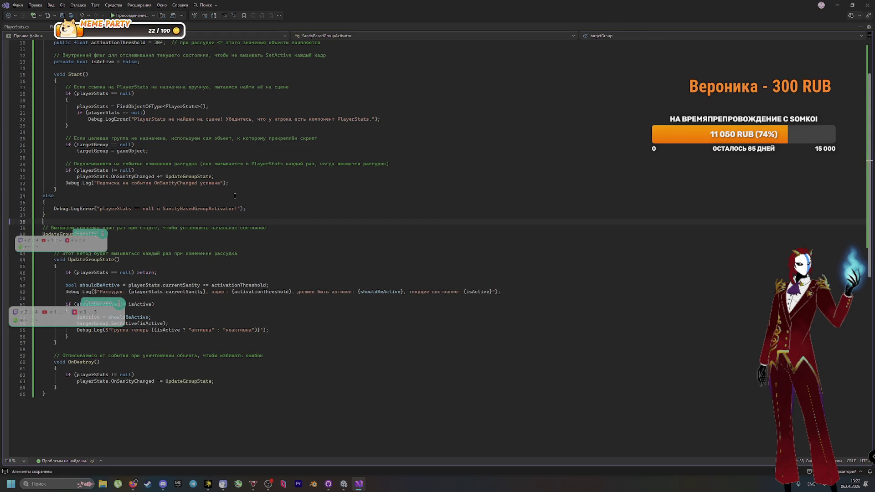
{"action": "key", "text": "ctrl+z"}
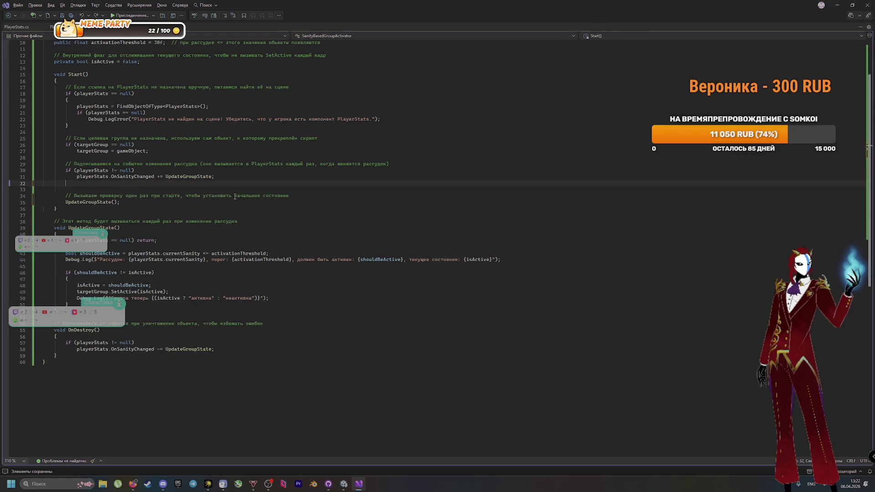
Remove empty line 32 and select lines 30–34 at the end of Start
{"action": "key", "text": "BackSpace"}
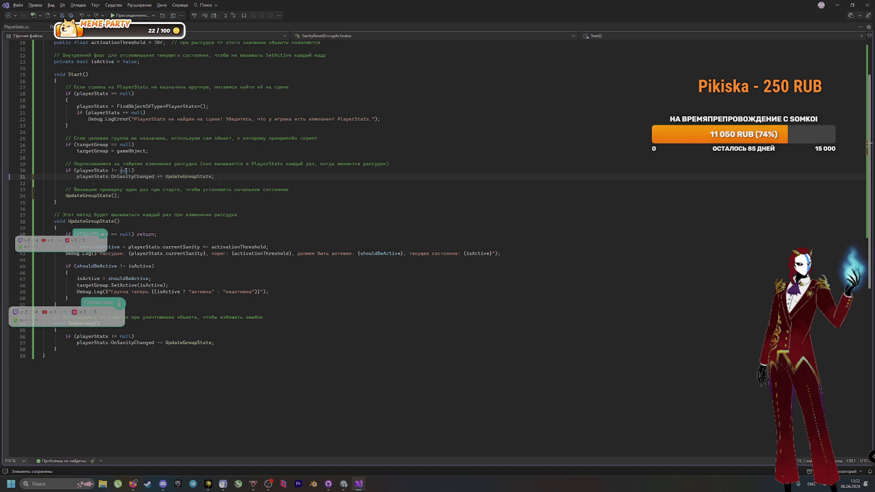
{"action": "key", "text": "alt+Tab"}
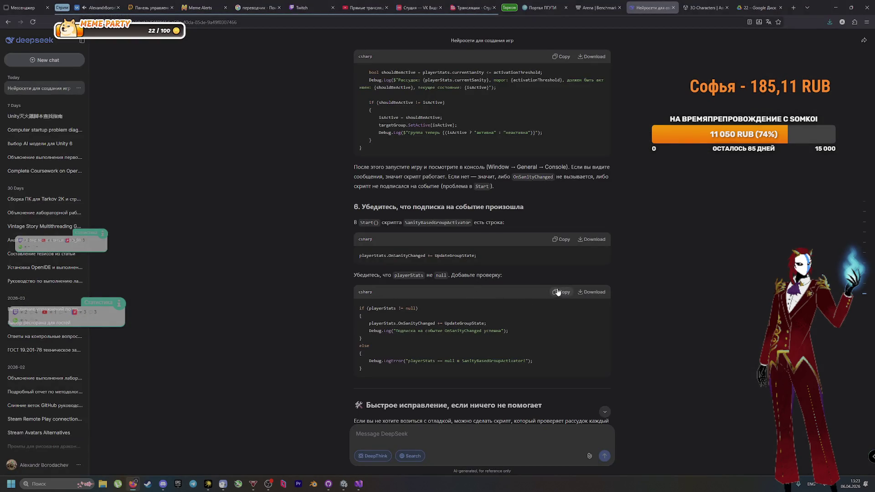
{"action": "key", "text": "alt+Tab"}
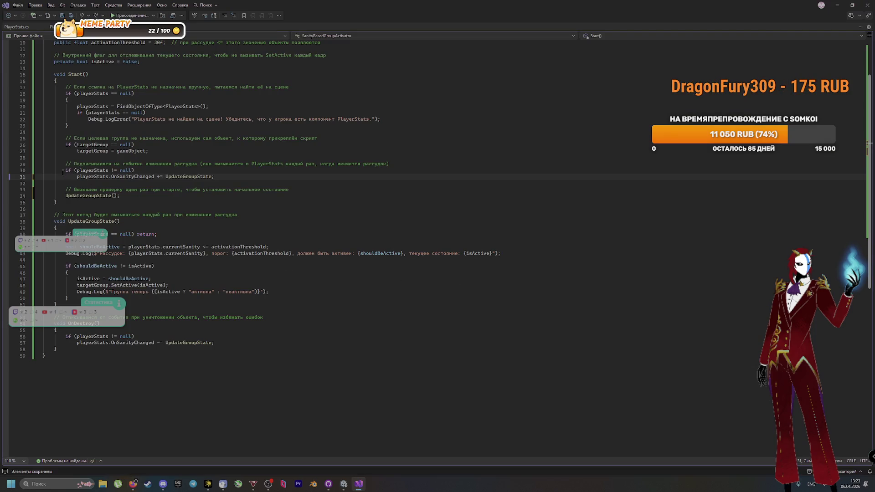
{"action": "left_click_drag", "start_coordinate": [63, 173], "coordinate": [219, 177]}
{"action": "key", "text": "alt+Tab"}
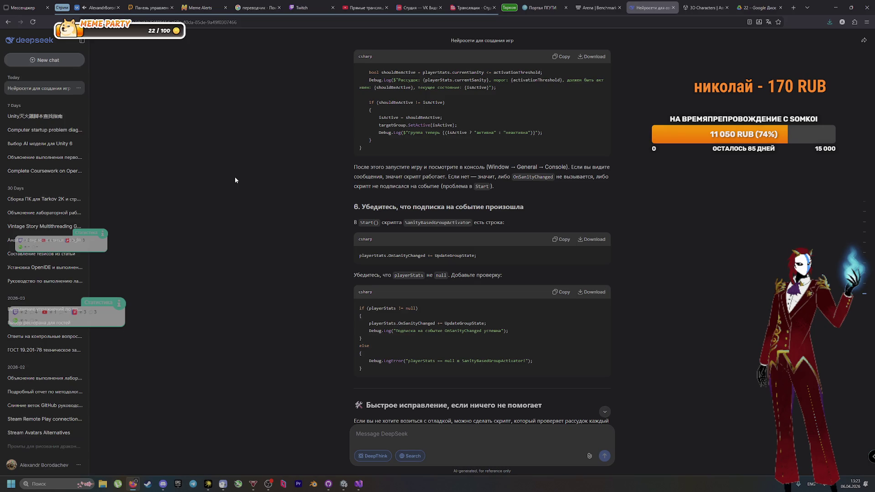
{"action": "key", "text": "alt+Tab"}
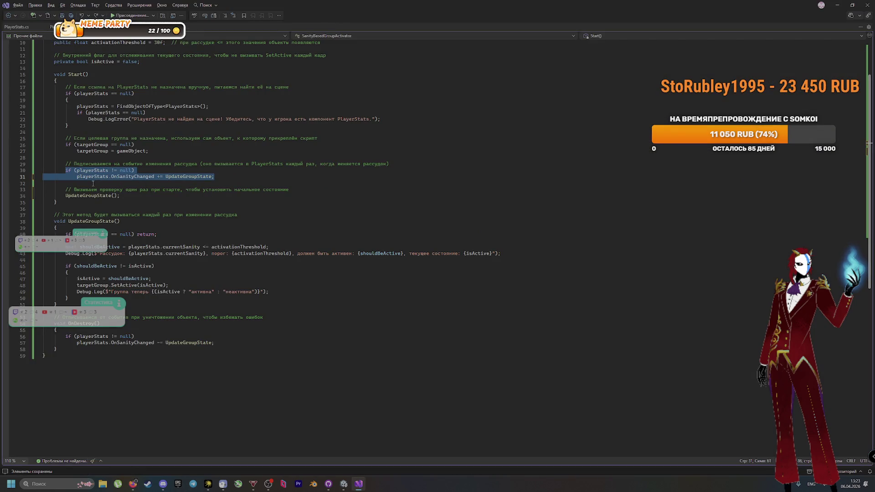
{"action": "left_click", "coordinate": [63, 170]}
{"action": "mouse_move", "coordinate": [64, 170]}
{"action": "left_mouse_down"}
{"action": "mouse_move", "coordinate": [216, 182]}
{"action": "mouse_move", "coordinate": [207, 190]}
{"action": "mouse_move", "coordinate": [315, 204]}
{"action": "mouse_move", "coordinate": [322, 198]}
{"action": "left_mouse_up"}
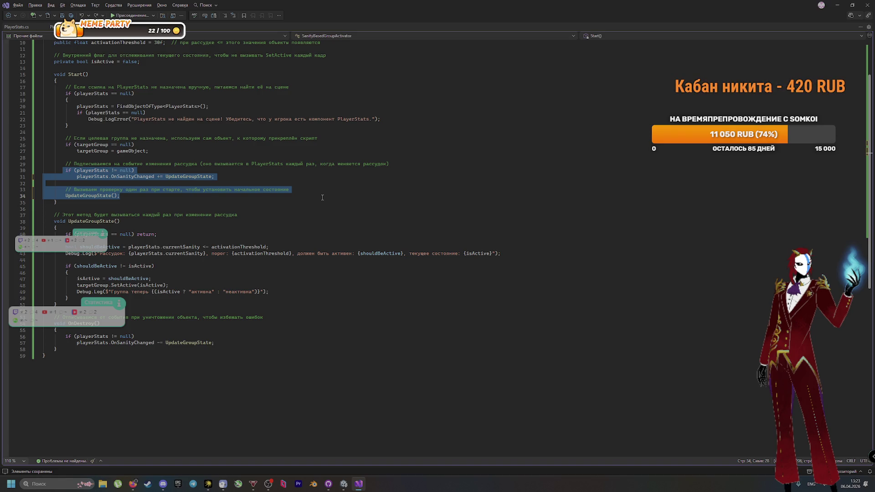
Replace lines 30–34 with DeepSeek's null-checked if/else subscription block and let Unity recompile
{"action": "key", "text": "alt+Tab"}
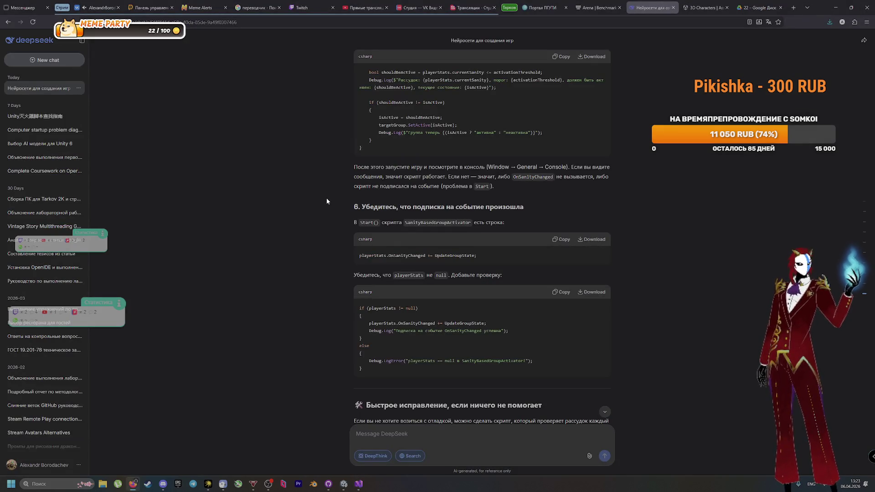
{"action": "key", "text": "alt+Tab"}
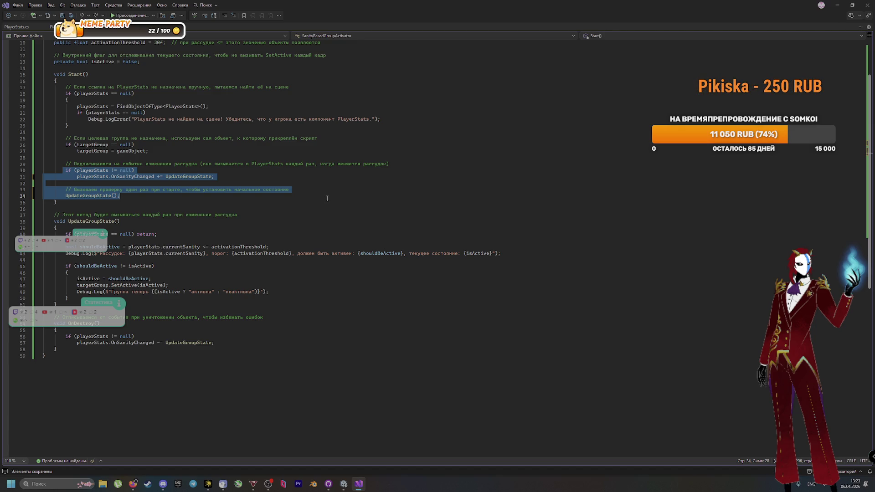
{"action": "key", "text": "alt+Tab"}
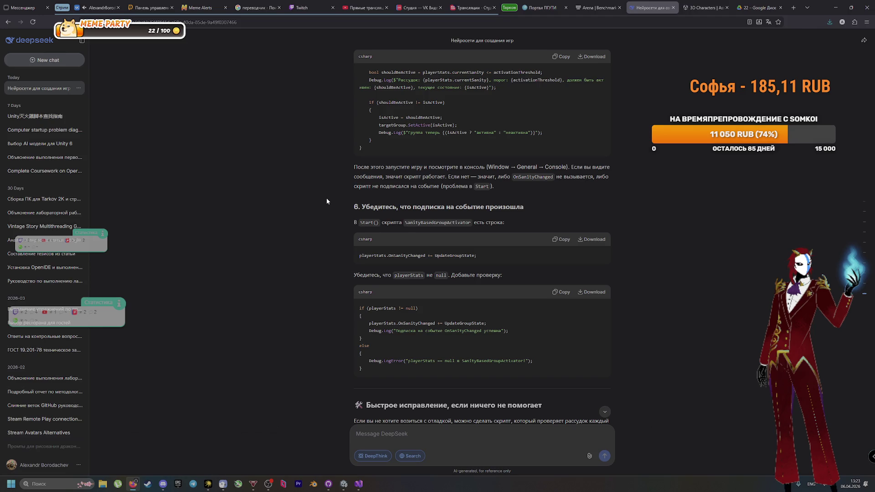
{"action": "key", "text": "alt+Tab"}
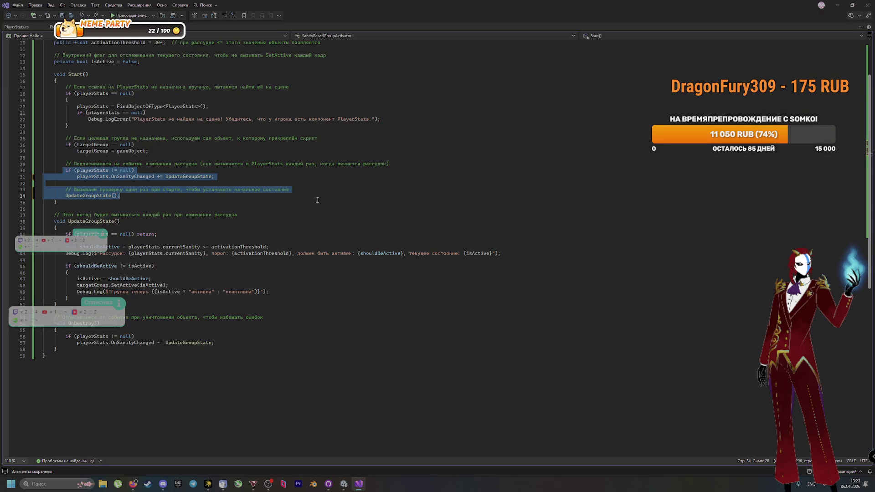
{"action": "type", "text": "if (playerStats != null)         {             playerStats.OnSanityChanged += UpdateGroupState;             Debug.Log(\"Подписка на событие OnSanityChanged успешна\");         }         else         {             Debug.LogError(\"playerStats == null в SanityBasedGroupActivator!\");         }"}
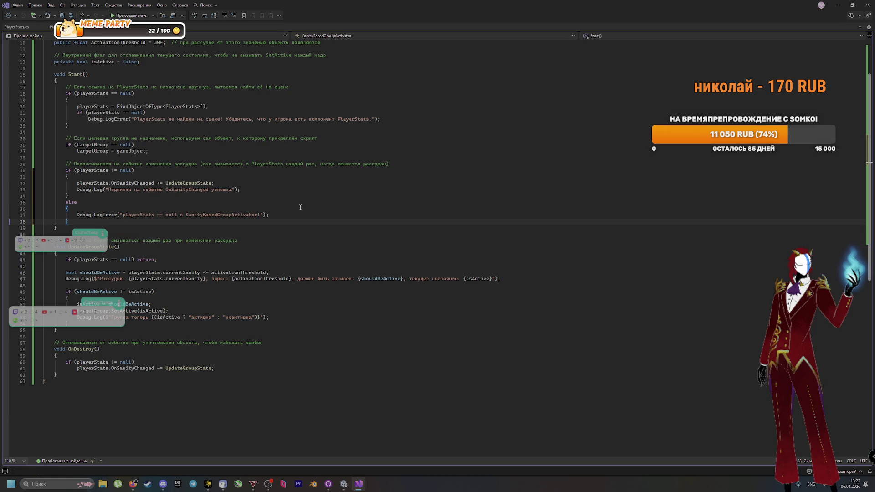
{"action": "key", "text": "alt+Tab"}
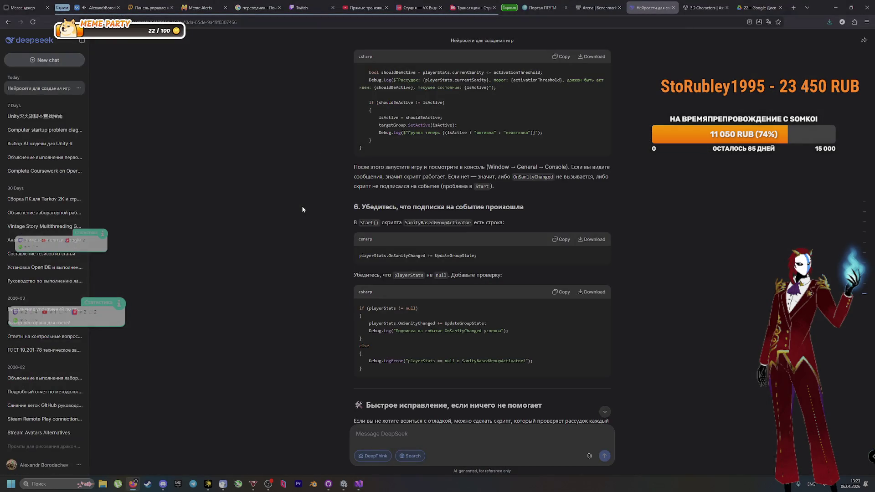
{"action": "key", "text": "alt+Tab"}
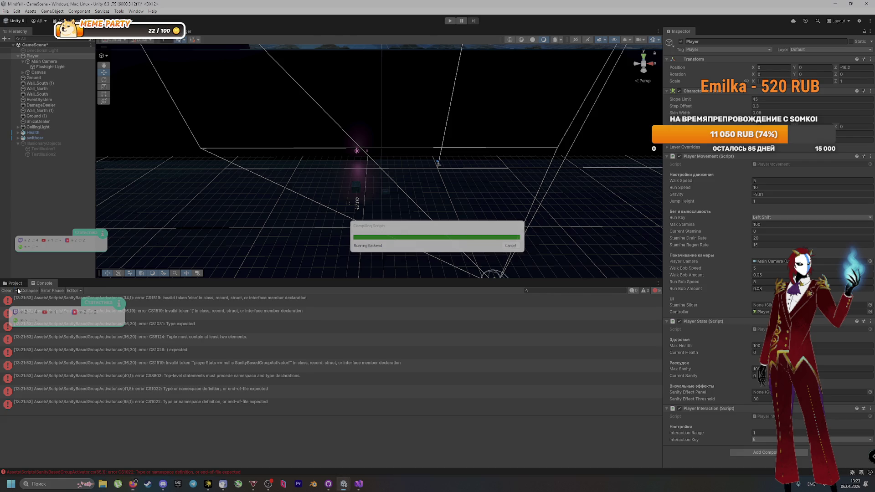
Run play mode, walk the player to the crate until sanity drains to 0, and show the Console log
{"action": "left_click", "coordinate": [11, 284]}
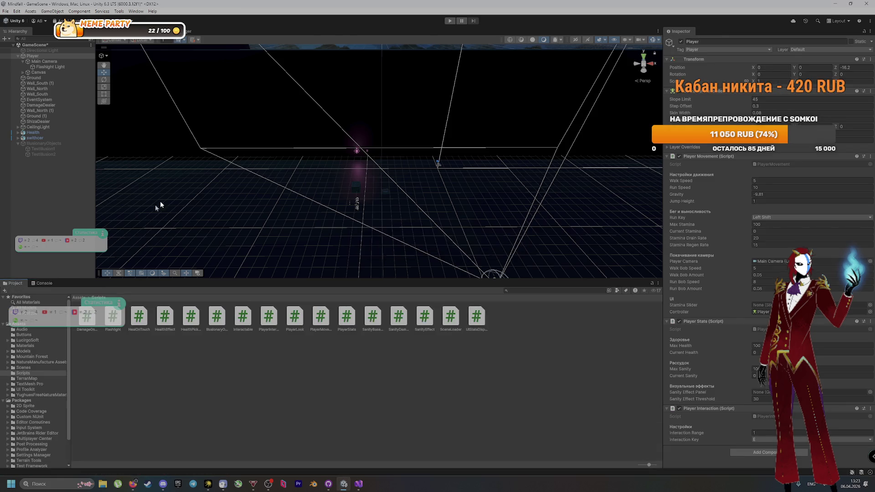
{"action": "key", "text": "ctrl+p"}
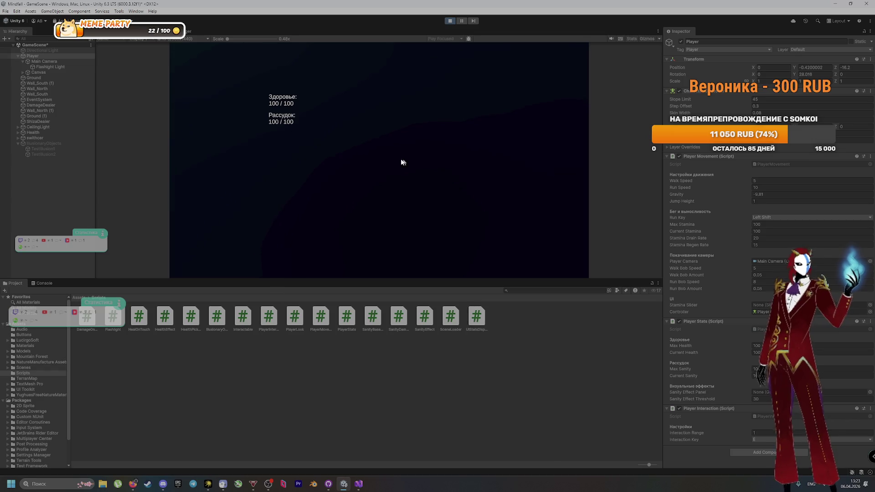
{"action": "key", "text": "a"}
{"action": "key", "text": "w"}
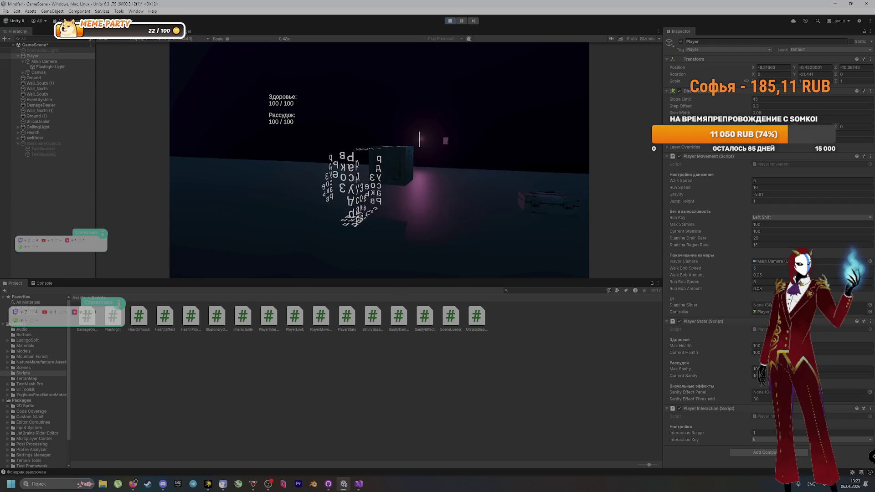
{"action": "key", "text": "super"}
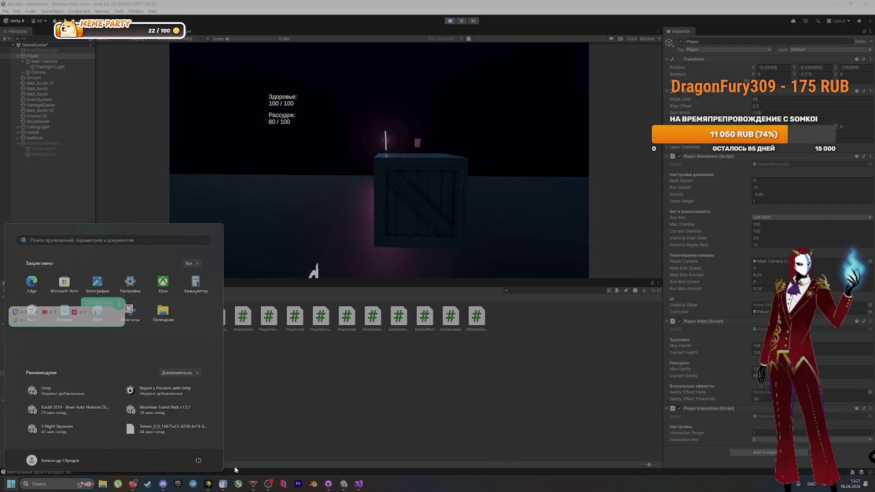
{"action": "left_click", "coordinate": [191, 469]}
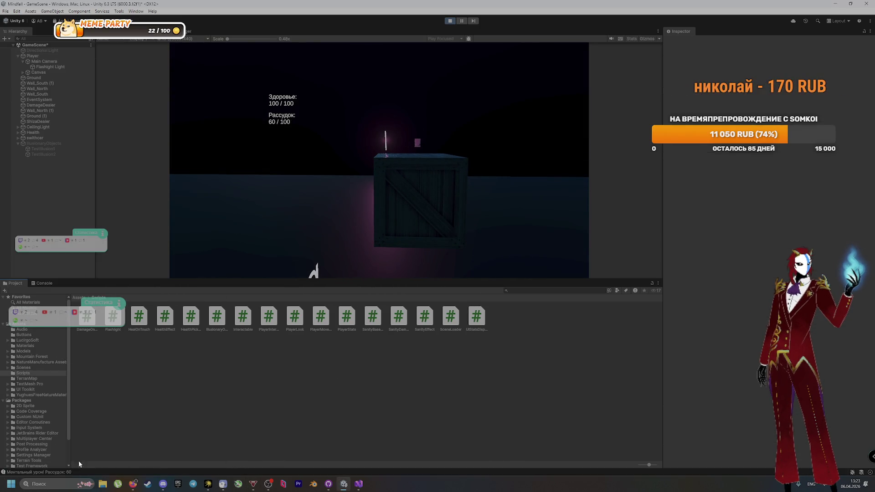
{"action": "left_click", "coordinate": [41, 283]}
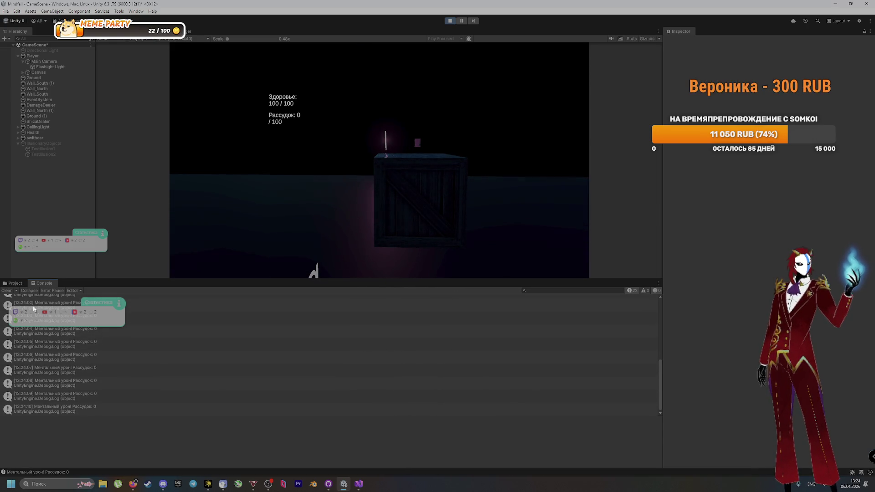
Review DeepSeek's per-frame quick-fix version of SanityBasedGroupActivator
{"action": "key", "text": "alt+Tab"}
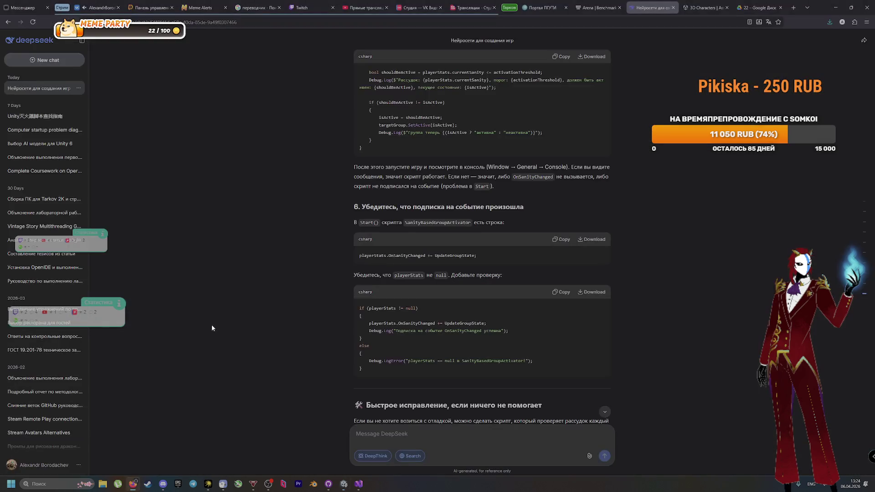
{"action": "scroll", "coordinate": [267, 331], "scroll_direction": "down", "scroll_amount": 5}
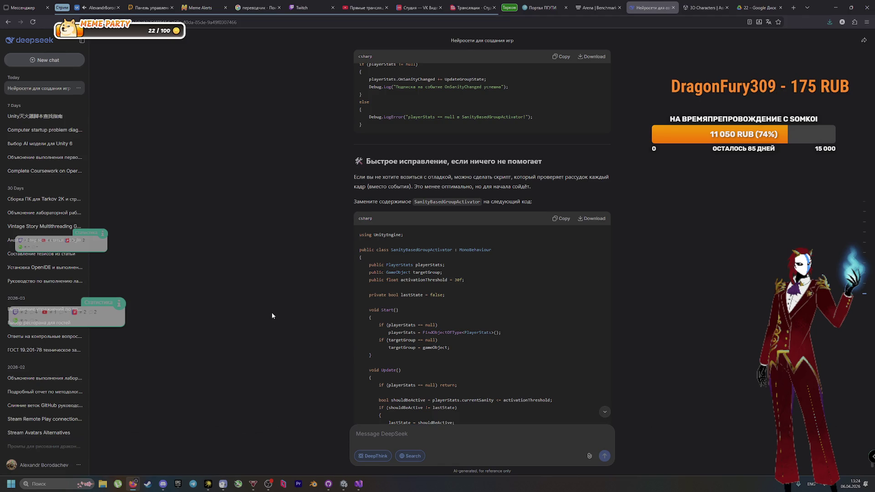
{"action": "scroll", "coordinate": [272, 314], "scroll_direction": "down", "scroll_amount": 4}
{"action": "scroll", "coordinate": [271, 313], "scroll_direction": "up", "scroll_amount": 2}
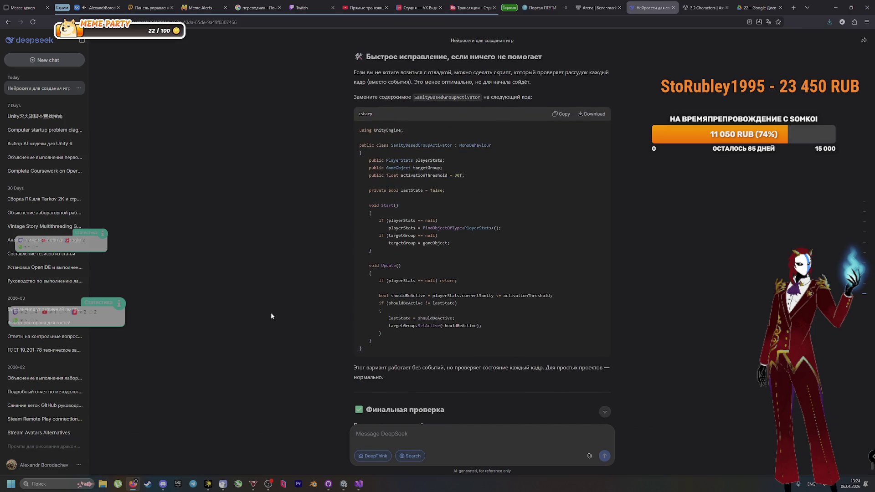
{"action": "key", "text": "alt+Tab"}
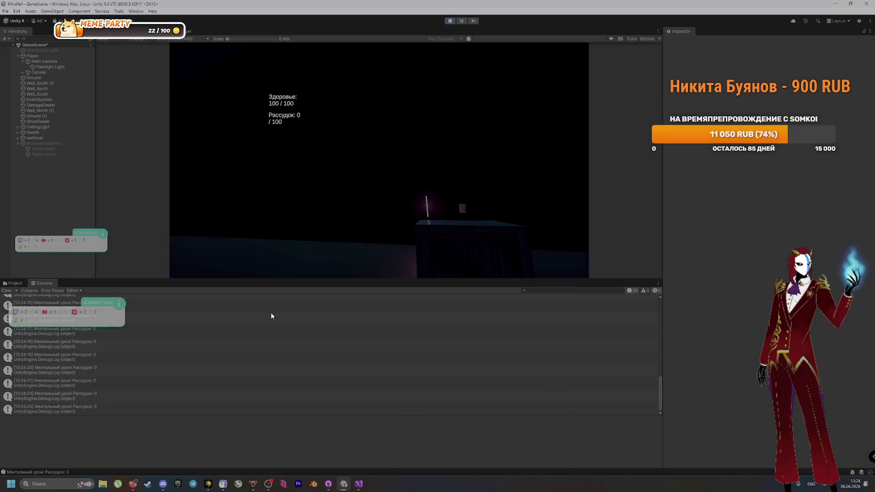
{"action": "key", "text": "alt+Tab"}
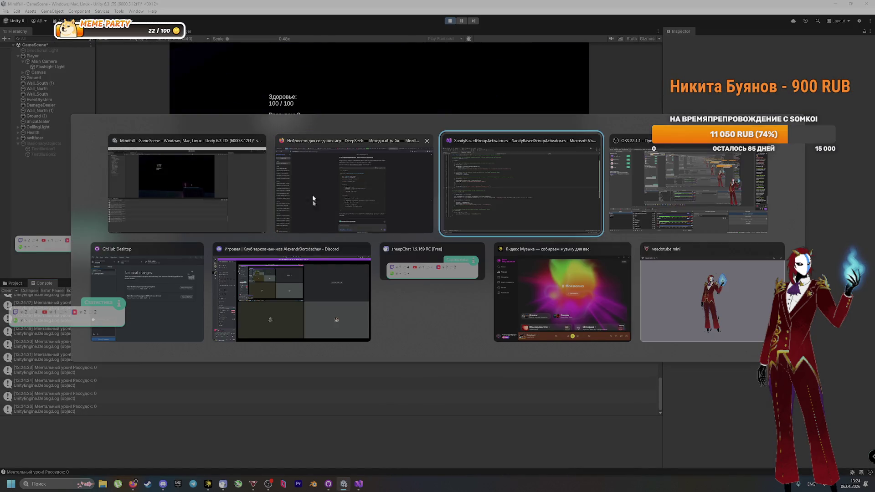
{"action": "key", "text": "Escape"}
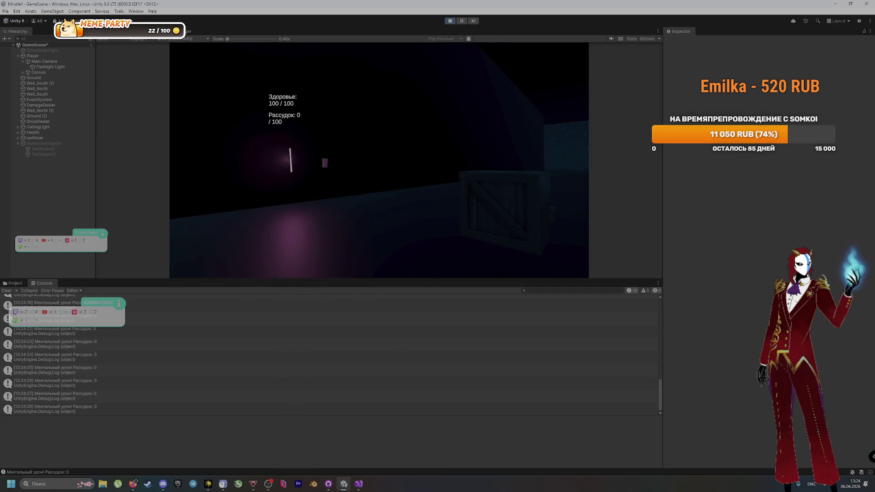
Stop play mode, show the Scripts folder in Project, and save the scene
{"action": "left_click", "coordinate": [450, 21]}
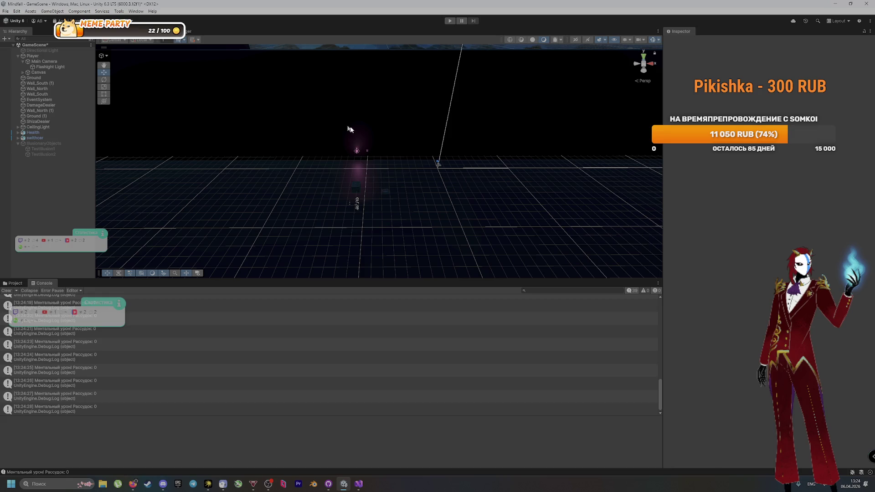
{"action": "left_click", "coordinate": [15, 283]}
{"action": "key", "text": "ctrl+s"}
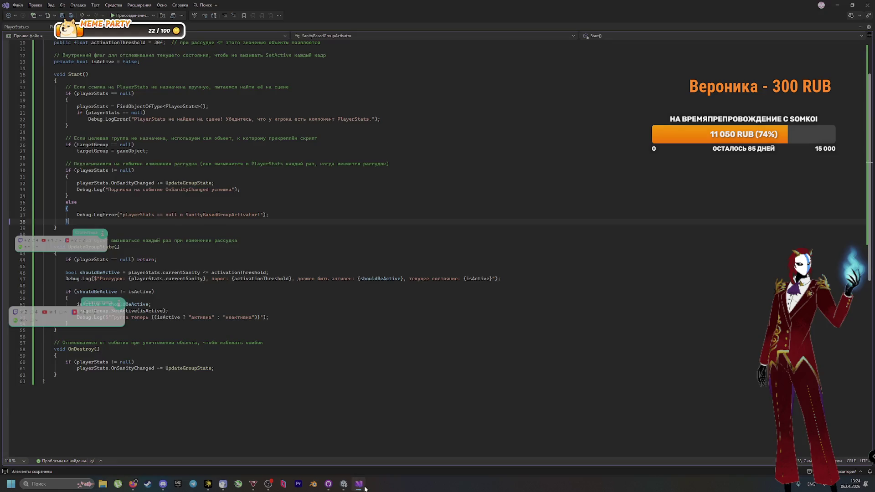
{"action": "left_click", "coordinate": [328, 483]}
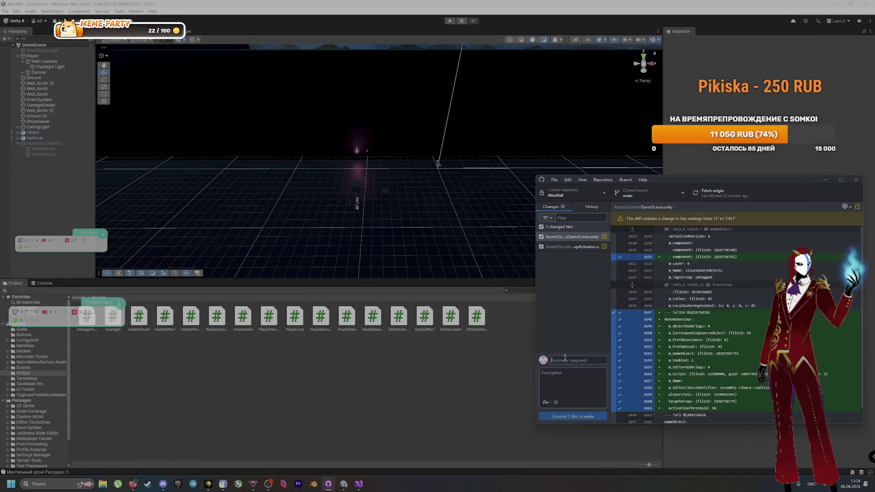
Commit the two changed files to main with summary 'Проаттой скрипта' and push to origin
{"action": "left_click", "coordinate": [565, 359]}
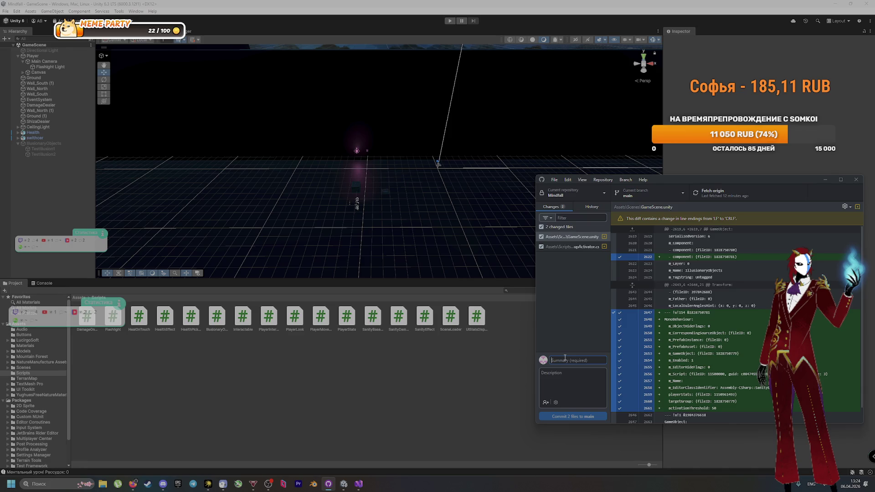
{"action": "type", "text": "Ghje"}
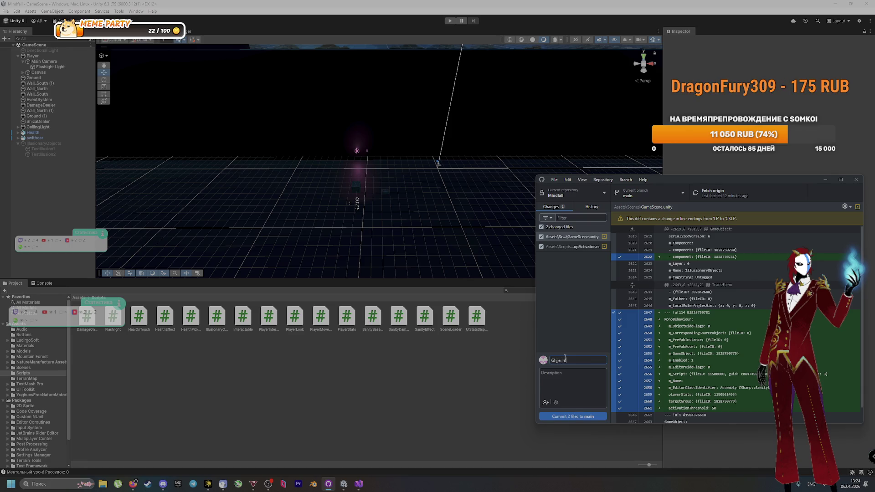
{"action": "type", "text": "fnmcz c hf,jnjq c"}
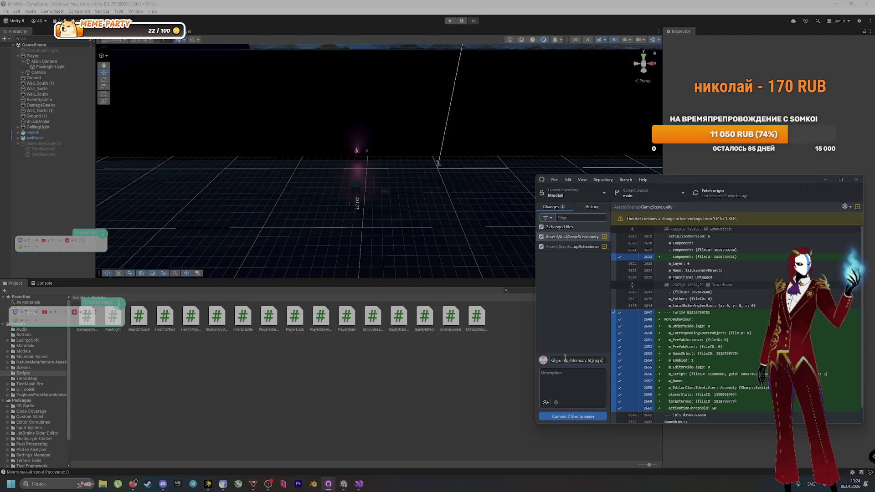
{"action": "type", "text": "rhbgn"}
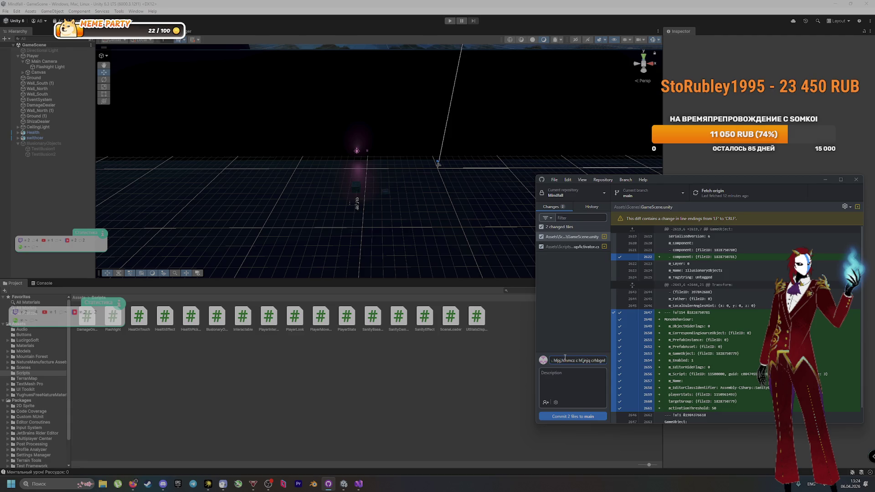
{"action": "key", "text": "ctrl+a"}
{"action": "key", "text": "BackSpace"}
{"action": "key", "text": "alt+shift"}
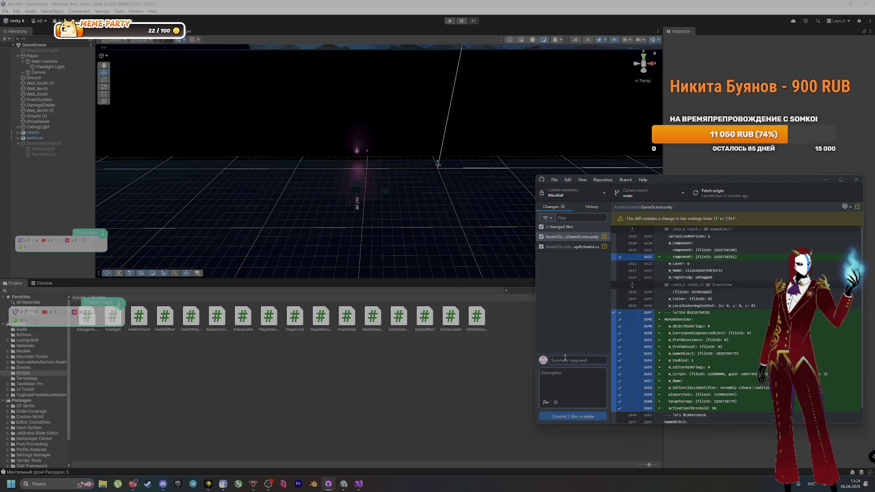
{"action": "type", "text": "Пробую р"}
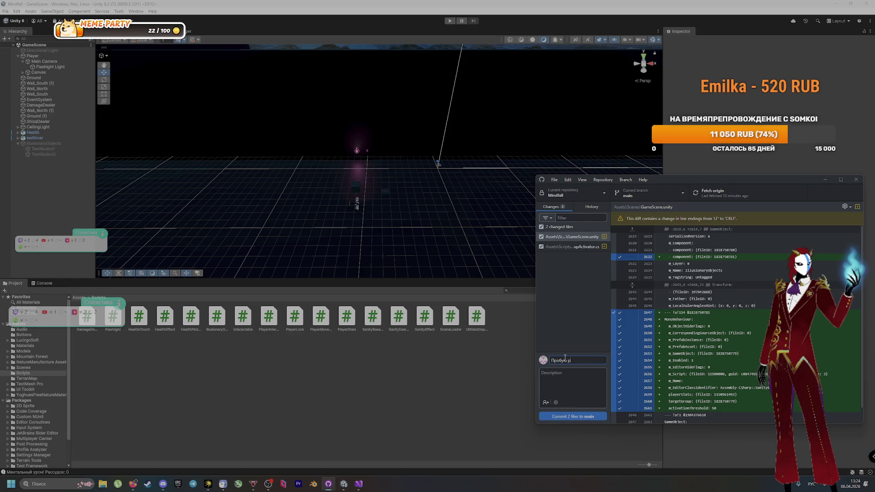
{"action": "type", "text": "азобраться с рабо"}
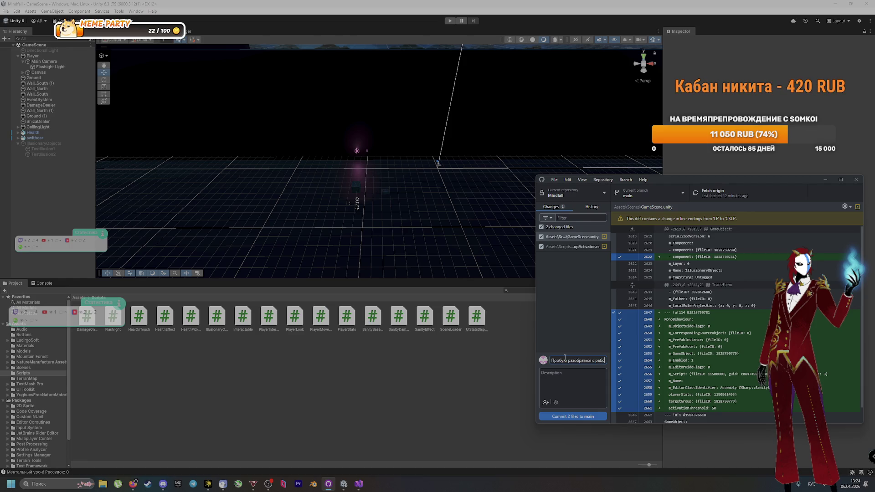
{"action": "type", "text": "той скрип"}
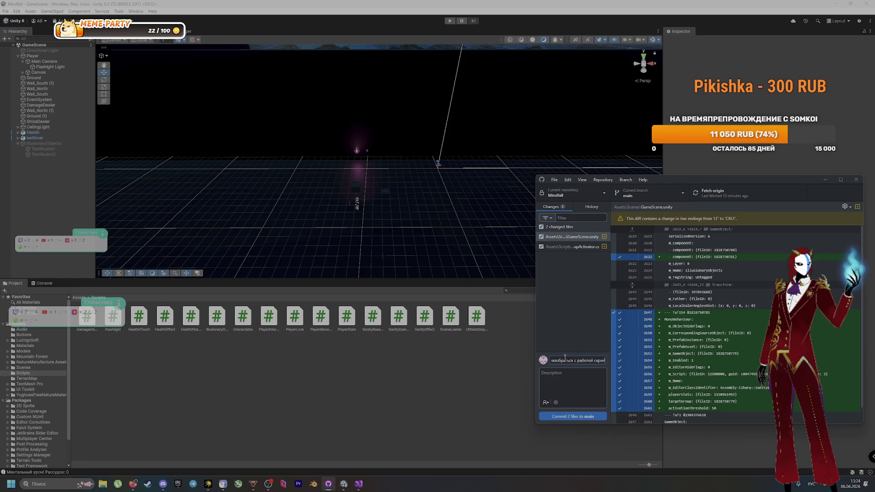
{"action": "type", "text": "та"}
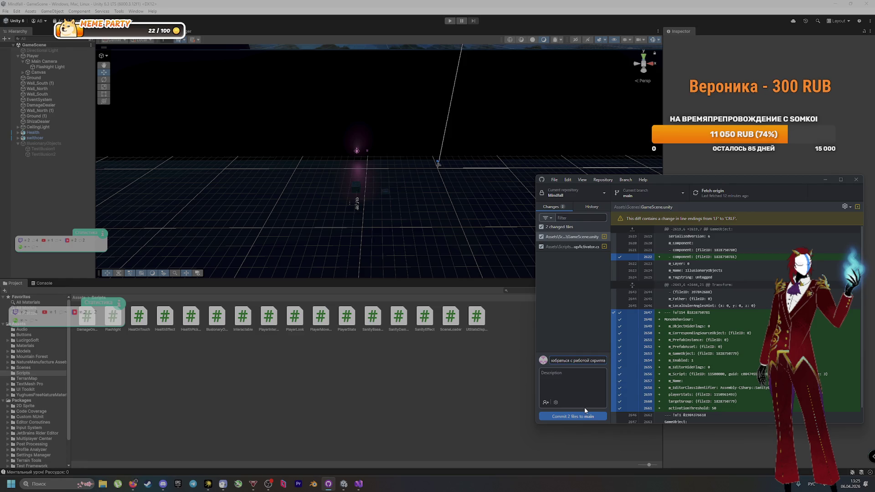
{"action": "left_click", "coordinate": [583, 417]}
{"action": "left_click", "coordinate": [708, 195]}
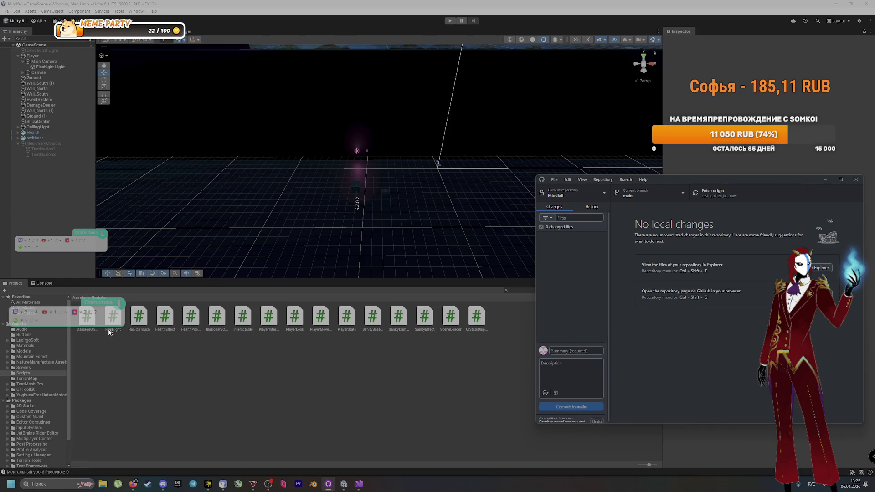
Browse into the Scenes folder and its GameScene subfolder, then back up to Scenes
{"action": "left_click", "coordinate": [18, 324]}
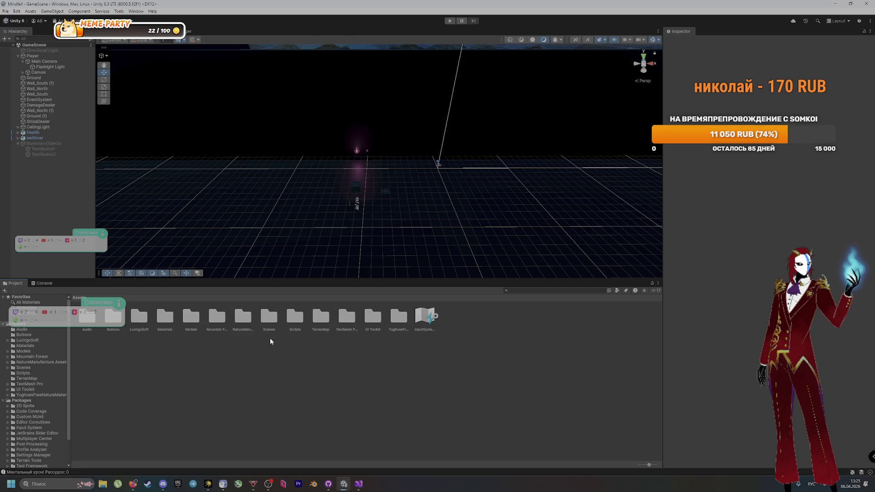
{"action": "double_click", "coordinate": [269, 314]}
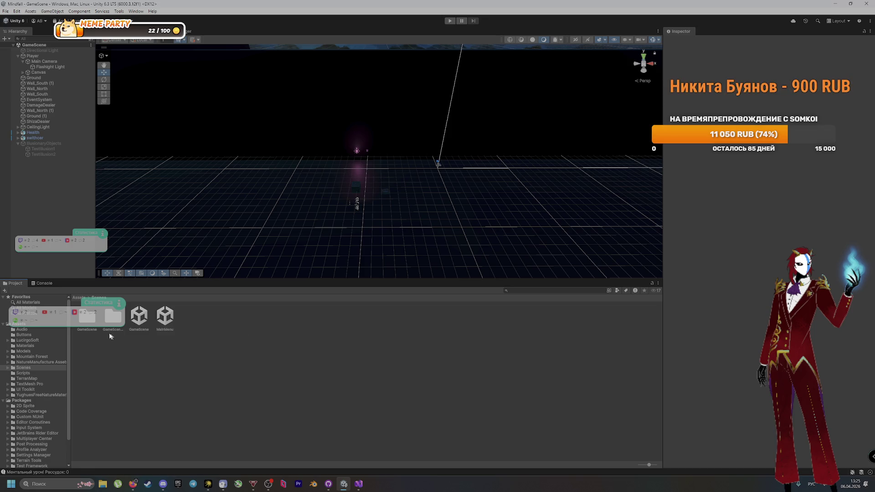
{"action": "double_click", "coordinate": [91, 324]}
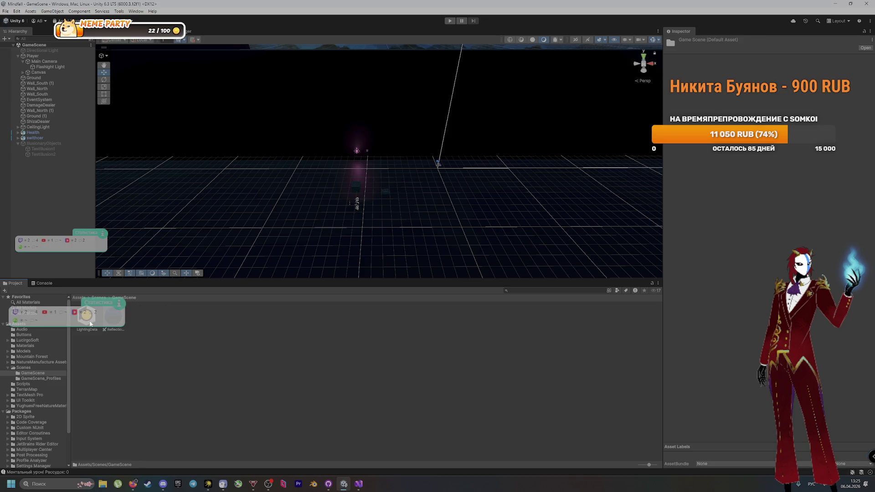
{"action": "left_click", "coordinate": [99, 298]}
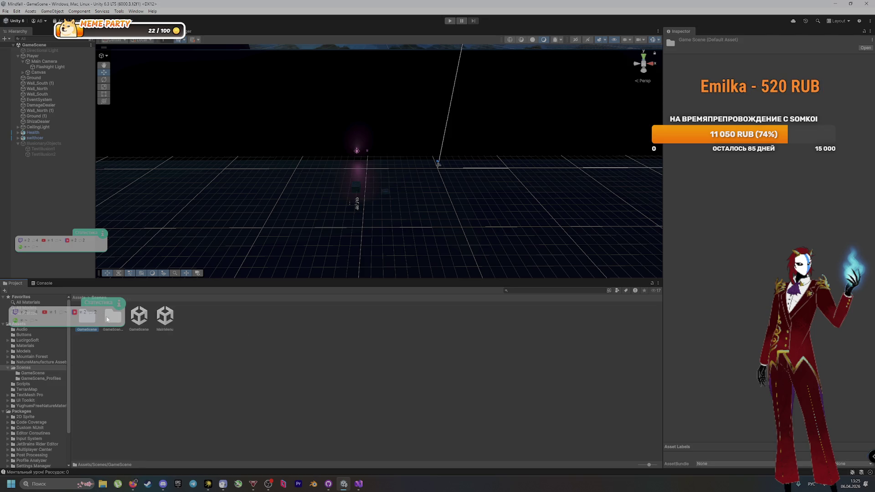
Create a new scene asset in the Scenes folder named TestTerrain
{"action": "right_click", "coordinate": [242, 326]}
{"action": "mouse_move", "coordinate": [276, 132]}
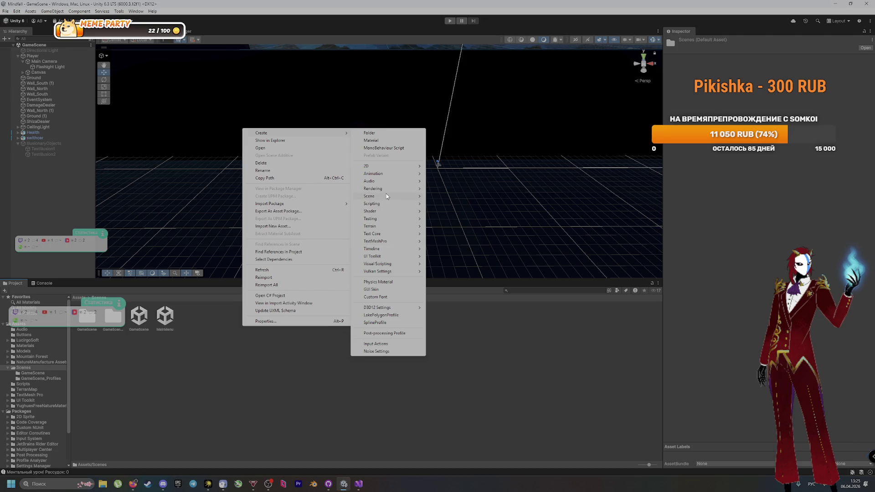
{"action": "mouse_move", "coordinate": [387, 195]}
{"action": "left_click", "coordinate": [443, 196]}
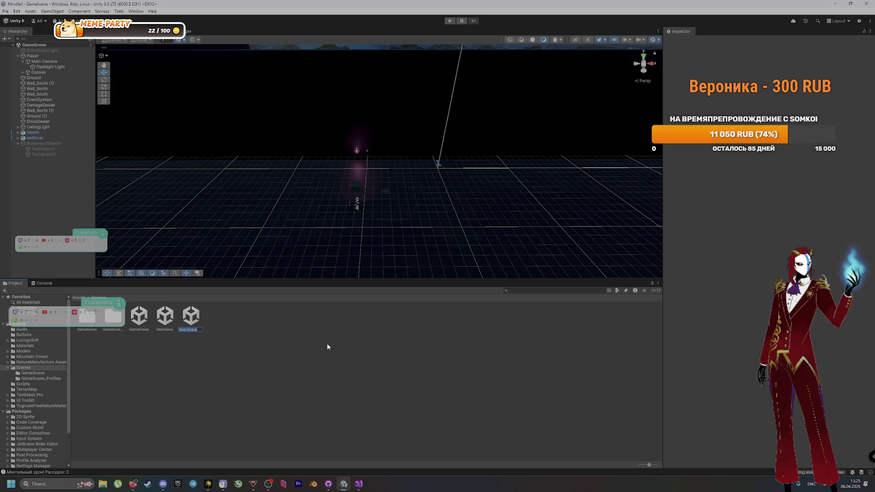
{"action": "key", "text": "alt+shift"}
{"action": "type", "text": "TestTe"}
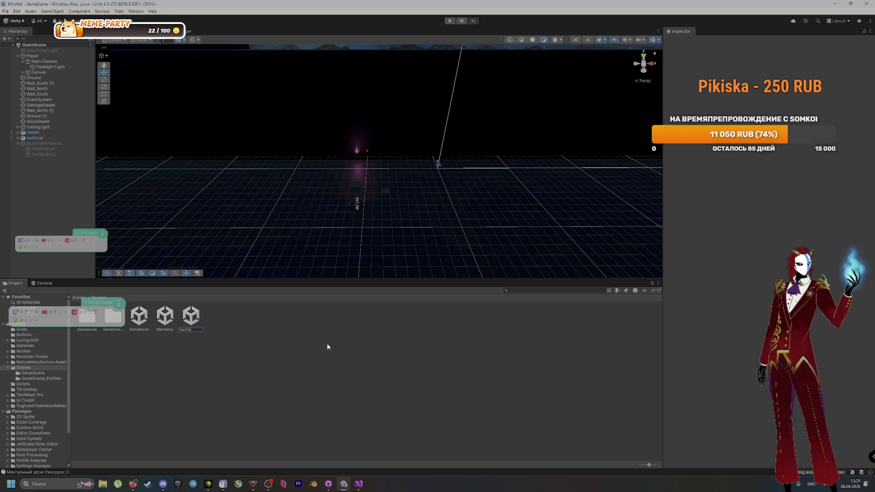
{"action": "type", "text": "rrain"}
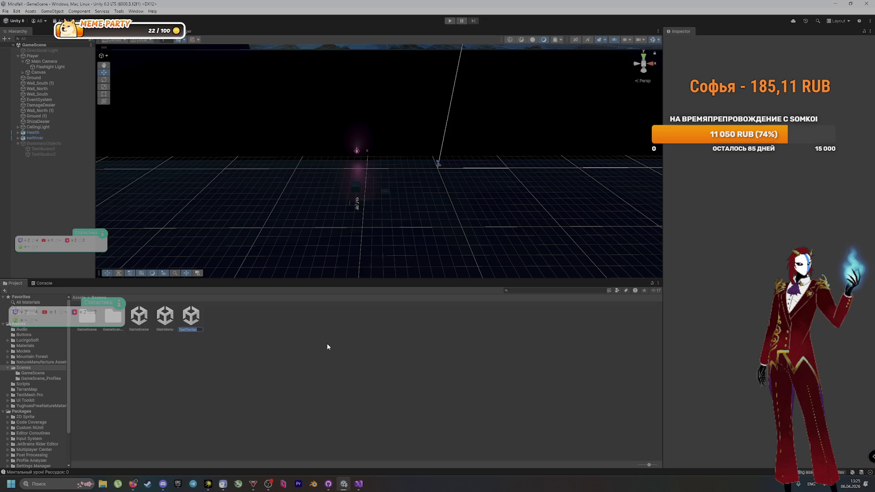
{"action": "key", "text": "Return"}
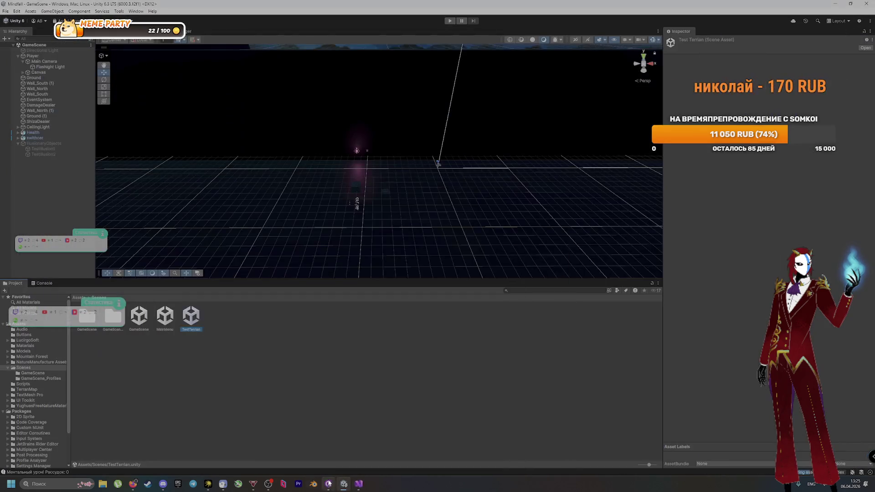
{"action": "left_click", "coordinate": [317, 422]}
{"action": "left_click", "coordinate": [330, 485]}
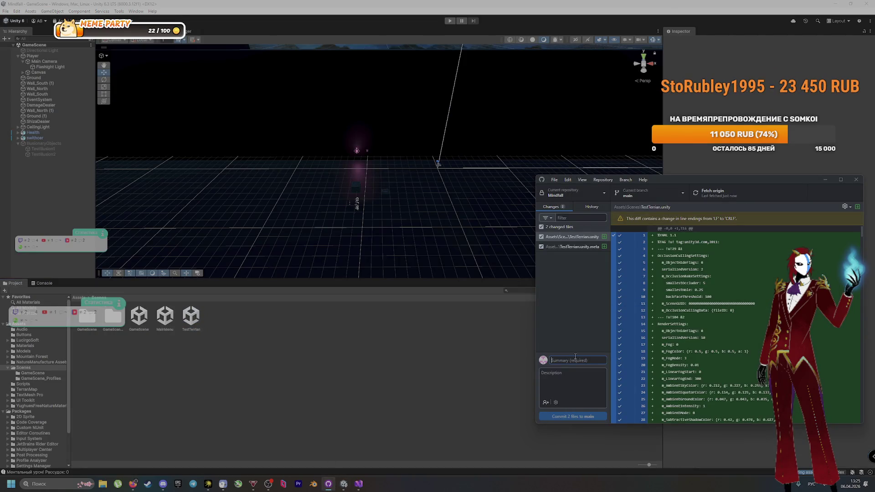
Commit the two new scene files to main with summary 'oю сцену', then open TestTerrian in Unity
{"action": "type", "text": "Сo"}
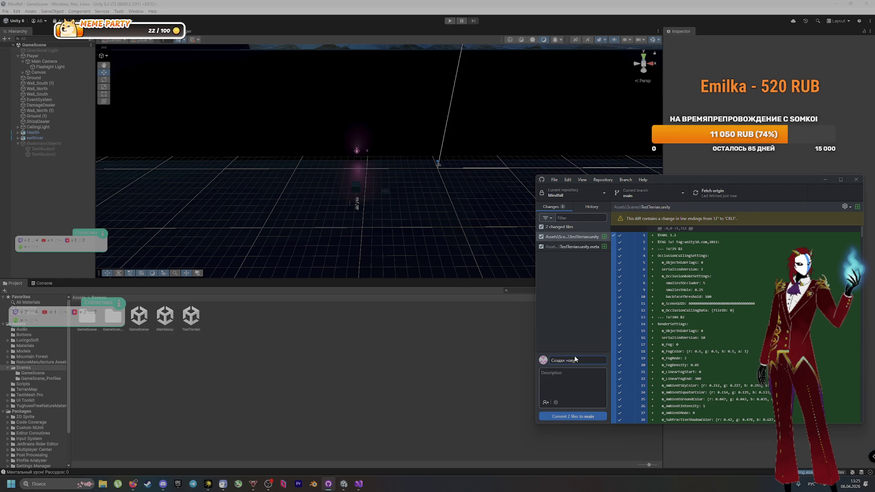
{"action": "type", "text": "ю сцену TestTerrian"}
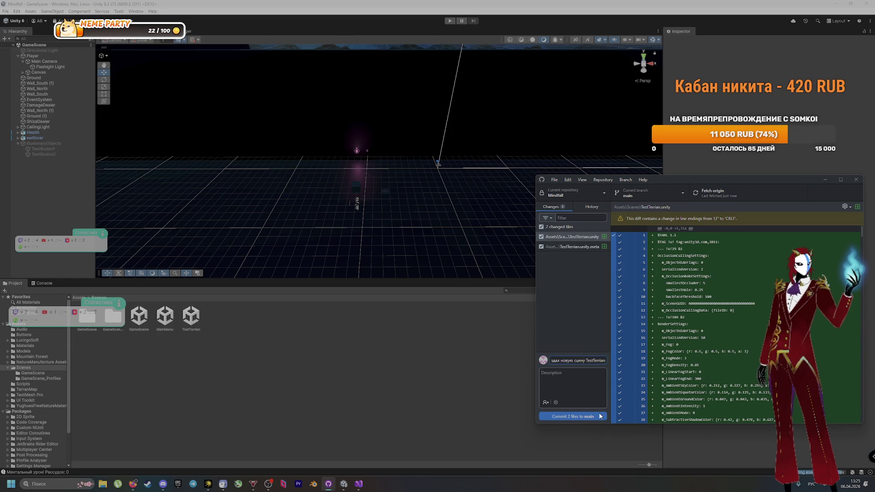
{"action": "left_click", "coordinate": [600, 416]}
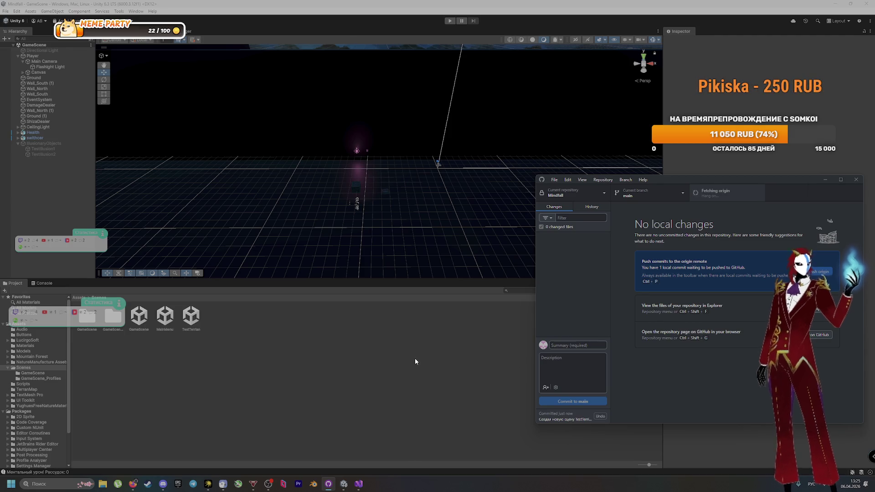
{"action": "left_click", "coordinate": [275, 367]}
{"action": "double_click", "coordinate": [191, 317]}
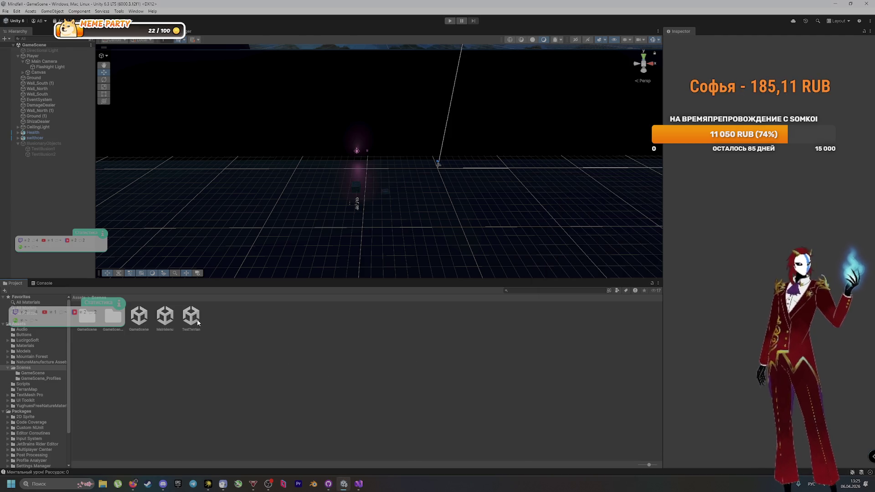
Return to the Unity editor and show the TerrainMap folder's terrain asset in the Project window
{"action": "scroll", "coordinate": [398, 76], "scroll_direction": "down", "scroll_amount": 5}
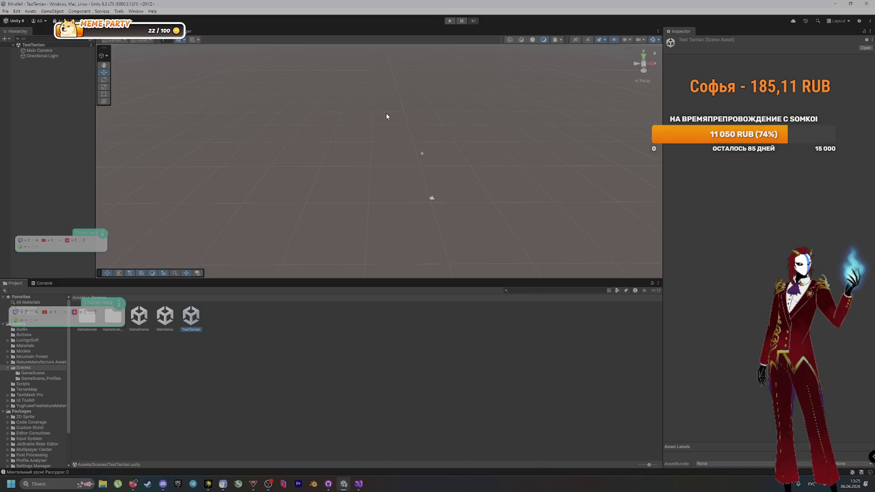
{"action": "scroll", "coordinate": [414, 179], "scroll_direction": "up", "scroll_amount": 5}
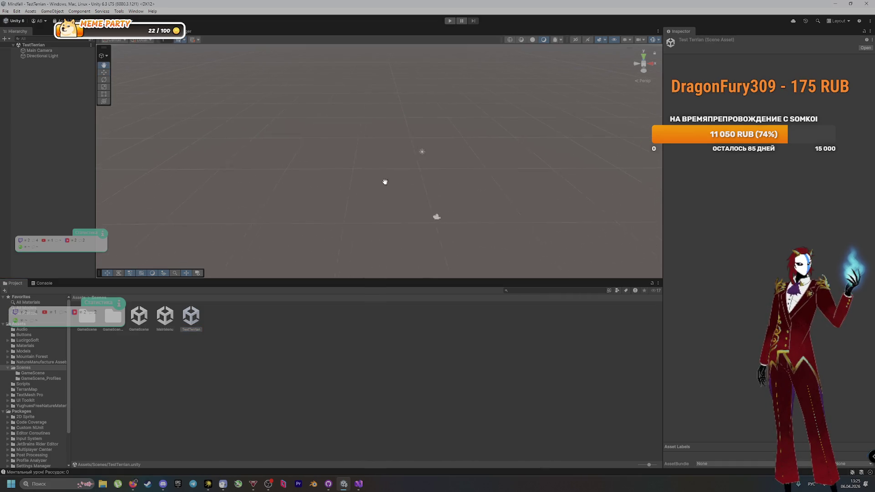
{"action": "left_click", "coordinate": [134, 485]}
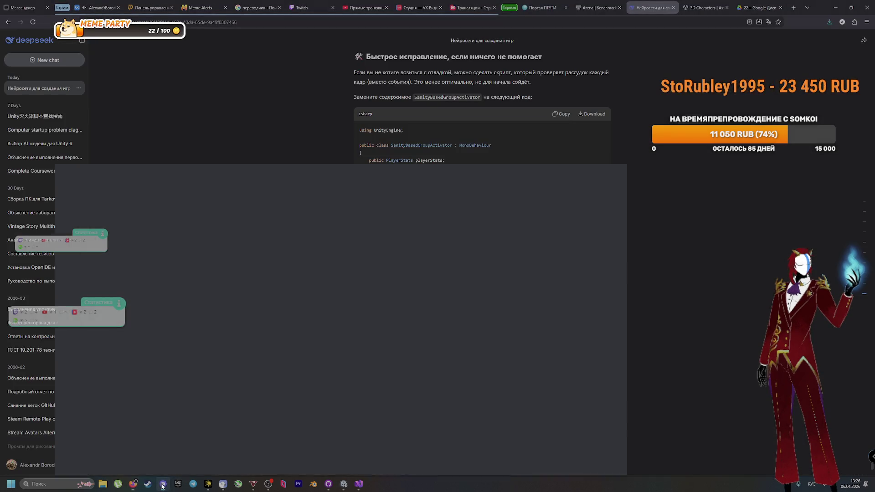
{"action": "left_click", "coordinate": [163, 484]}
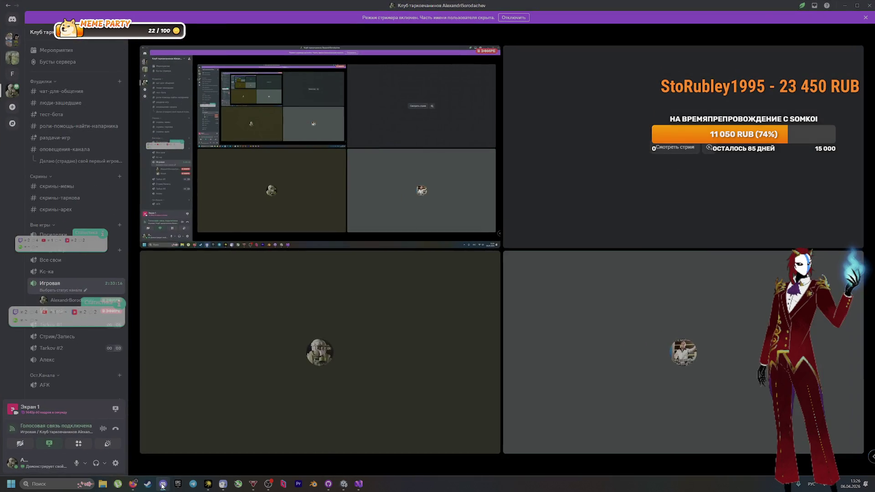
{"action": "left_click", "coordinate": [356, 484]}
{"action": "left_click", "coordinate": [342, 484]}
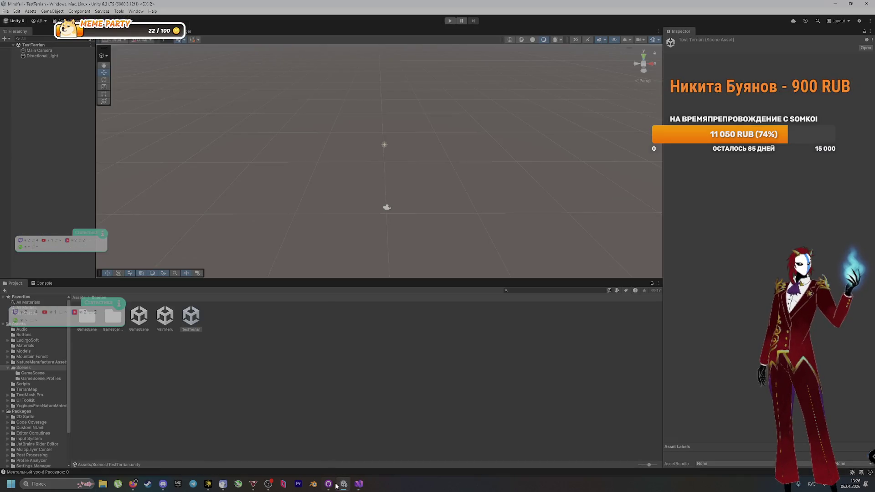
{"action": "left_click", "coordinate": [43, 390]}
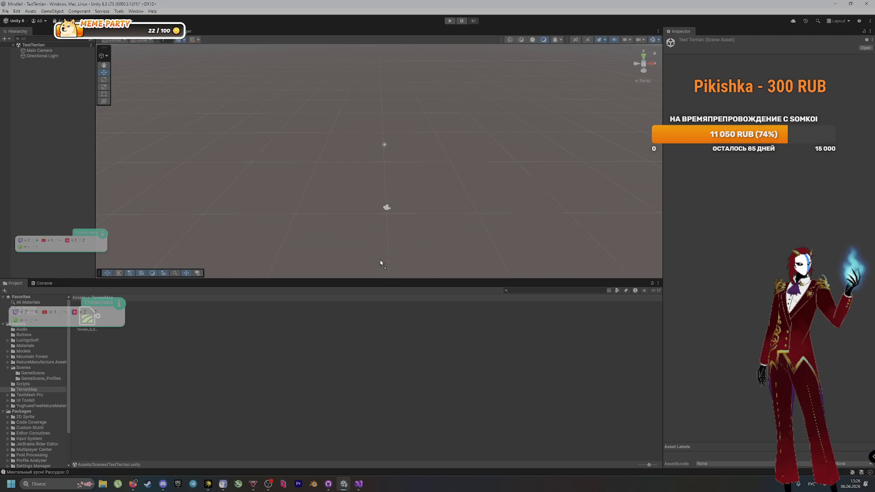
Place the TerrainMap Terrain asset into the TestTerrian scene and frame it in the view
{"action": "left_click_drag", "start_coordinate": [379, 277], "coordinate": [381, 360]}
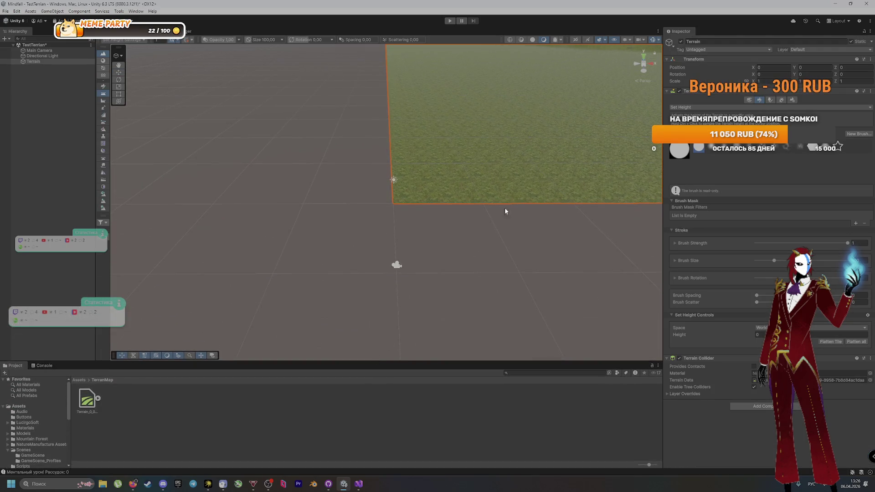
{"action": "key", "text": "f"}
{"action": "scroll", "coordinate": [463, 144], "scroll_direction": "down", "scroll_amount": 5}
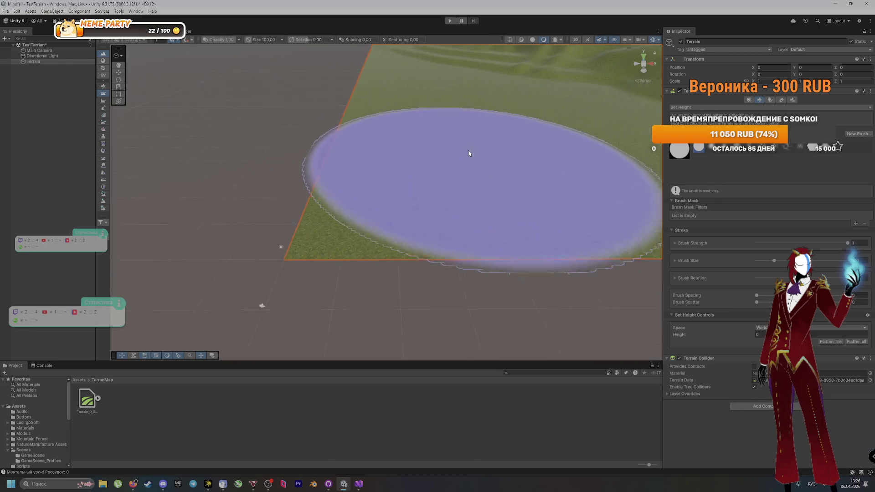
{"action": "left_click_drag", "start_coordinate": [514, 141], "coordinate": [254, 237]}
{"action": "scroll", "coordinate": [499, 140], "scroll_direction": "down", "scroll_amount": 10}
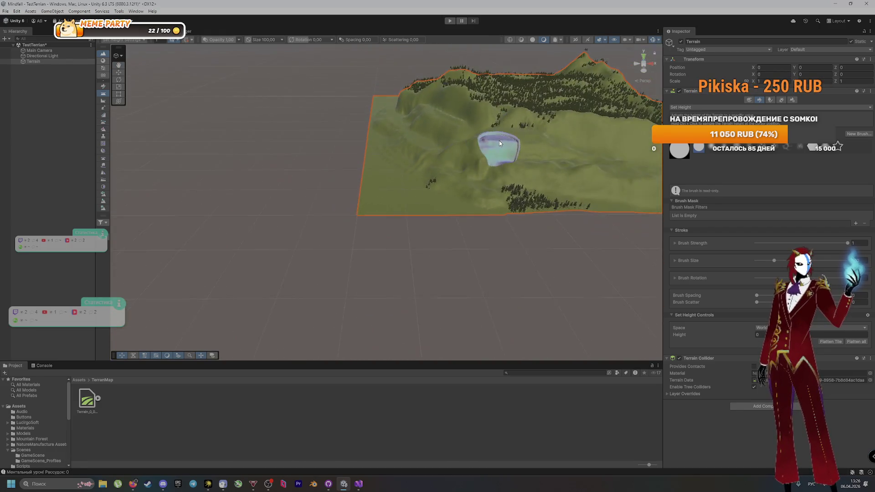
{"action": "scroll", "coordinate": [402, 256], "scroll_direction": "up", "scroll_amount": 6}
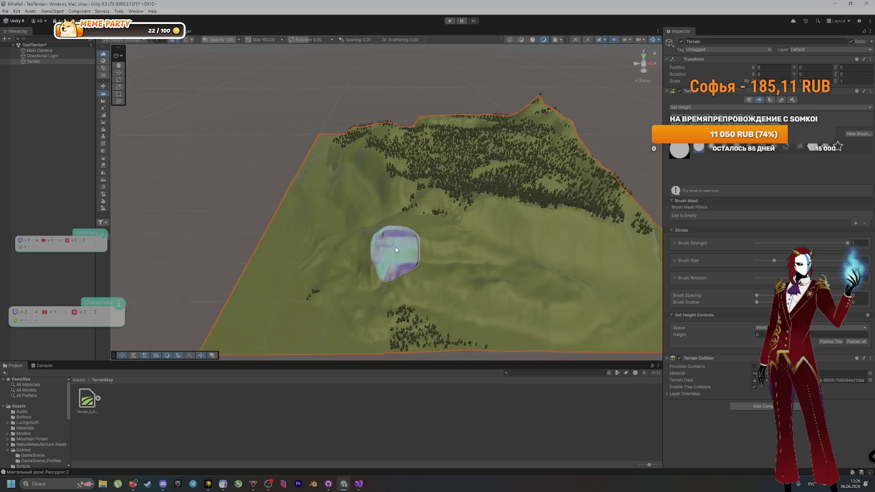
{"action": "scroll", "coordinate": [396, 185], "scroll_direction": "down", "scroll_amount": 2}
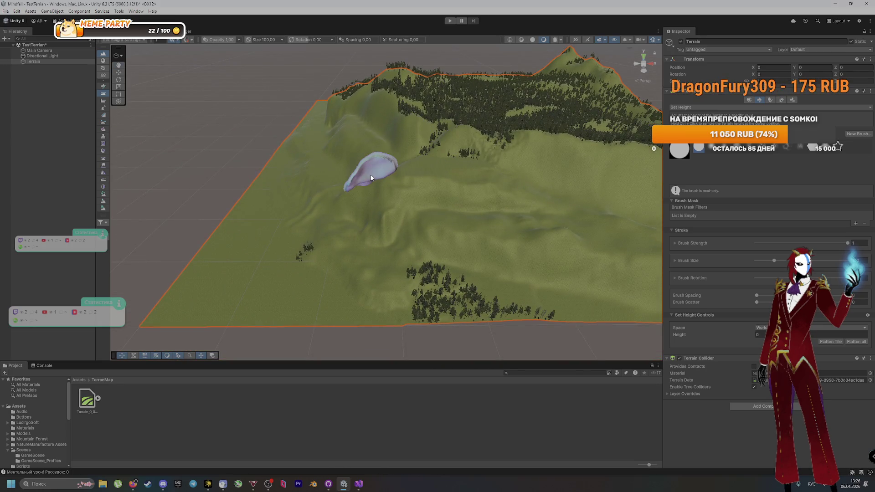
{"action": "left_click", "coordinate": [256, 421]}
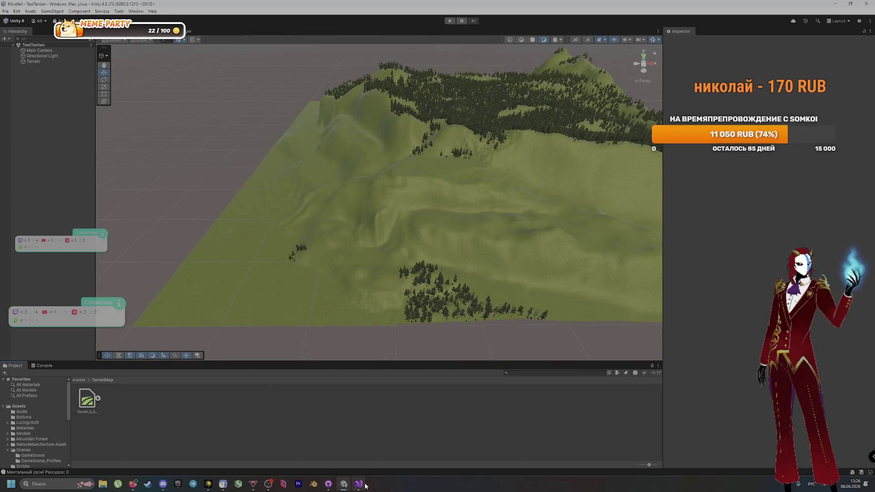
Show the contents of the Scenes folder in the Project window
{"action": "left_click", "coordinate": [358, 484]}
{"action": "left_click", "coordinate": [363, 485]}
{"action": "scroll", "coordinate": [31, 431], "scroll_direction": "down", "scroll_amount": 2}
{"action": "left_click", "coordinate": [28, 429]}
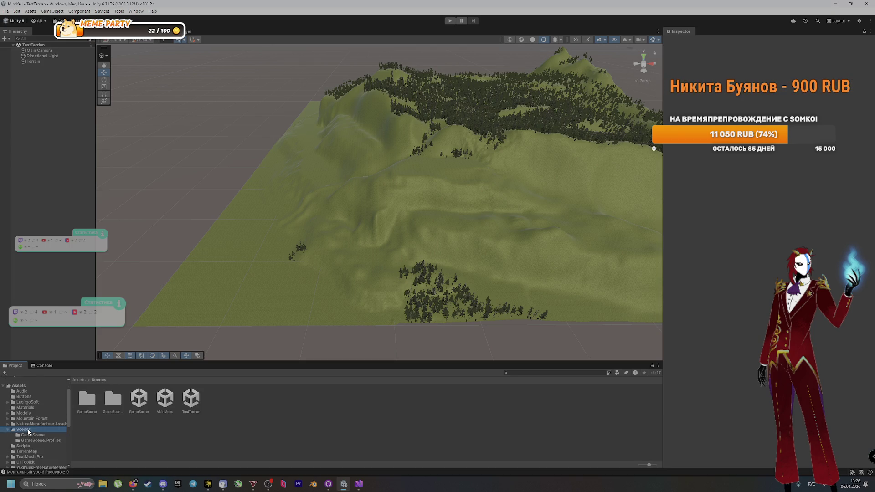
{"action": "double_click", "coordinate": [143, 401]}
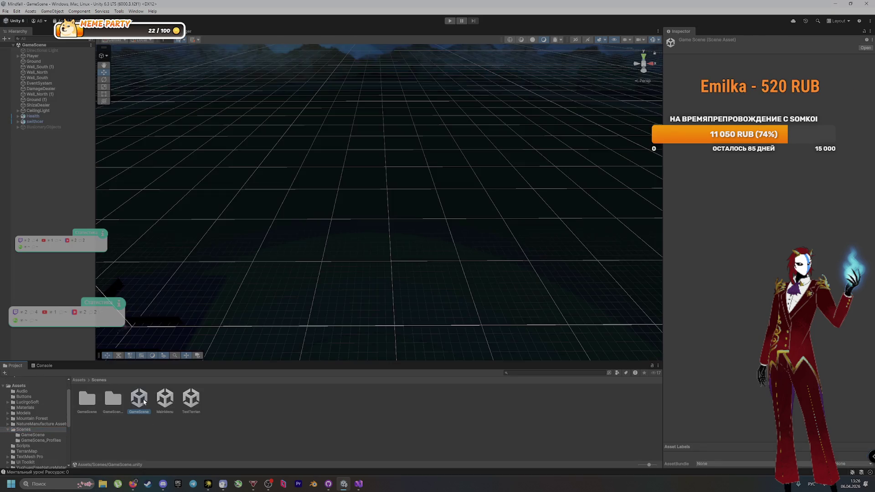
{"action": "scroll", "coordinate": [322, 283], "scroll_direction": "down", "scroll_amount": 10}
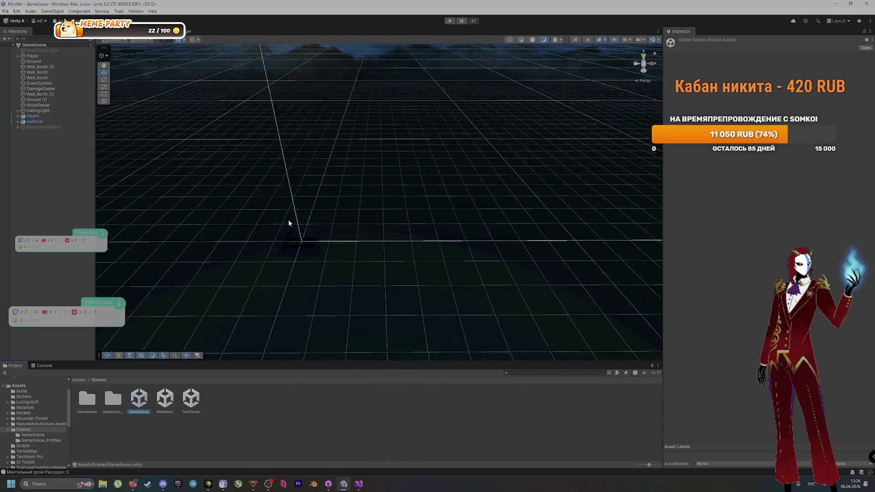
{"action": "scroll", "coordinate": [308, 216], "scroll_direction": "down", "scroll_amount": 3}
{"action": "scroll", "coordinate": [329, 209], "scroll_direction": "up", "scroll_amount": 8}
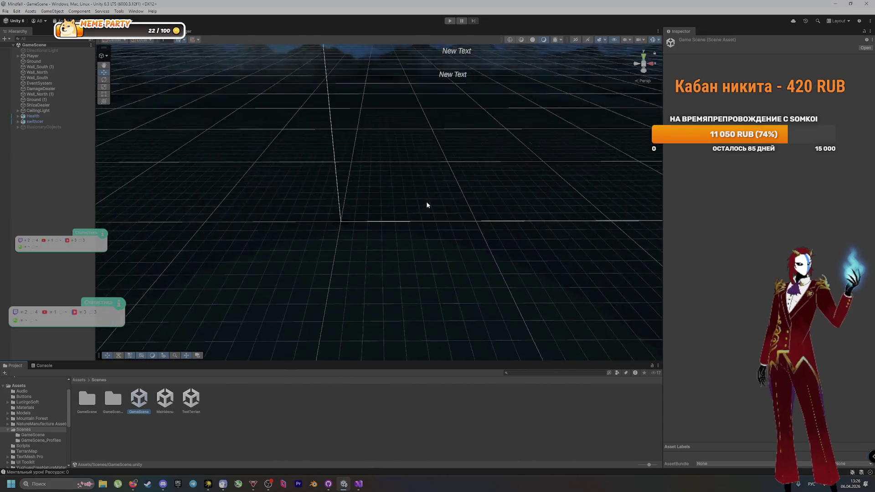
{"action": "scroll", "coordinate": [403, 201], "scroll_direction": "down", "scroll_amount": 5}
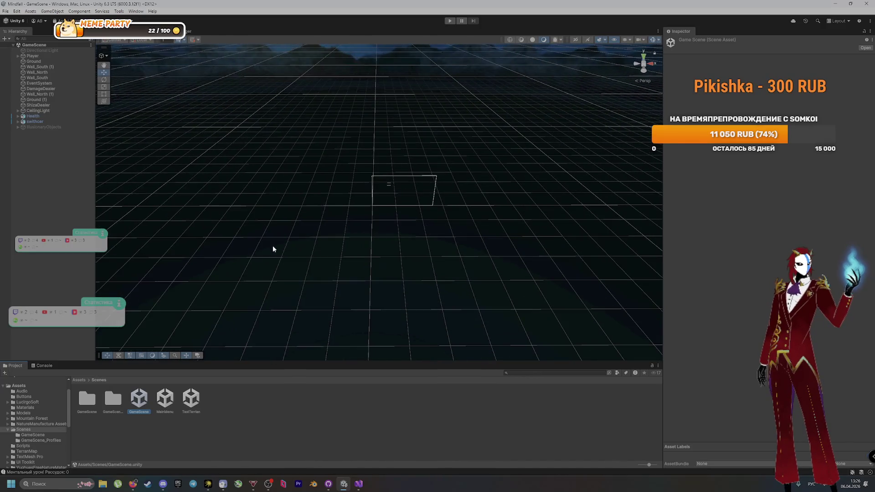
{"action": "double_click", "coordinate": [164, 399]}
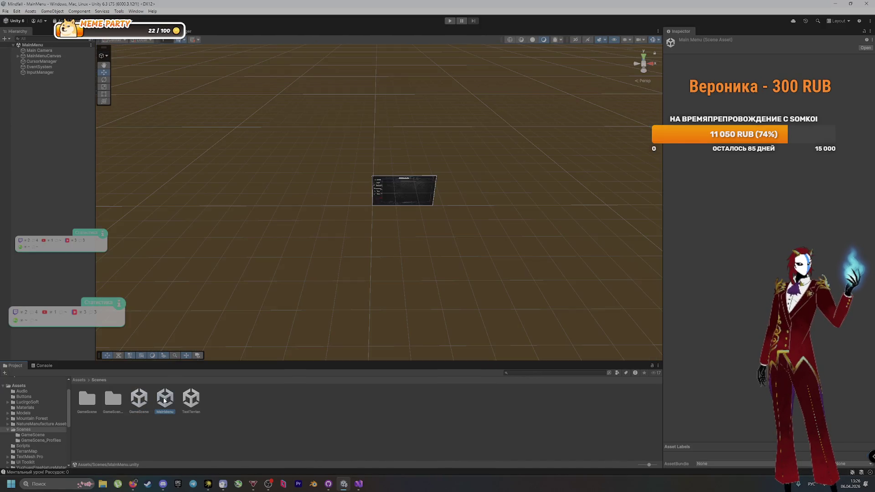
{"action": "double_click", "coordinate": [146, 400]}
{"action": "scroll", "coordinate": [401, 180], "scroll_direction": "up", "scroll_amount": 5}
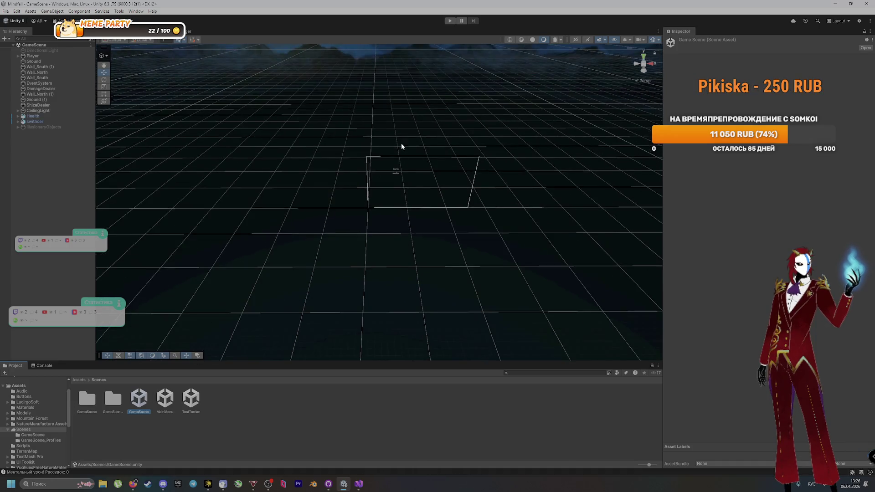
{"action": "double_click", "coordinate": [32, 56]}
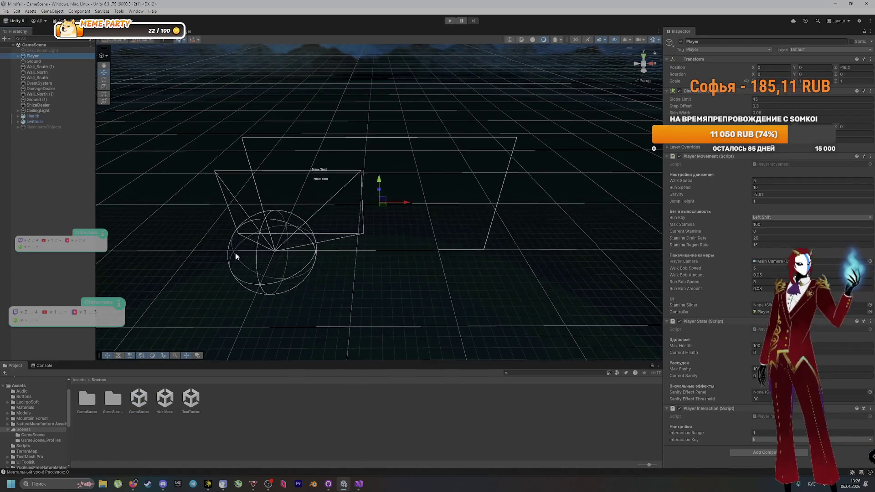
{"action": "scroll", "coordinate": [264, 278], "scroll_direction": "up", "scroll_amount": 10}
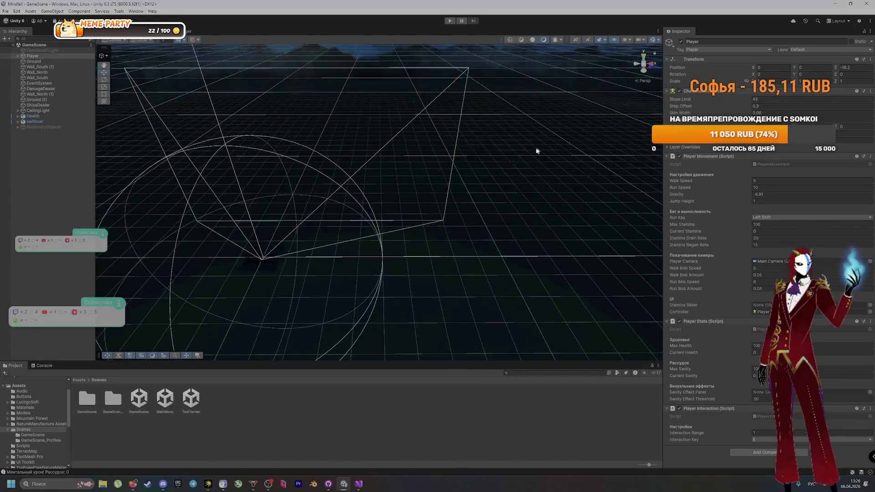
{"action": "mouse_move", "coordinate": [261, 270]}
{"action": "left_mouse_down"}
{"action": "mouse_move", "coordinate": [203, 313]}
{"action": "mouse_move", "coordinate": [520, 176]}
{"action": "mouse_move", "coordinate": [296, 272]}
{"action": "mouse_move", "coordinate": [270, 275]}
{"action": "mouse_move", "coordinate": [276, 287]}
{"action": "mouse_move", "coordinate": [322, 277]}
{"action": "left_mouse_up"}
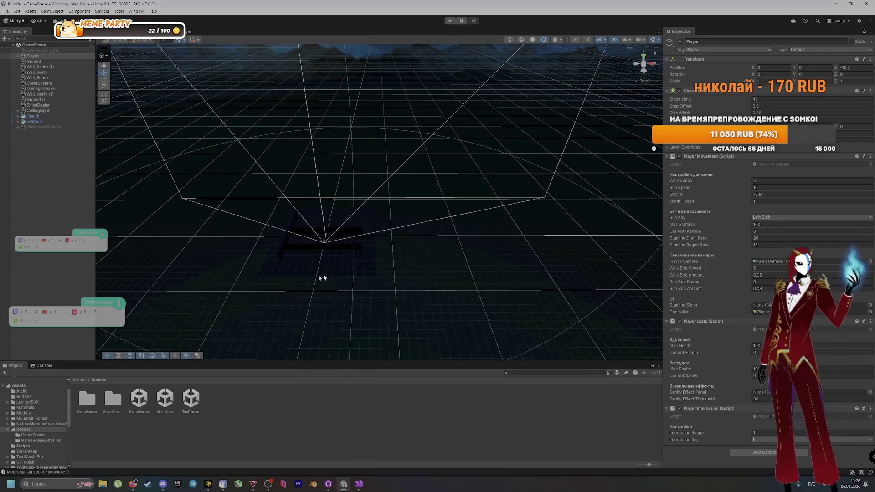
{"action": "left_click", "coordinate": [418, 271]}
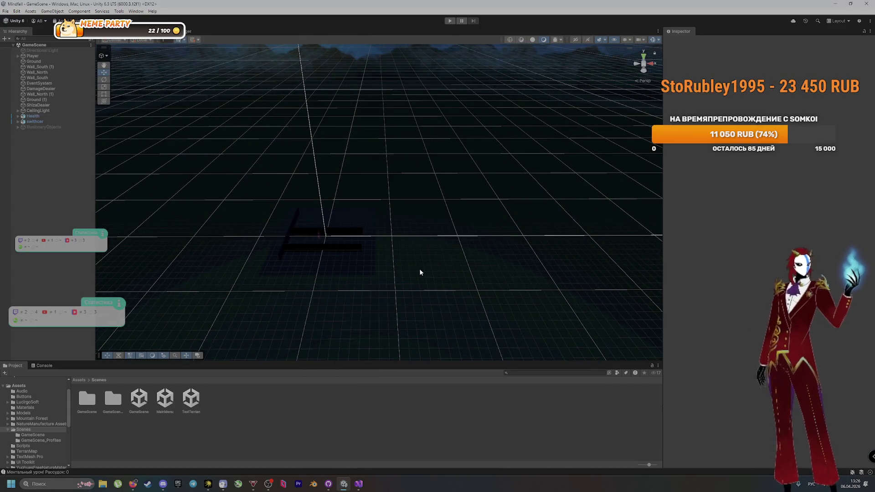
{"action": "left_click", "coordinate": [328, 483]}
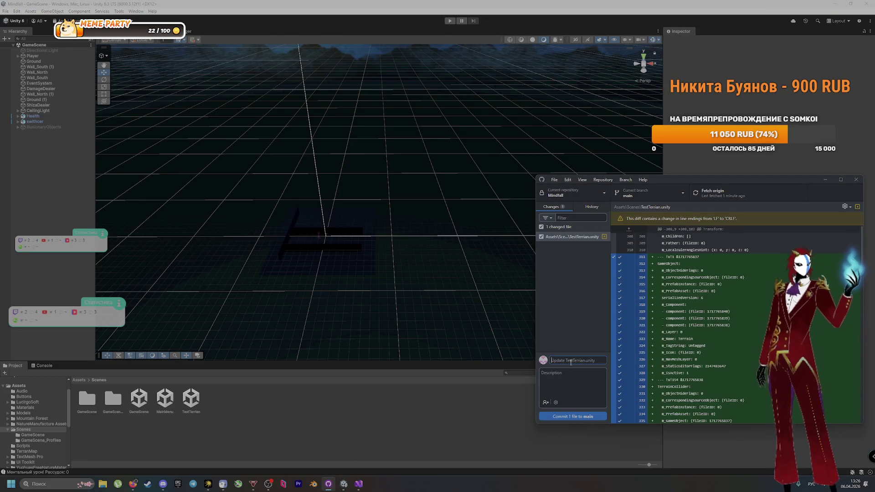
Commit the TestTerrian.unity change to main with the summary 'Перенёс карту'
{"action": "left_click", "coordinate": [571, 362]}
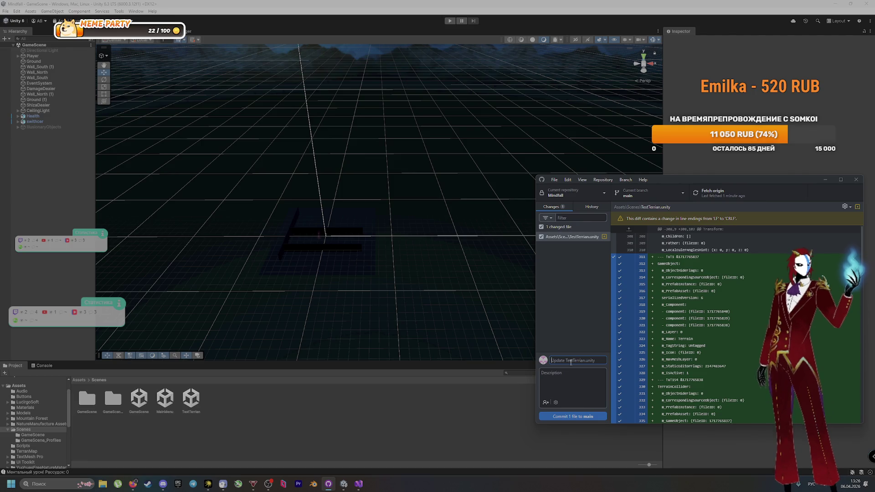
{"action": "type", "text": "Перенёс карту"}
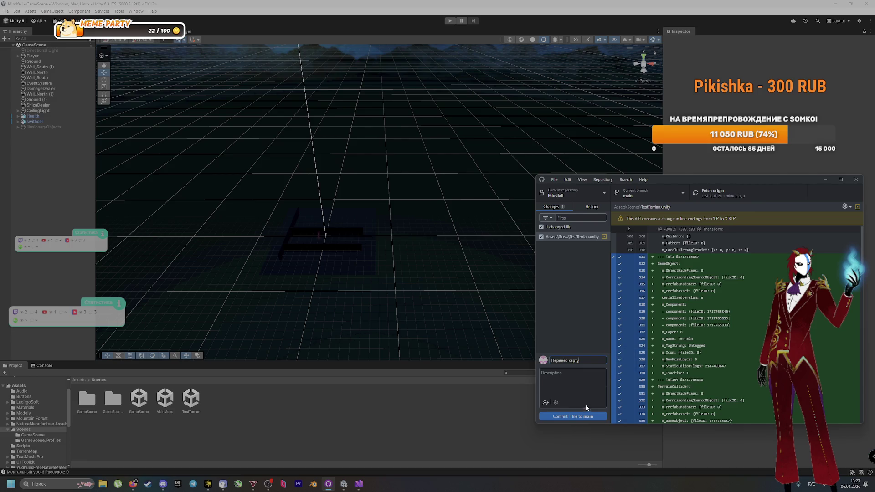
{"action": "left_click", "coordinate": [584, 418]}
{"action": "left_click", "coordinate": [712, 193]}
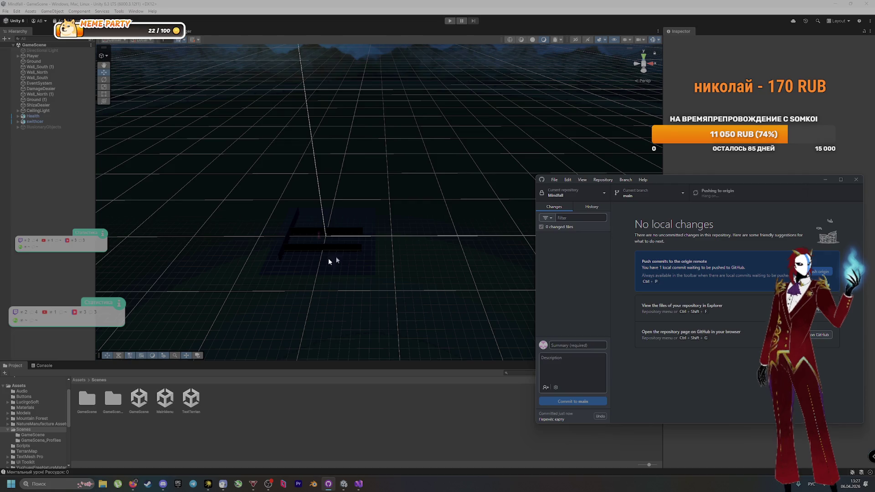
Focus the Scene view on the switcher object, then zoom back out to the wider scene
{"action": "double_click", "coordinate": [35, 121]}
{"action": "scroll", "coordinate": [359, 203], "scroll_direction": "down", "scroll_amount": 10}
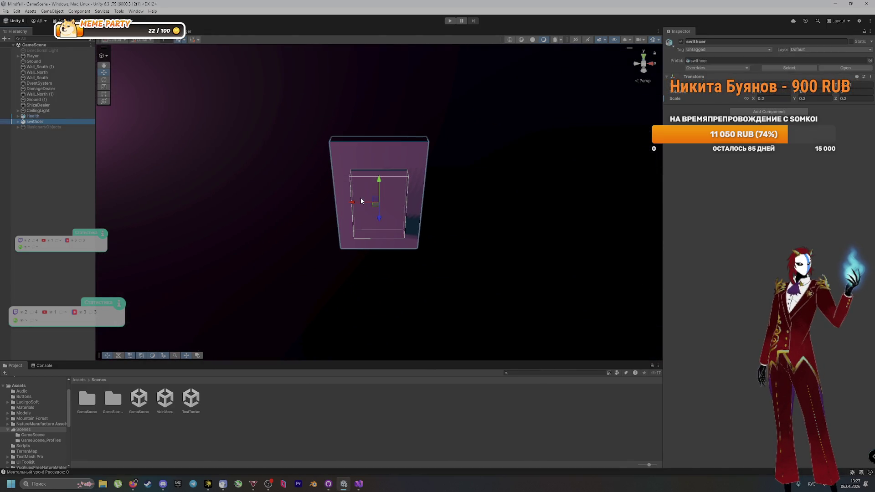
{"action": "mouse_move", "coordinate": [390, 245]}
{"action": "left_mouse_down"}
{"action": "mouse_move", "coordinate": [368, 165]}
{"action": "mouse_move", "coordinate": [387, 198]}
{"action": "mouse_move", "coordinate": [383, 209]}
{"action": "left_mouse_up"}
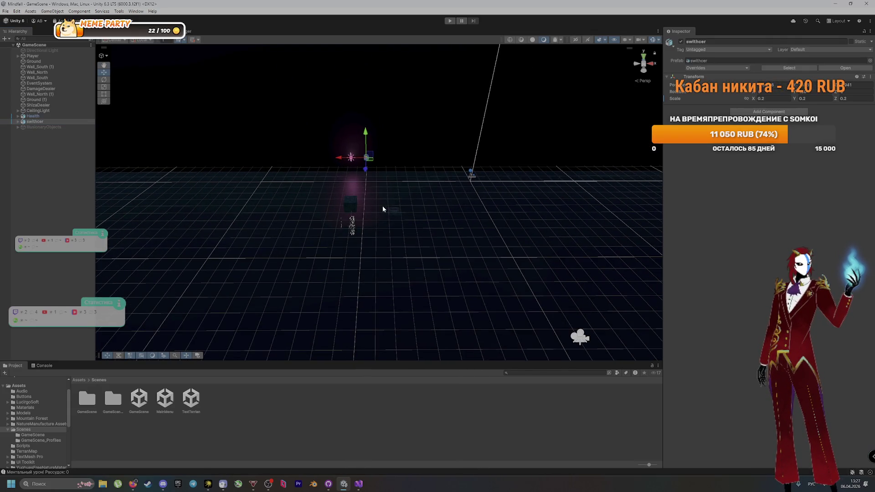
Expand the IllusionaryObjects group and inspect its TestIllusion1 and TestIllusion2 children
{"action": "left_click", "coordinate": [46, 127]}
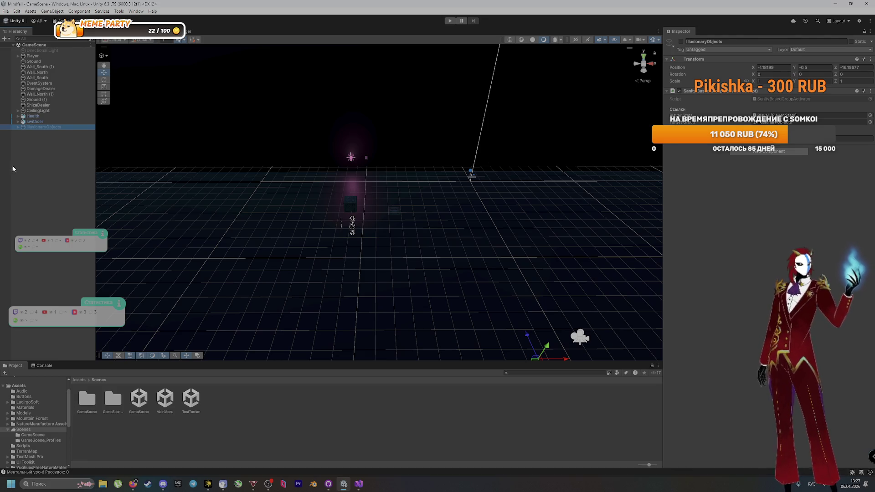
{"action": "left_click", "coordinate": [18, 127]}
{"action": "left_click", "coordinate": [41, 138]}
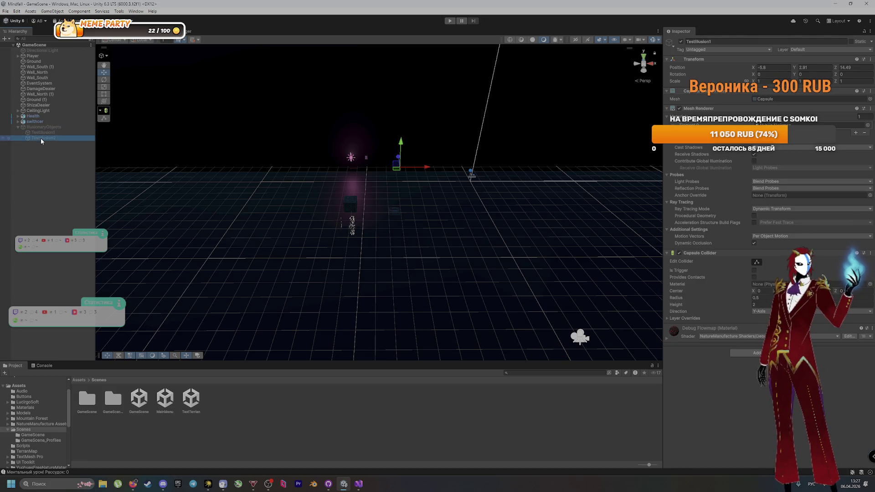
{"action": "left_click", "coordinate": [42, 133]}
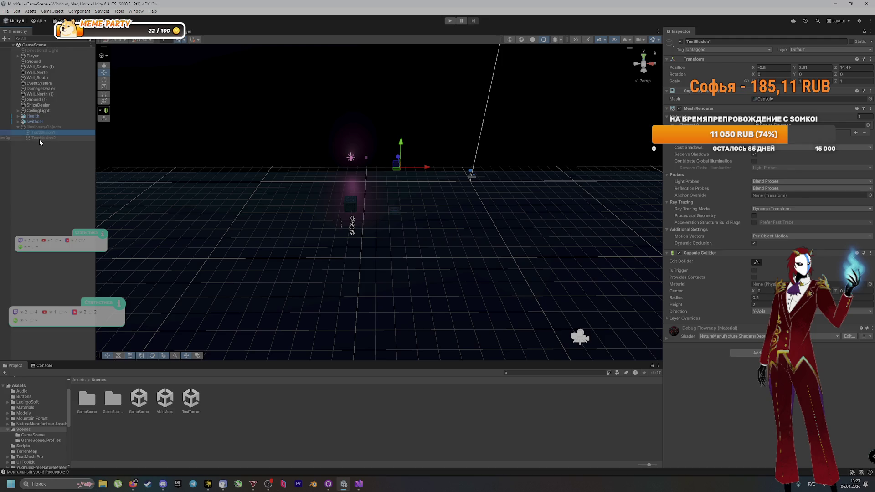
{"action": "left_click", "coordinate": [43, 127]}
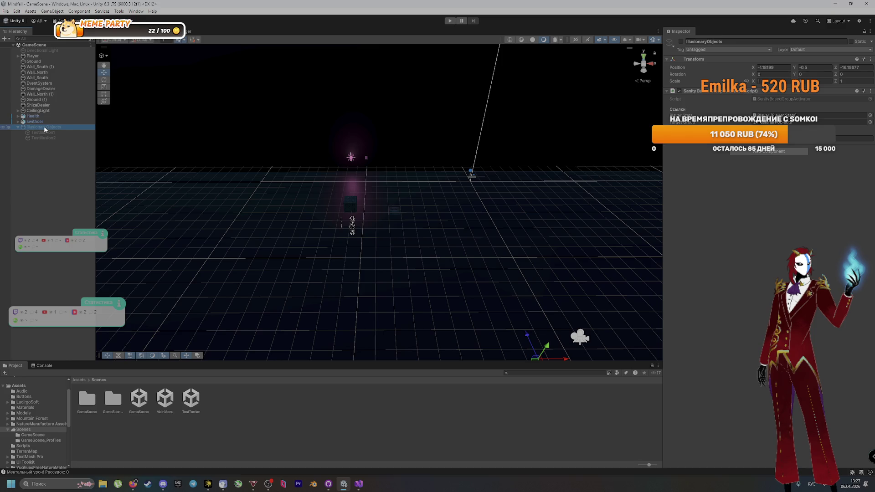
In the Lighting window, set Lighting Settings Asset to DemoSceneSettings and generate lighting
{"action": "left_click", "coordinate": [136, 11]}
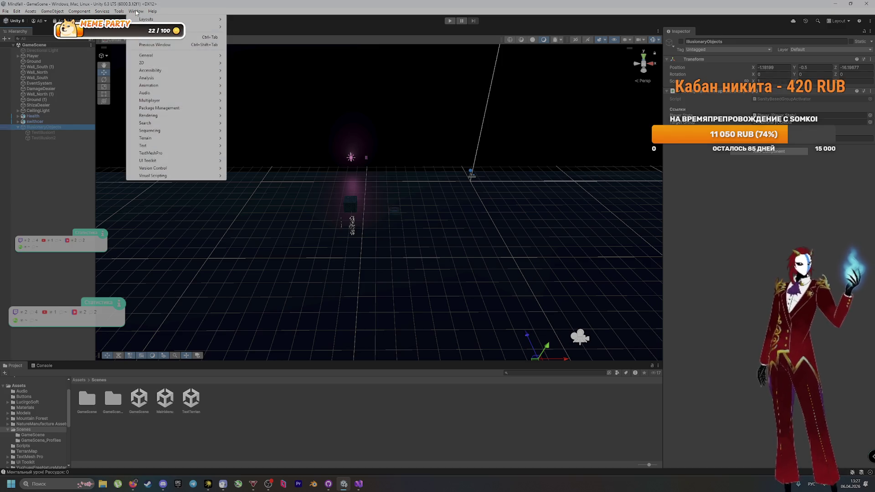
{"action": "mouse_move", "coordinate": [162, 71]}
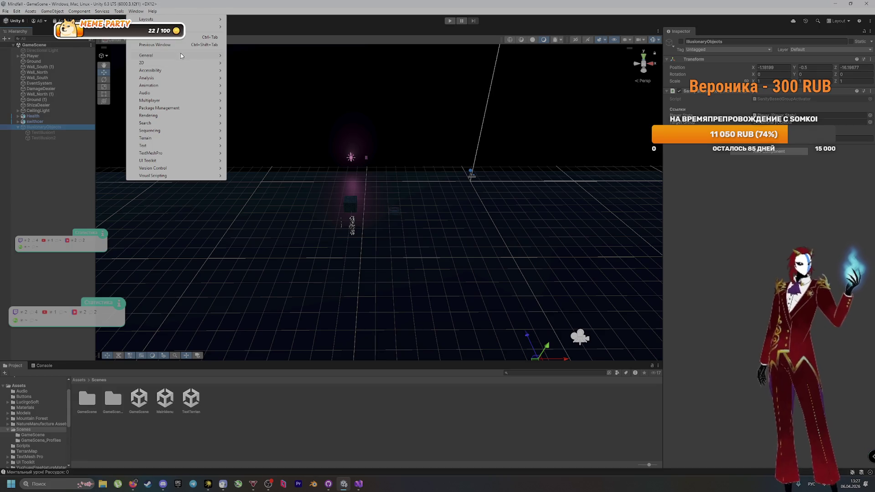
{"action": "mouse_move", "coordinate": [195, 123]}
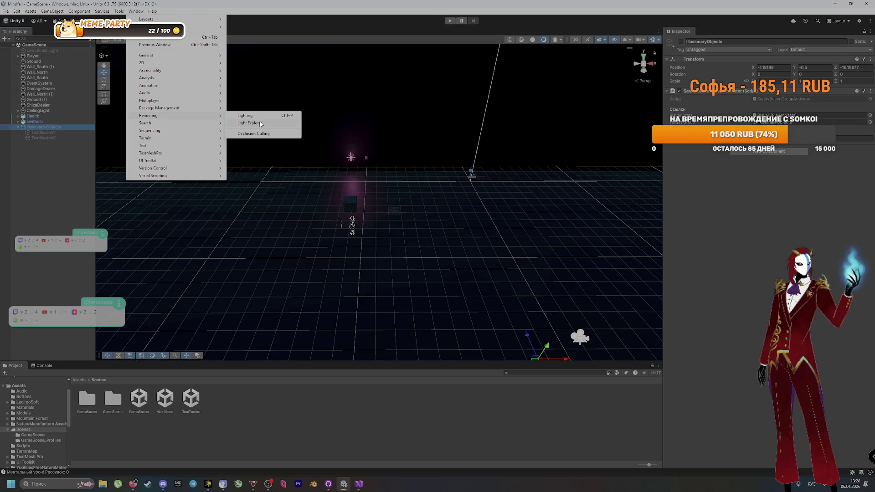
{"action": "left_click", "coordinate": [274, 116]}
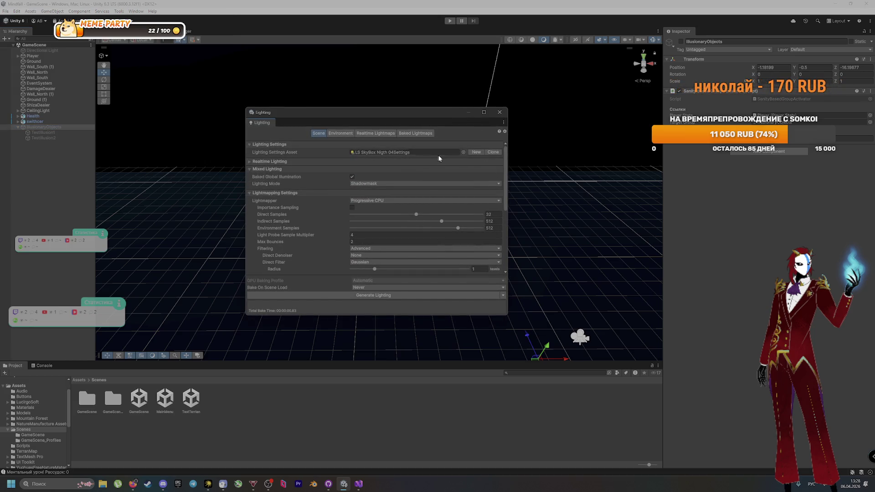
{"action": "left_click", "coordinate": [464, 152]}
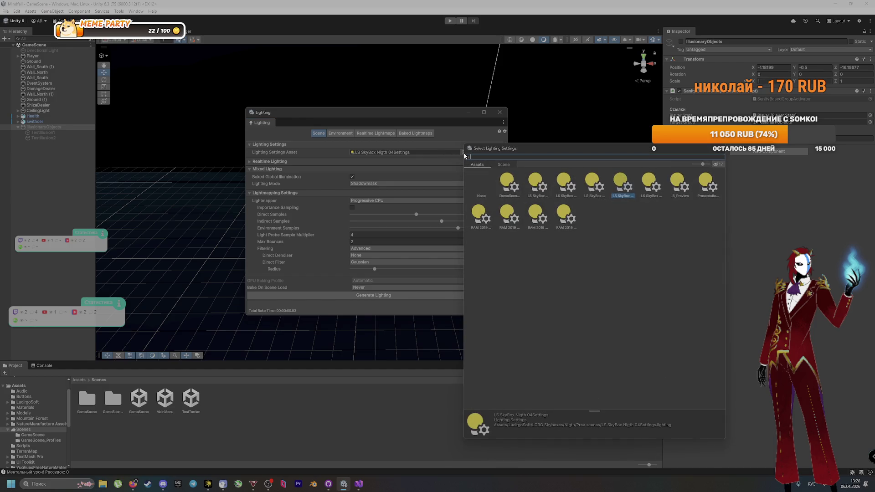
{"action": "double_click", "coordinate": [474, 176]}
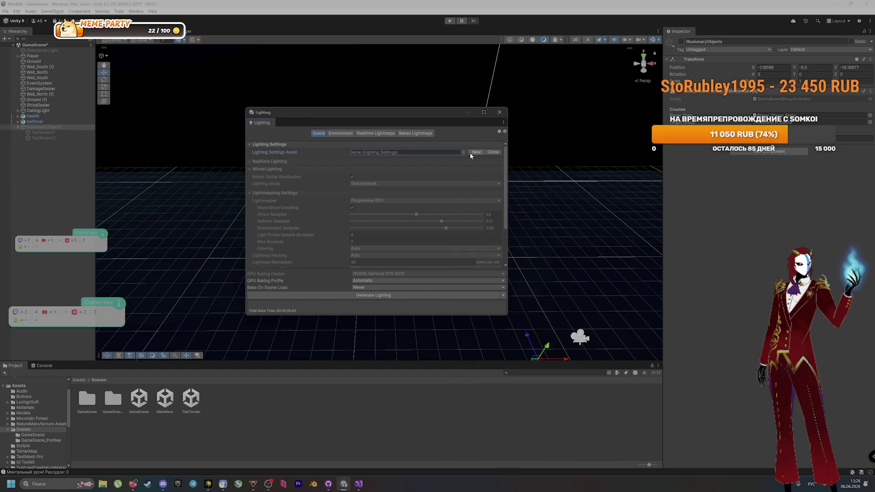
{"action": "left_click", "coordinate": [463, 152]}
{"action": "left_click", "coordinate": [510, 183]}
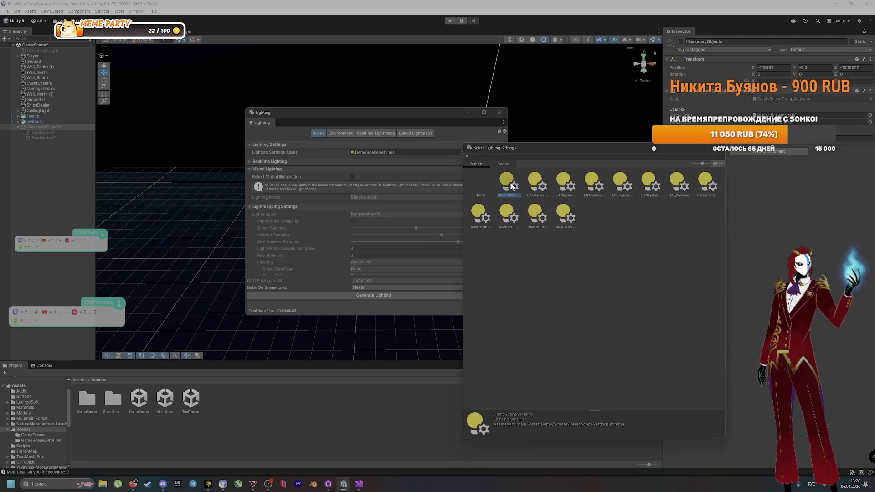
{"action": "double_click", "coordinate": [510, 184]}
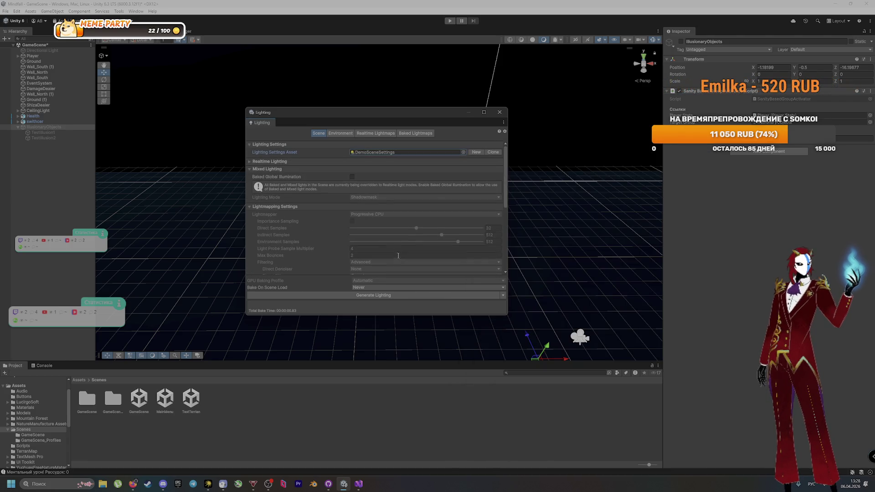
{"action": "left_click", "coordinate": [394, 298]}
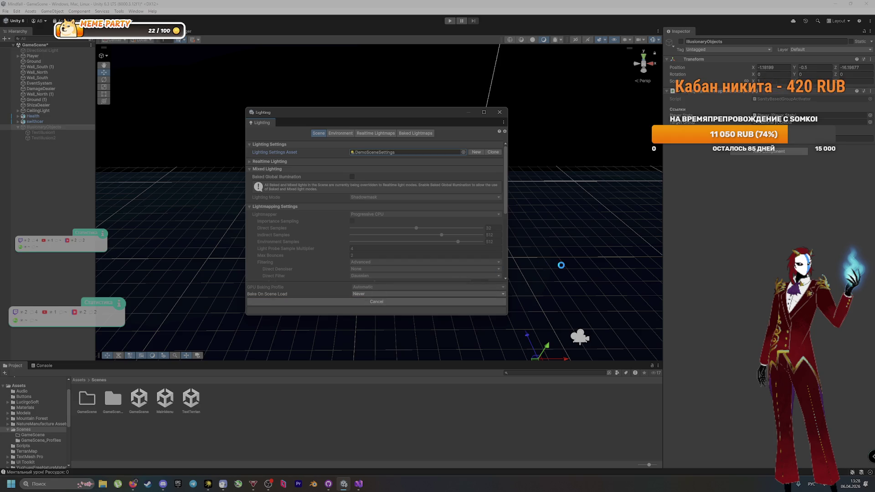
{"action": "left_click", "coordinate": [191, 260]}
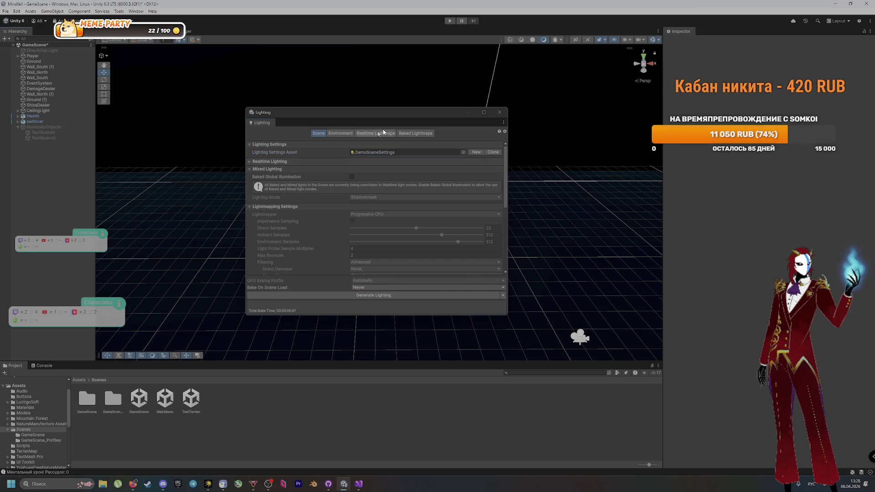
{"action": "left_click", "coordinate": [401, 98]}
Frame Wall_North, then switch Lighting Settings Asset to None and bake the lighting again
{"action": "left_click", "coordinate": [500, 112]}
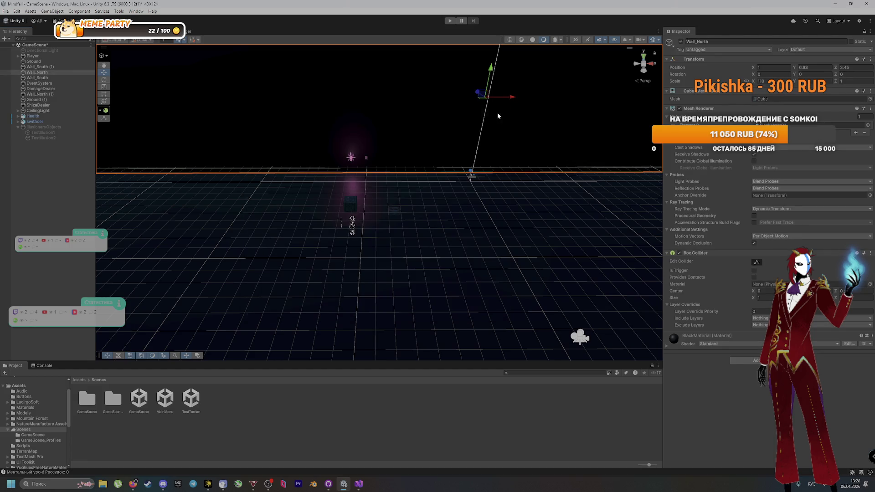
{"action": "key", "text": "f"}
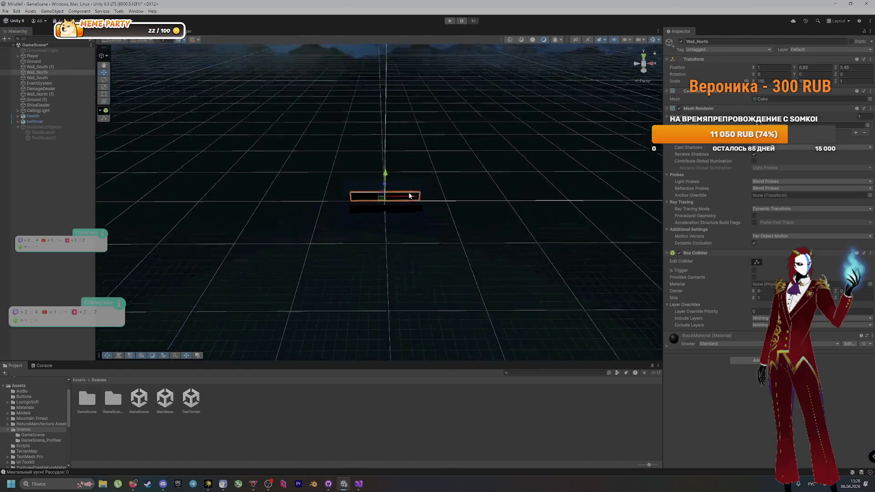
{"action": "scroll", "coordinate": [404, 195], "scroll_direction": "up", "scroll_amount": 3}
{"action": "left_click", "coordinate": [405, 219]}
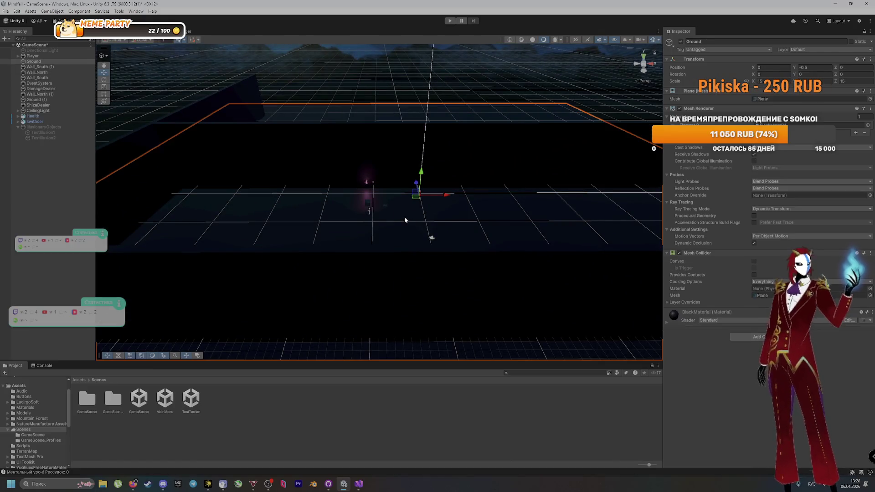
{"action": "key", "text": "ctrl+9"}
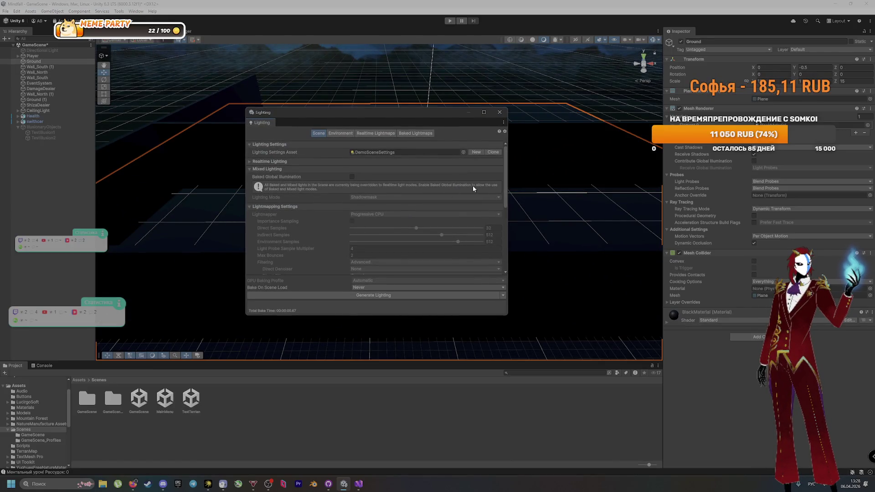
{"action": "left_click", "coordinate": [463, 153]}
{"action": "left_click", "coordinate": [477, 183]}
{"action": "double_click", "coordinate": [478, 183]}
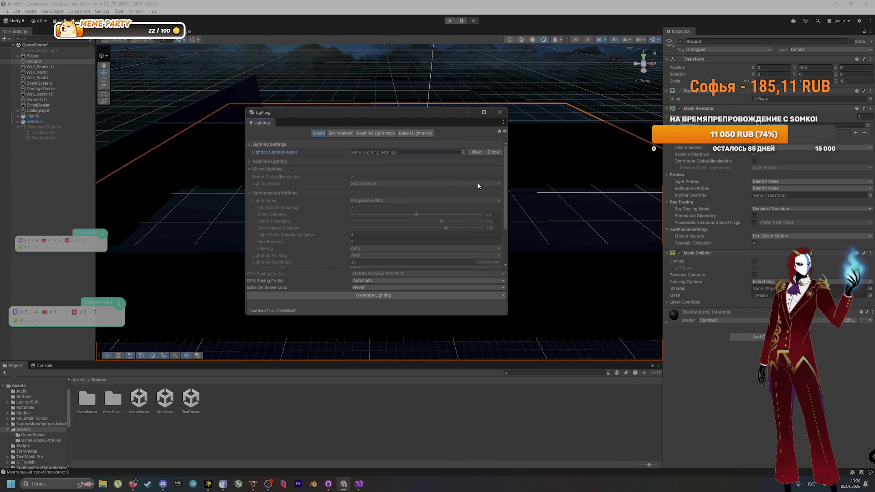
{"action": "left_click", "coordinate": [387, 300]}
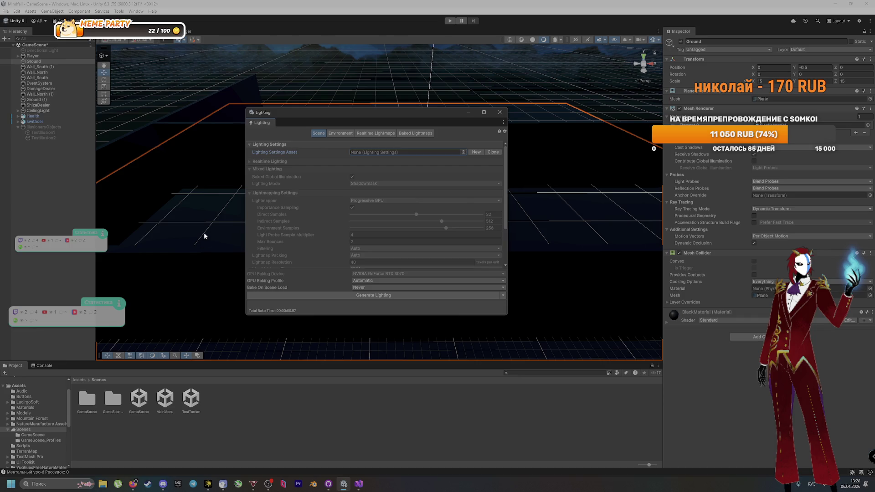
{"action": "left_click", "coordinate": [498, 112]}
{"action": "left_click", "coordinate": [496, 107]}
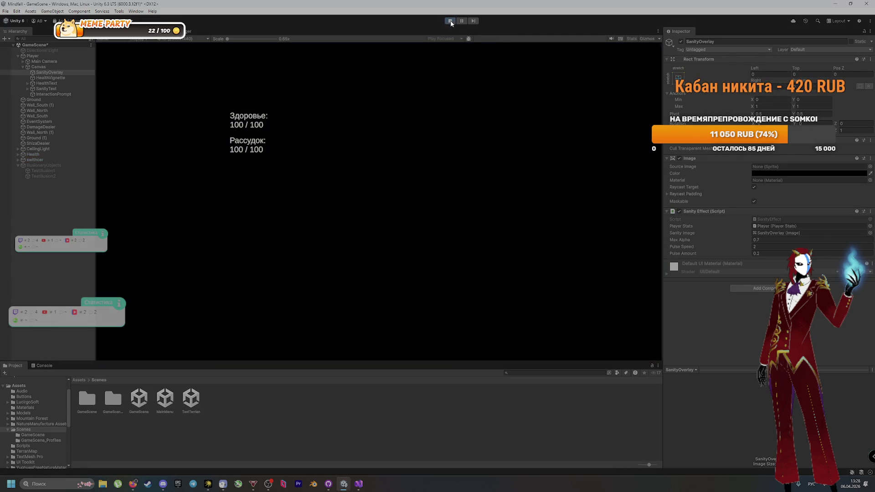
Exit play mode, close the Lighting window and reopen it from Window > Rendering > Lighting
{"action": "left_click", "coordinate": [450, 21]}
{"action": "left_click", "coordinate": [377, 98]}
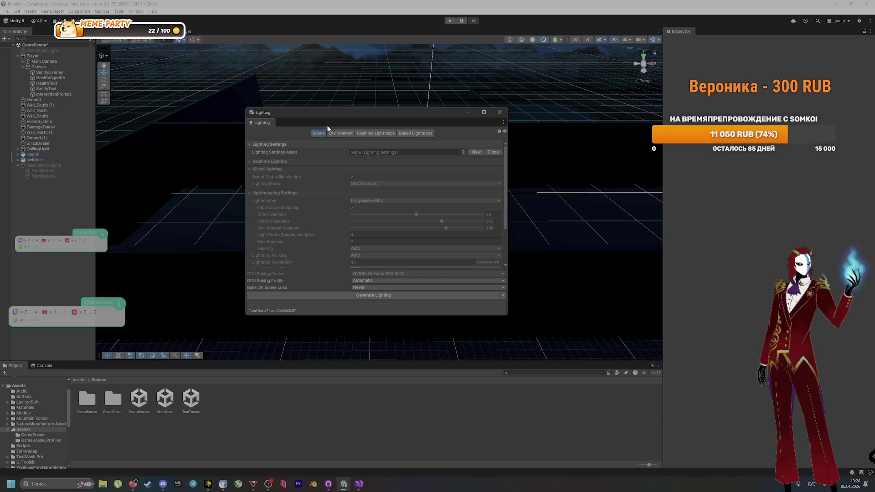
{"action": "left_click", "coordinate": [498, 111]}
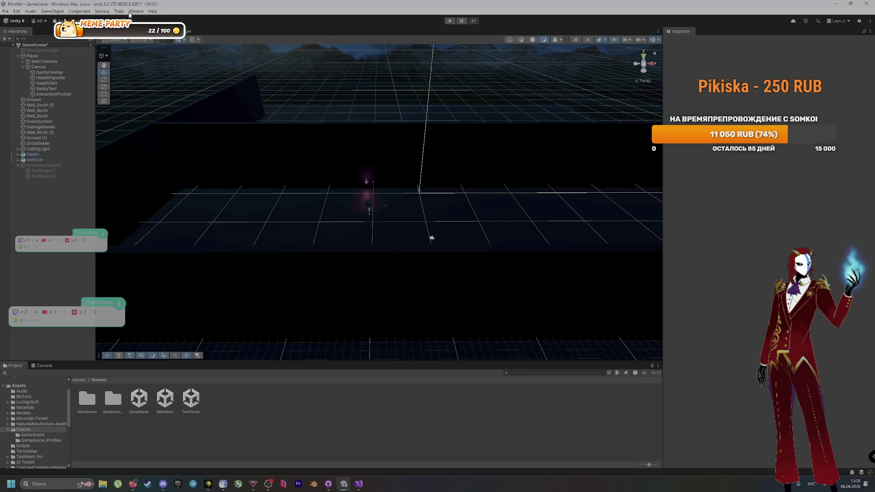
{"action": "left_click", "coordinate": [130, 11]}
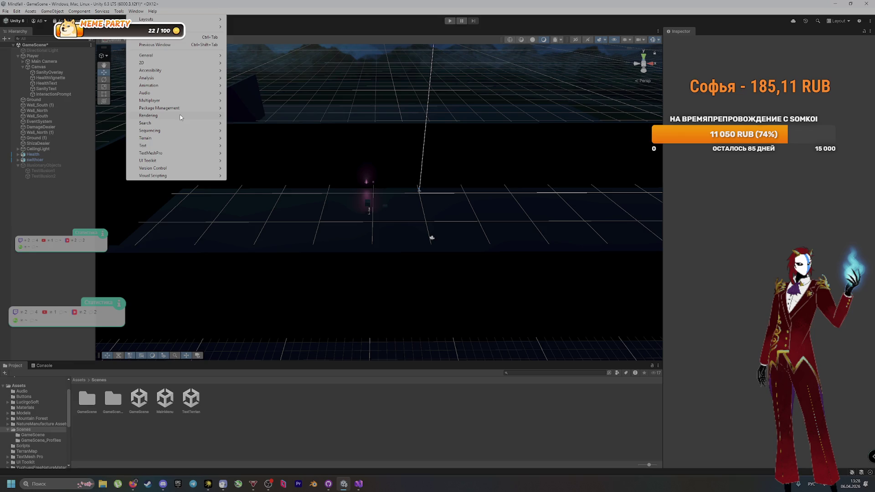
{"action": "mouse_move", "coordinate": [181, 117]}
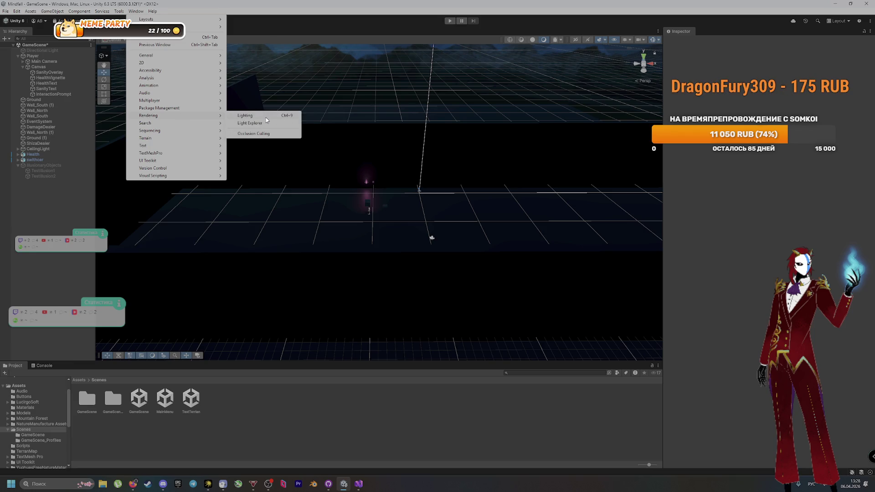
{"action": "left_click", "coordinate": [249, 116]}
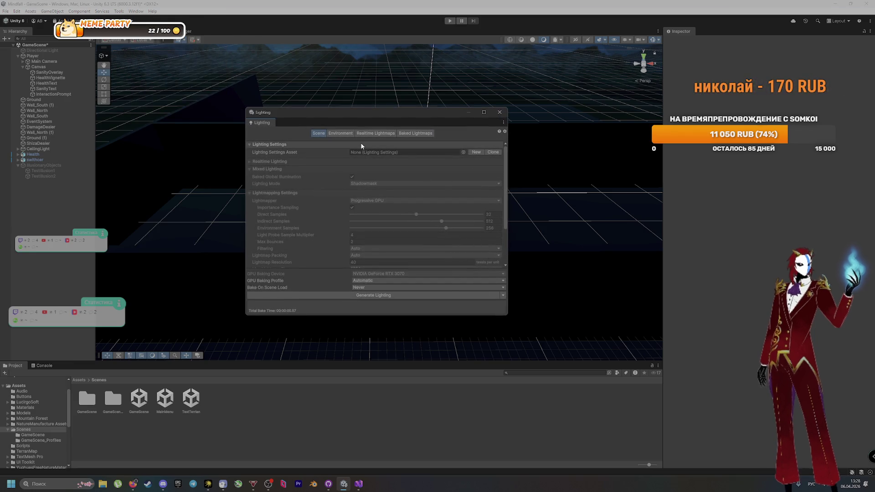
Set the Environment Skybox Material to Default-Skybox
{"action": "left_click", "coordinate": [337, 134]}
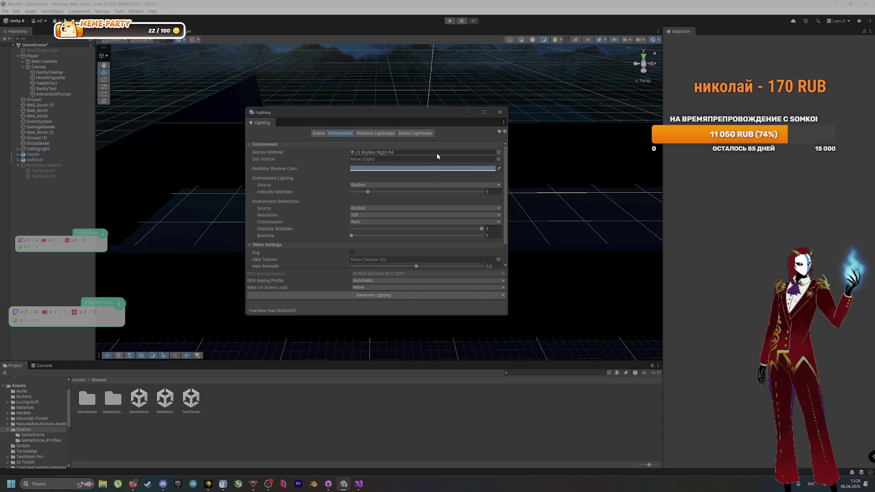
{"action": "left_click", "coordinate": [498, 153]}
{"action": "scroll", "coordinate": [547, 276], "scroll_direction": "up", "scroll_amount": 15}
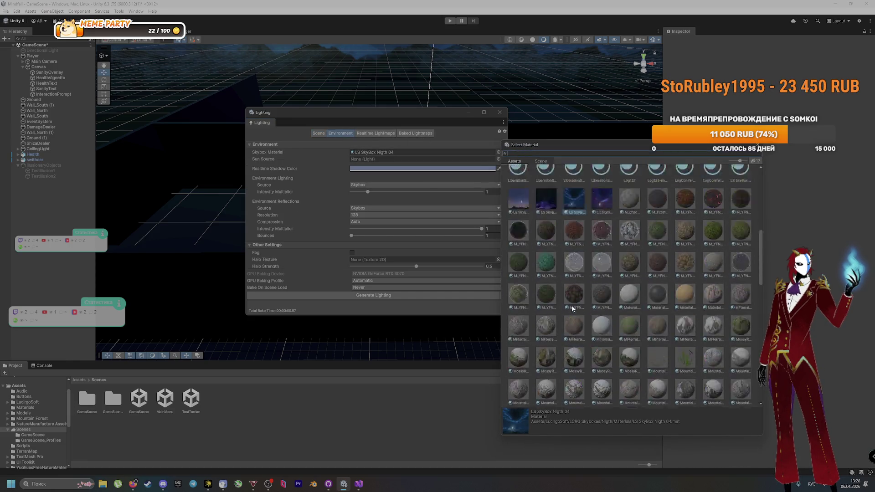
{"action": "left_click", "coordinate": [522, 181]}
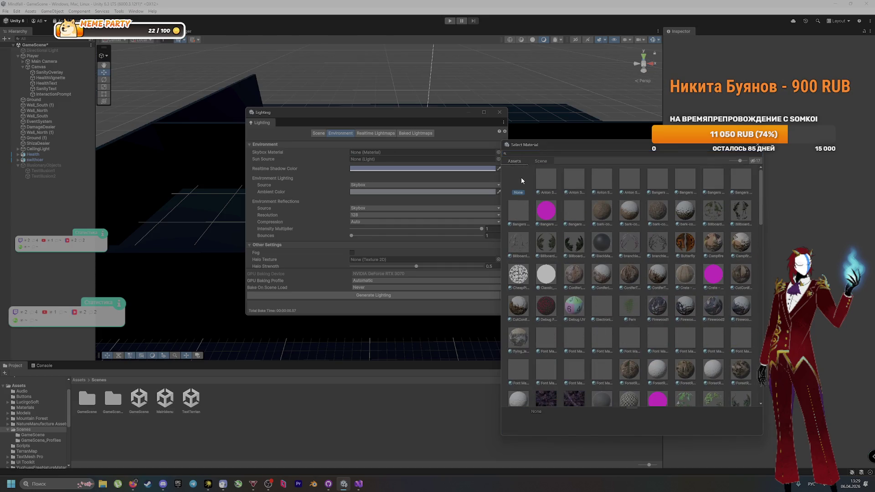
{"action": "scroll", "coordinate": [555, 256], "scroll_direction": "down", "scroll_amount": 15}
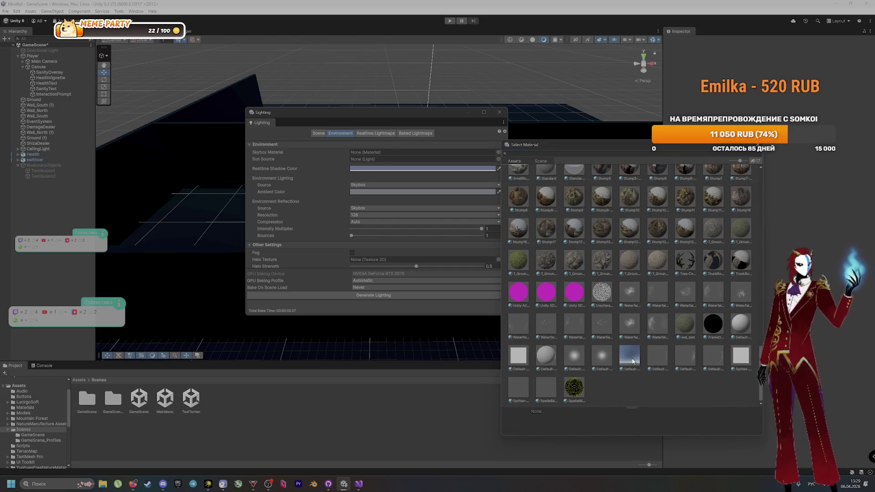
{"action": "left_click", "coordinate": [633, 360]}
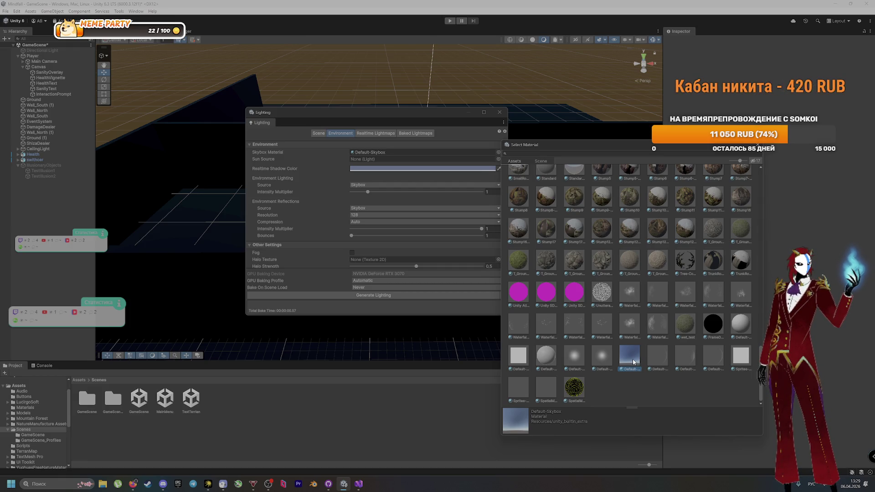
{"action": "double_click", "coordinate": [633, 361]}
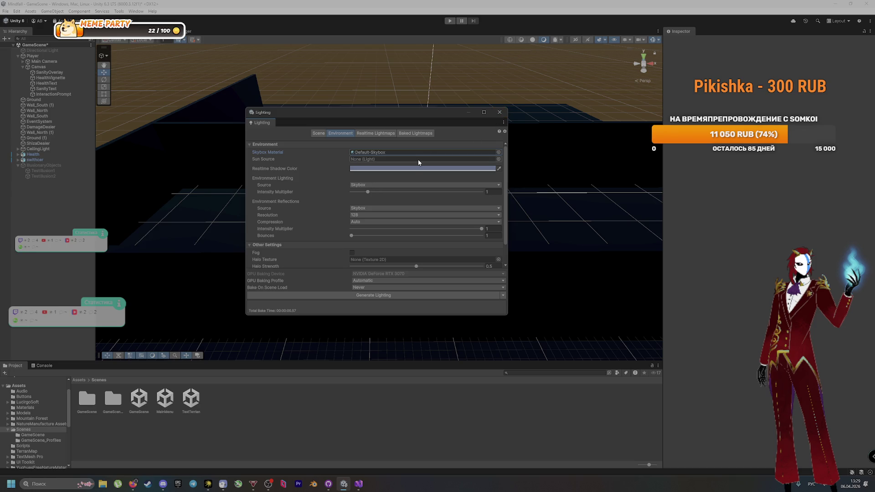
Try Flashlight Light as Sun Source, revert it to None, and close the Lighting window
{"action": "left_click", "coordinate": [498, 159]}
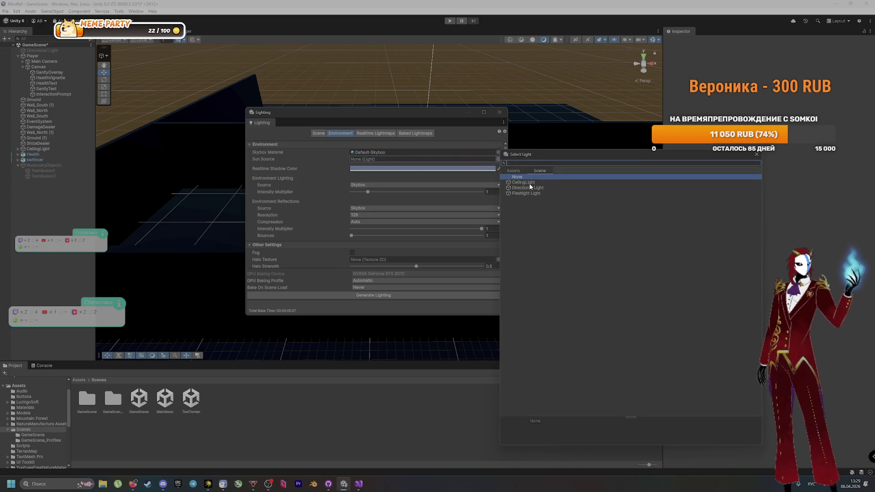
{"action": "key", "text": "Down"}
{"action": "key", "text": "Down"}
{"action": "key", "text": "Down"}
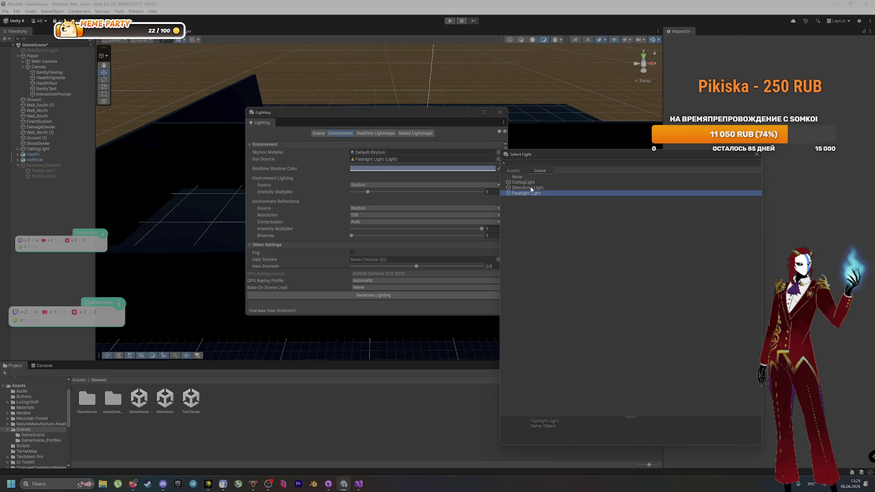
{"action": "key", "text": "Up"}
{"action": "key", "text": "Up"}
{"action": "key", "text": "Up"}
{"action": "left_click", "coordinate": [756, 155]}
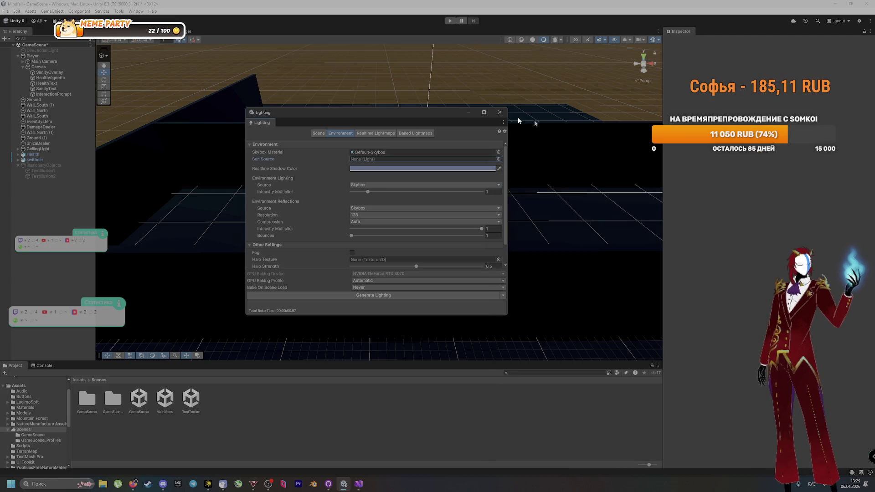
{"action": "left_click", "coordinate": [499, 112]}
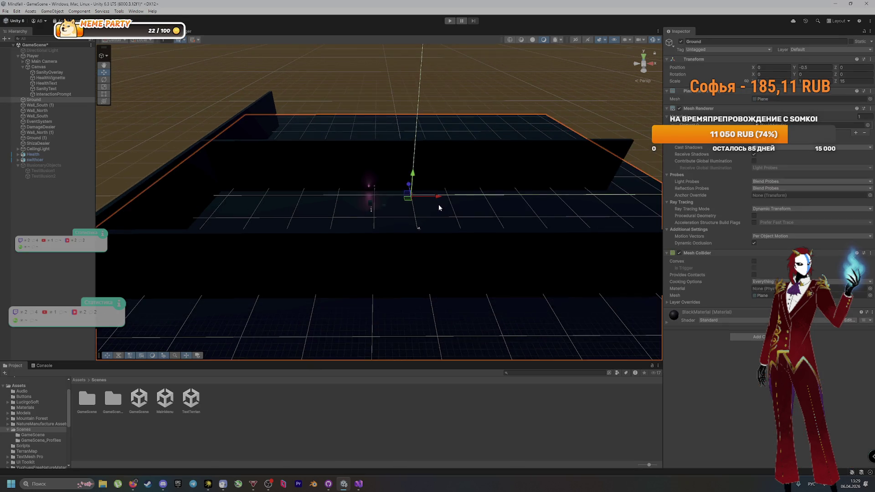
{"action": "left_click", "coordinate": [437, 203]}
{"action": "left_click", "coordinate": [450, 22]}
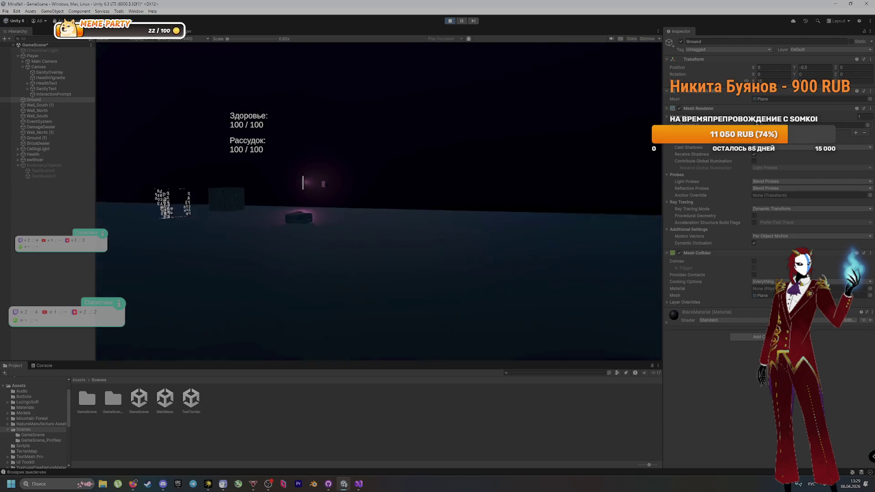
{"action": "key", "text": "w"}
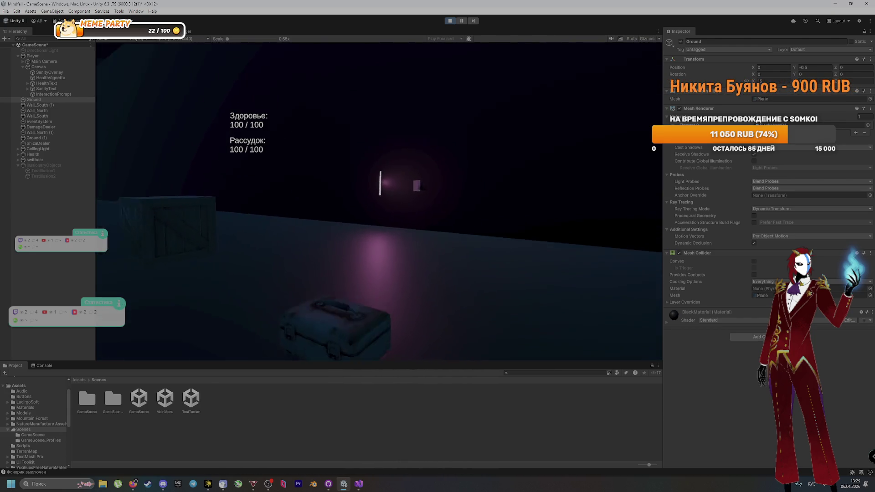
{"action": "key", "text": "w"}
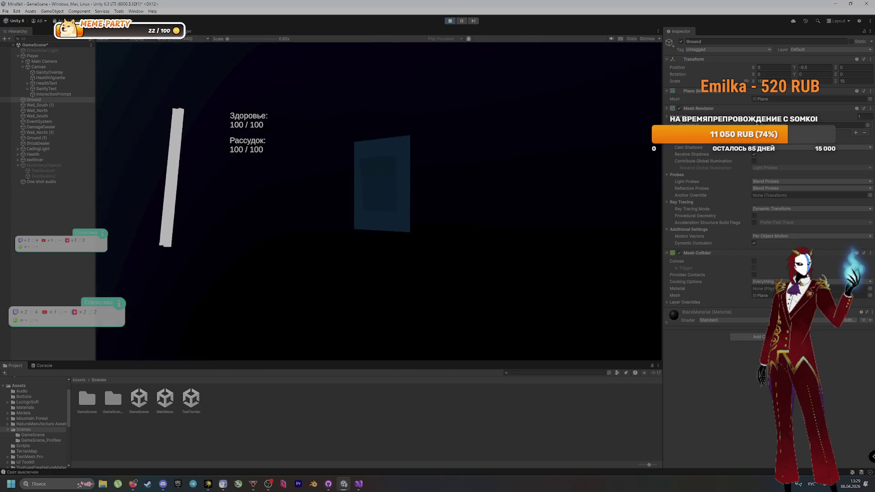
{"action": "key", "text": "e"}
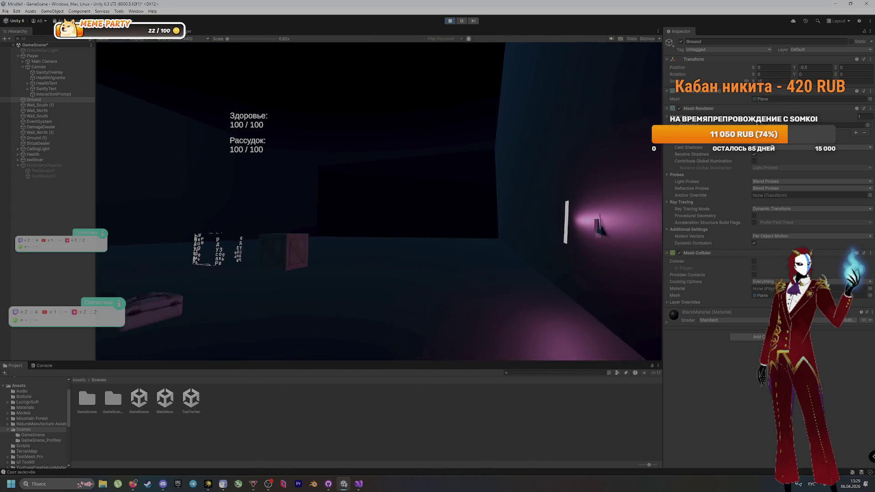
{"action": "left_click", "coordinate": [450, 23]}
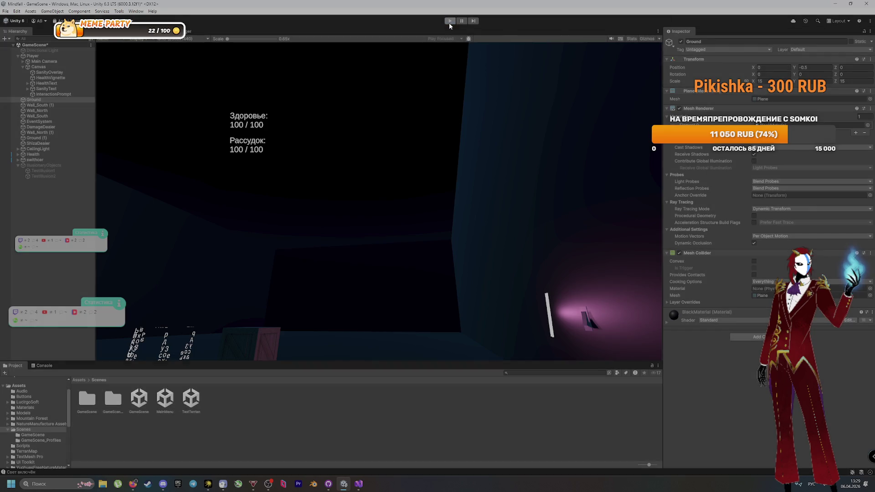
{"action": "scroll", "coordinate": [276, 279], "scroll_direction": "down", "scroll_amount": 3}
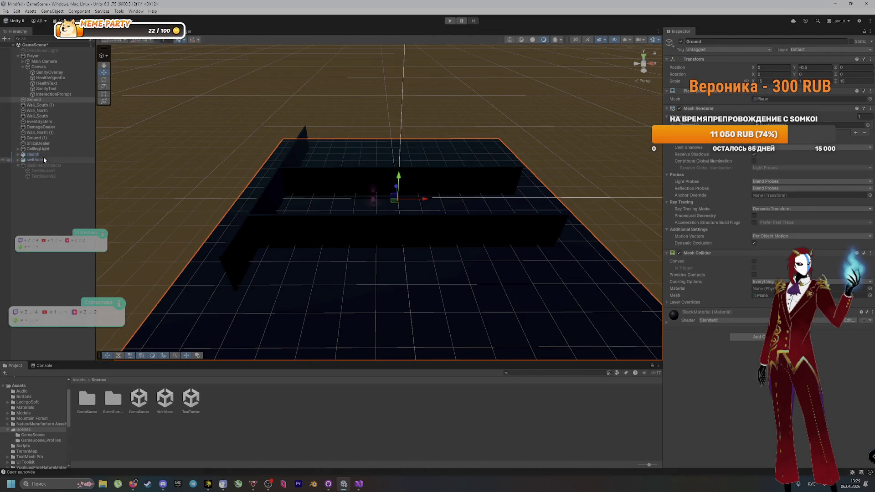
Check the wall objects, Wall_North (1) and Ground (1) in the Hierarchy, then enter play mode
{"action": "left_click", "coordinate": [49, 105]}
{"action": "left_click", "coordinate": [52, 111]}
{"action": "left_click", "coordinate": [53, 116]}
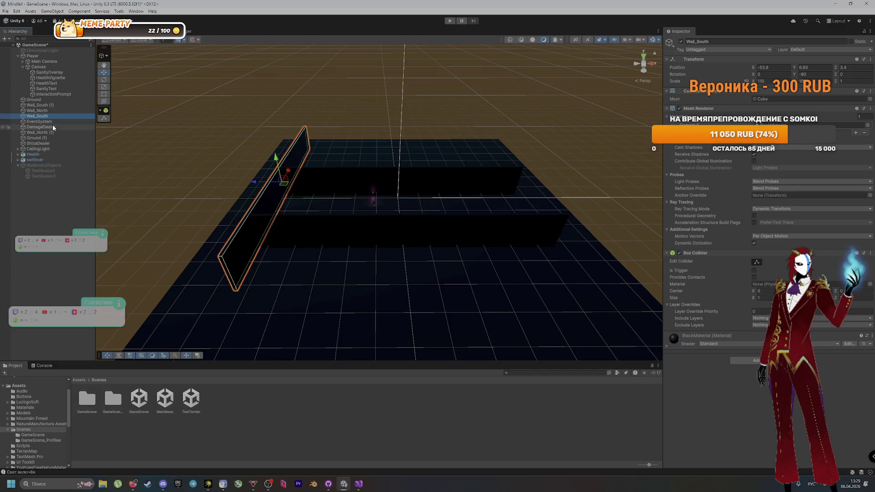
{"action": "left_click", "coordinate": [53, 127]}
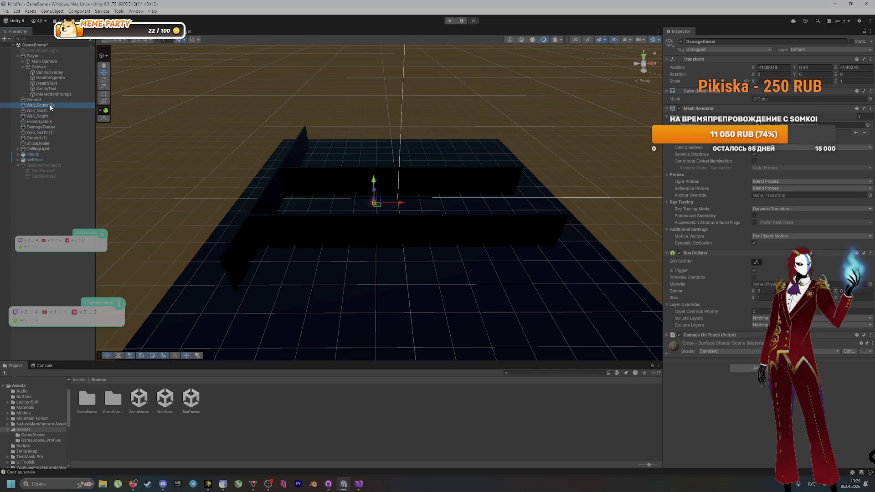
{"action": "left_click", "coordinate": [53, 132]}
{"action": "left_click", "coordinate": [54, 138]}
{"action": "left_click", "coordinate": [53, 140], "text": "ctrl"}
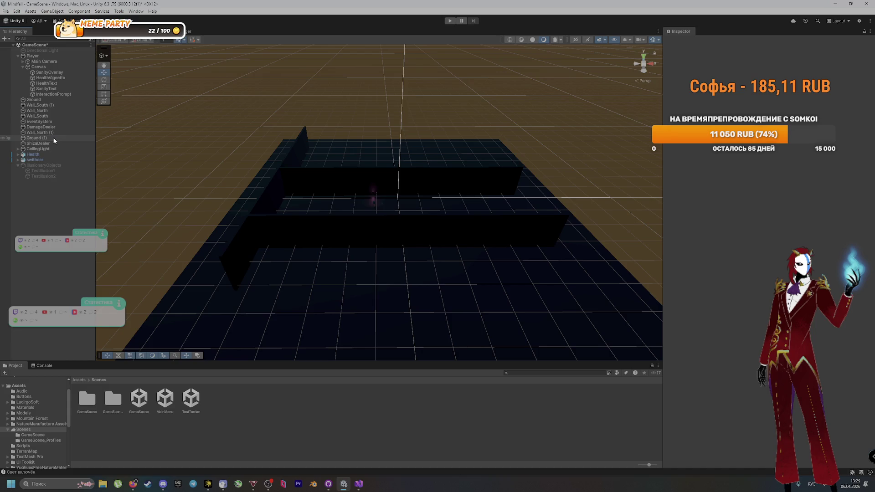
{"action": "left_click", "coordinate": [450, 20]}
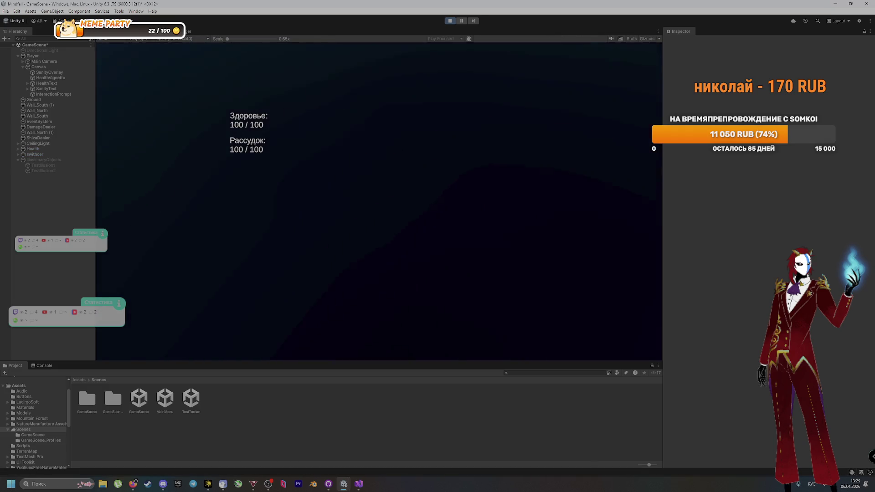
Walk the player around and toggle IllusionaryObjects active repeatedly to show and hide the illusions
{"action": "key", "text": "w"}
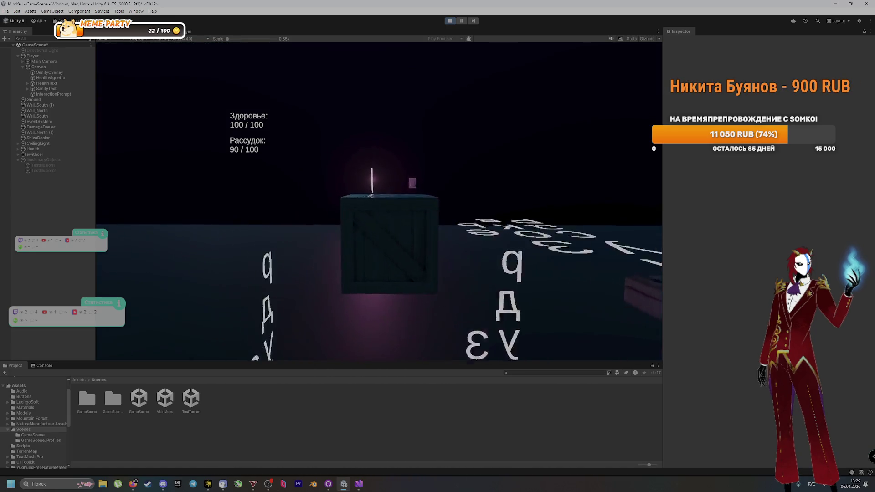
{"action": "key", "text": "super"}
{"action": "left_click", "coordinate": [39, 158]}
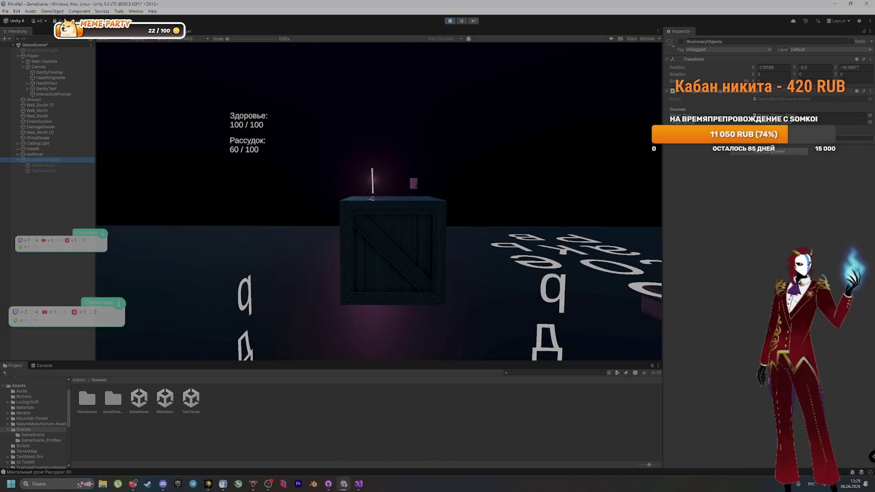
{"action": "key", "text": "s"}
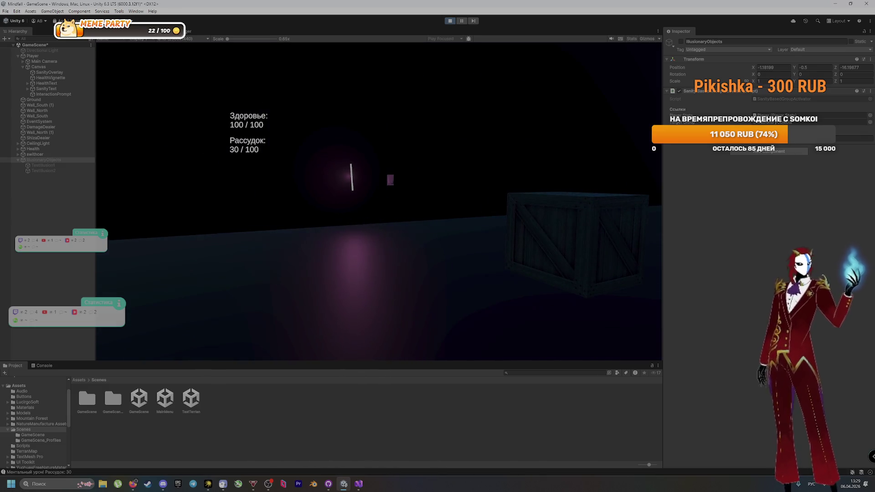
{"action": "key", "text": "super"}
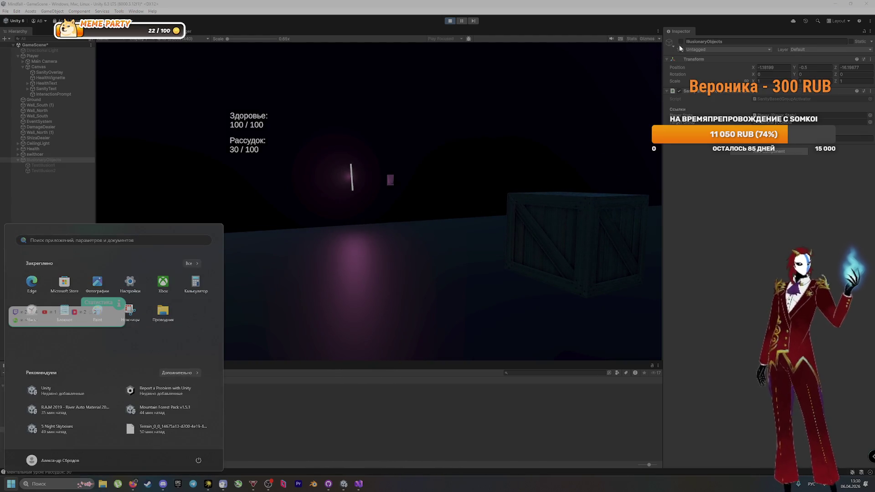
{"action": "left_click", "coordinate": [682, 42]}
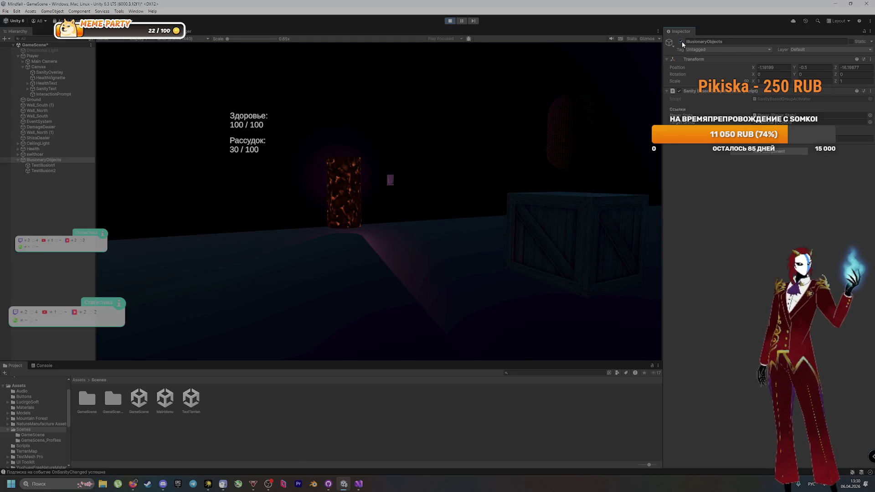
{"action": "left_click", "coordinate": [682, 42]}
{"action": "left_click", "coordinate": [682, 41]}
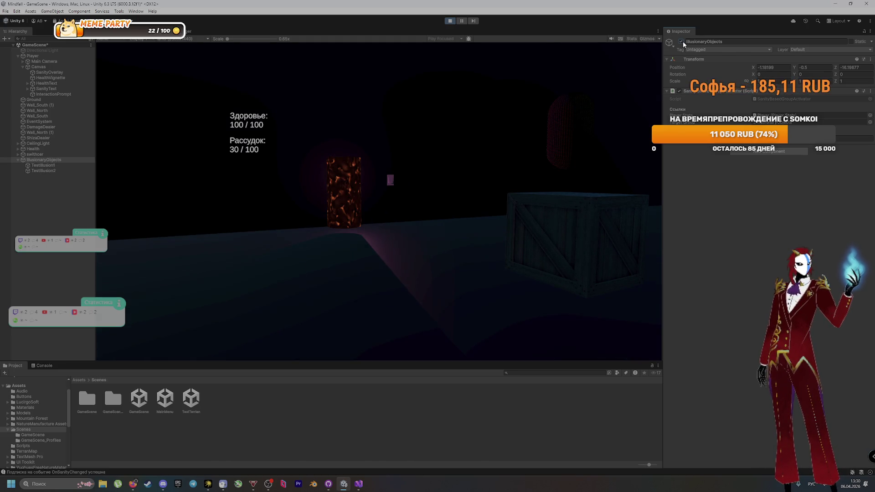
{"action": "left_click", "coordinate": [683, 41]}
{"action": "left_click", "coordinate": [683, 41]}
{"action": "left_click", "coordinate": [684, 40]}
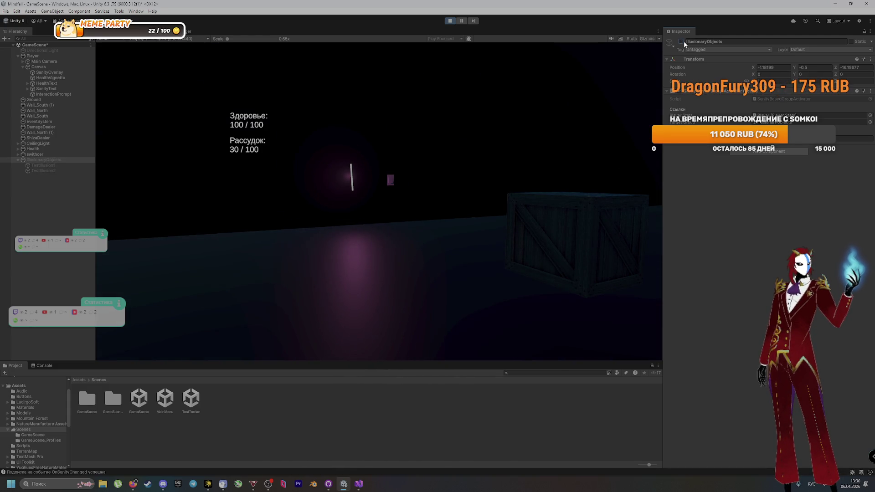
{"action": "left_click", "coordinate": [684, 41]}
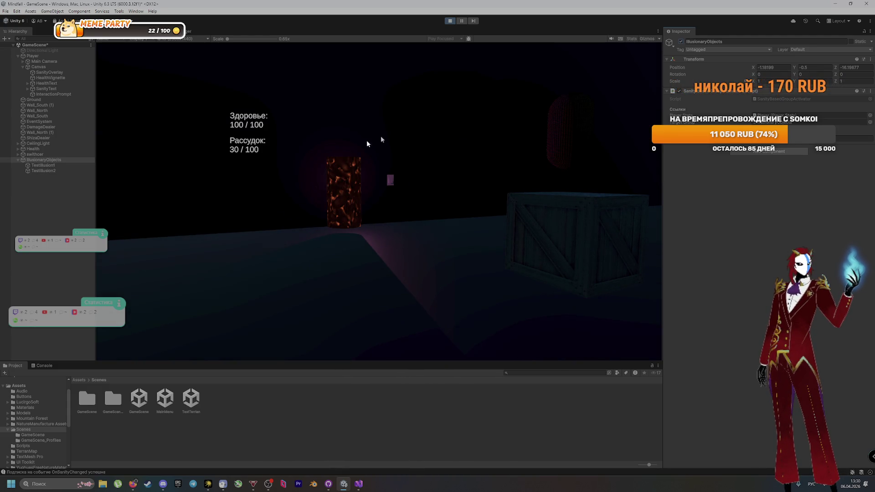
Check TestIllusion1's tag and layer, reselect IllusionaryObjects, and stop play mode
{"action": "left_click", "coordinate": [83, 165]}
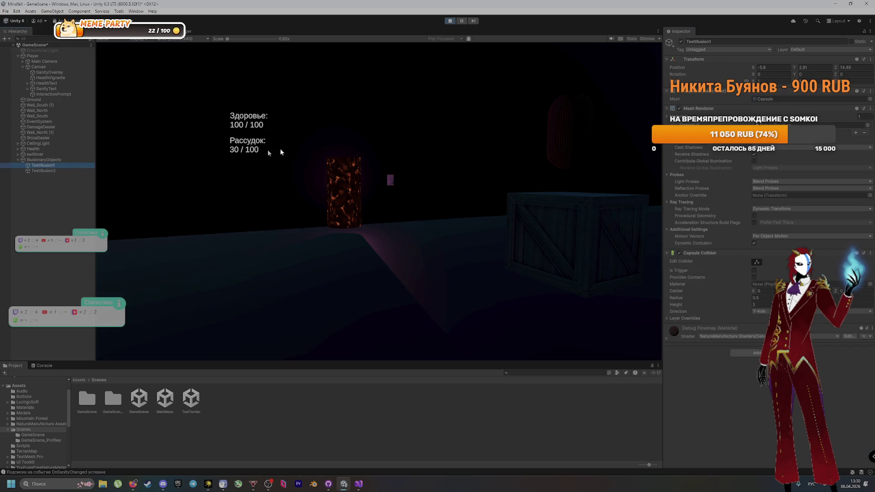
{"action": "left_click", "coordinate": [726, 48]}
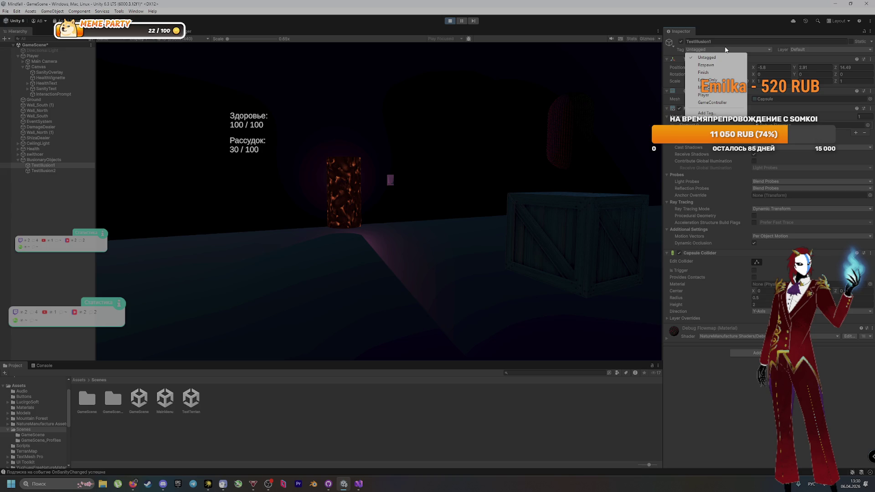
{"action": "left_click", "coordinate": [800, 50]}
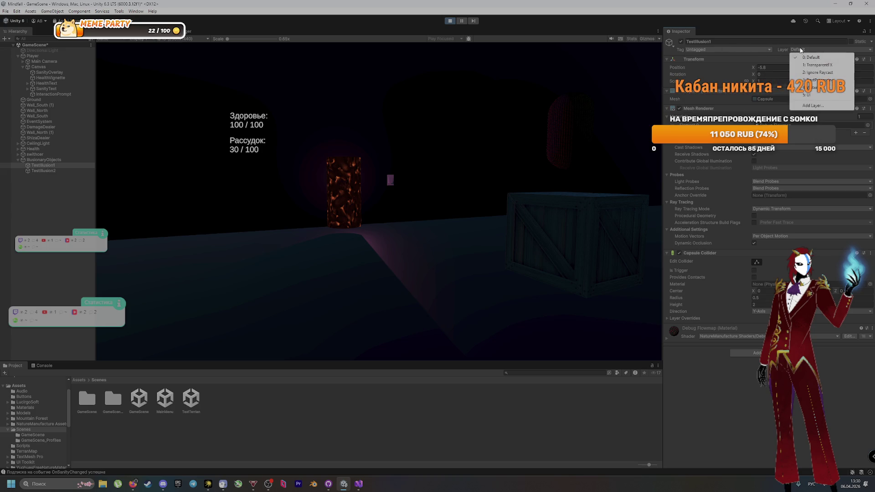
{"action": "left_click", "coordinate": [774, 60]}
{"action": "left_click", "coordinate": [53, 160]}
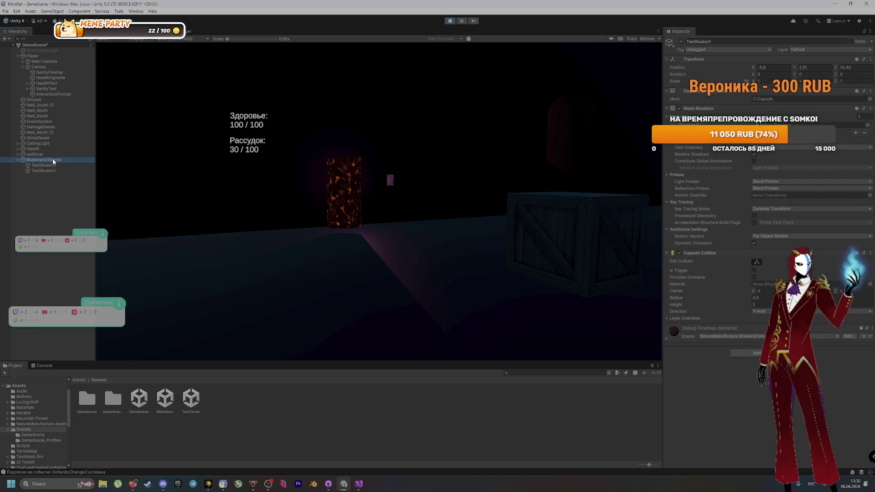
{"action": "left_click", "coordinate": [450, 21]}
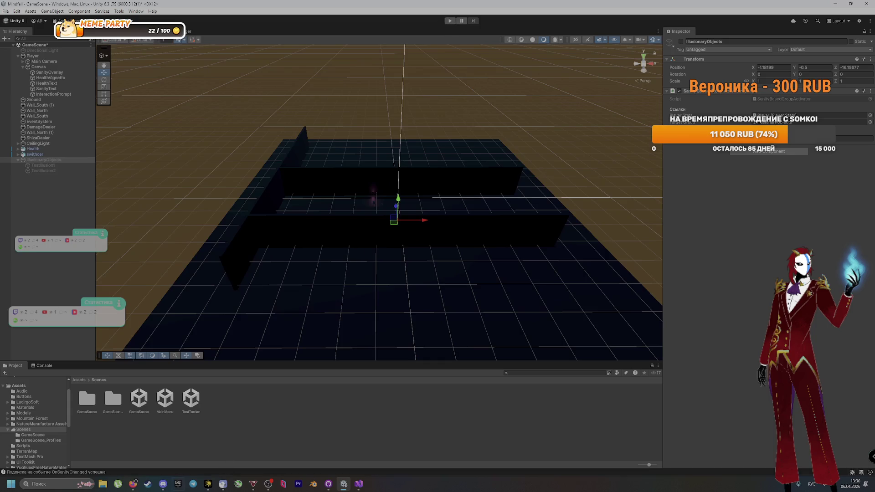
Commit LightingData.asset to main with a note about restoring the test scene's original settings
{"action": "left_click", "coordinate": [360, 487]}
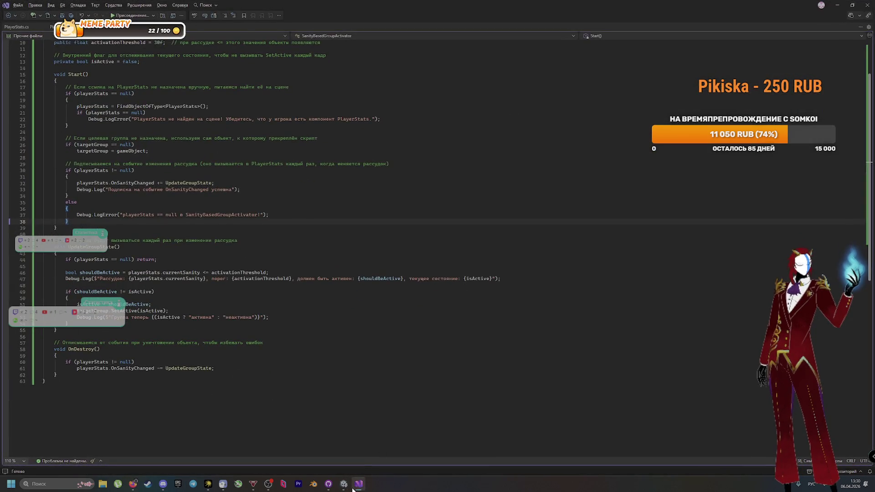
{"action": "left_click", "coordinate": [328, 484]}
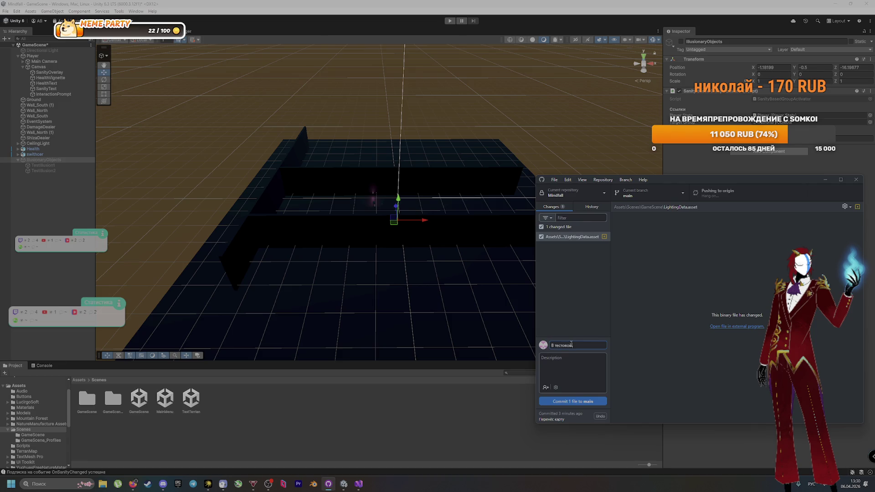
{"action": "type", "text": "сцене вернул изнача"}
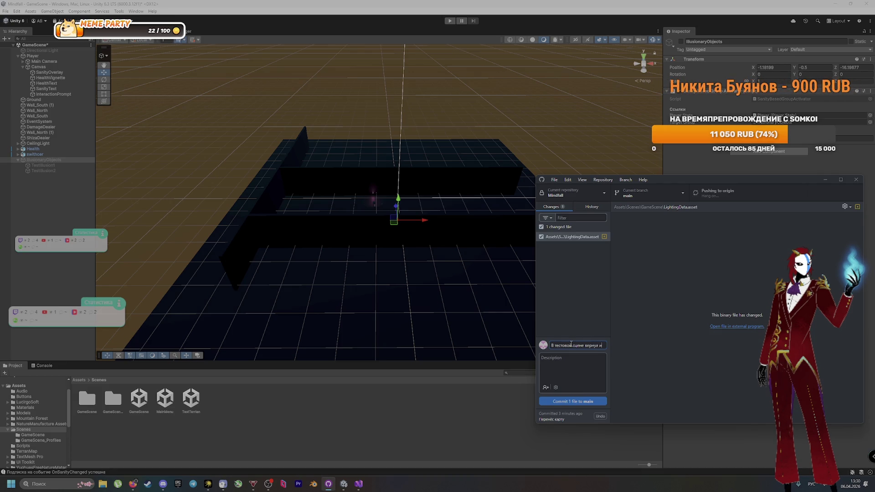
{"action": "type", "text": "льные настройки"}
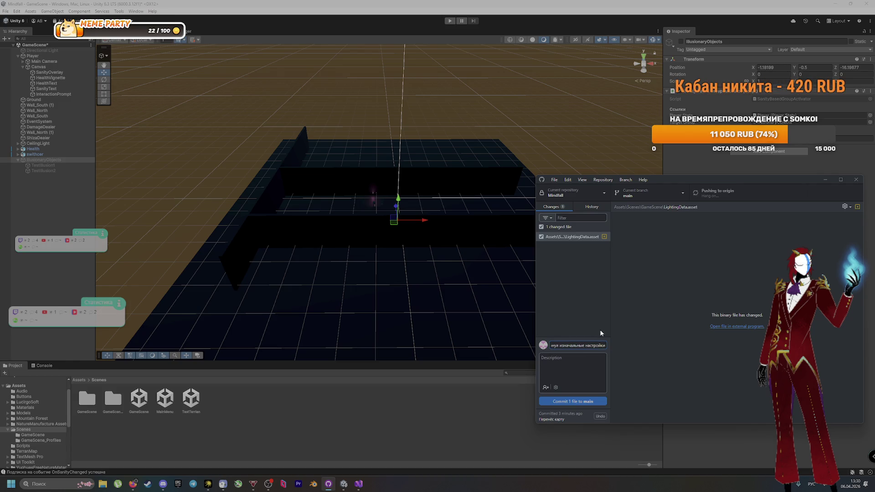
{"action": "left_click", "coordinate": [573, 401]}
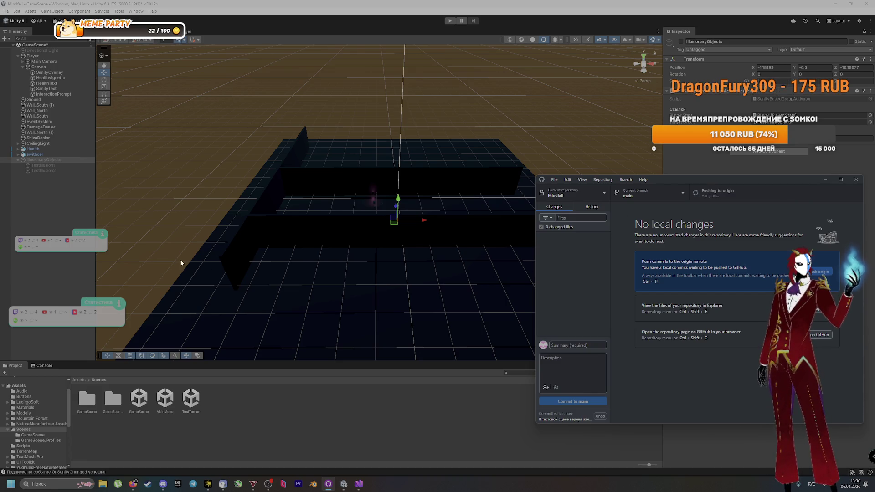
{"action": "left_click", "coordinate": [59, 304]}
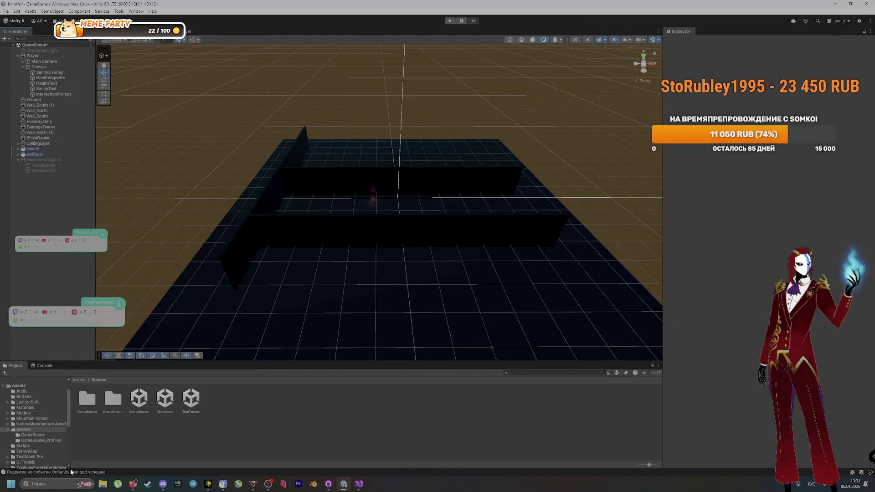
Check Unity's Console log, then find the per-frame quick-fix code in the DeepSeek chat
{"action": "left_click", "coordinate": [72, 472]}
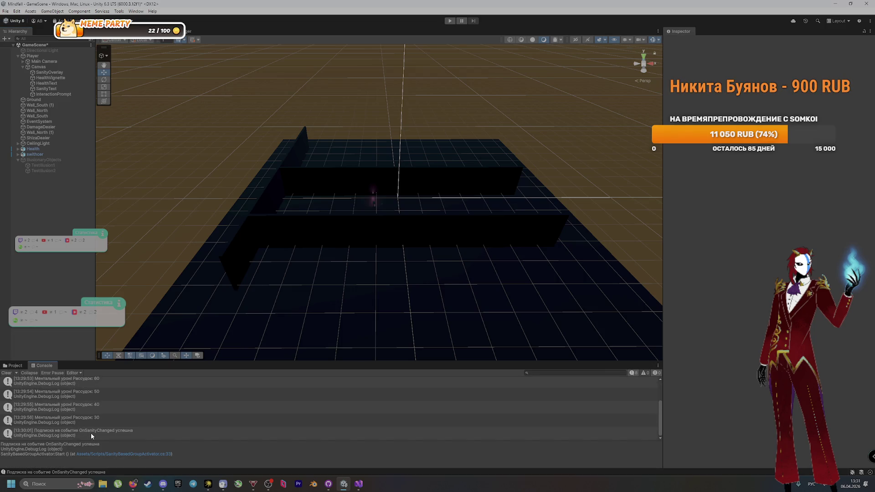
{"action": "left_click", "coordinate": [13, 366]}
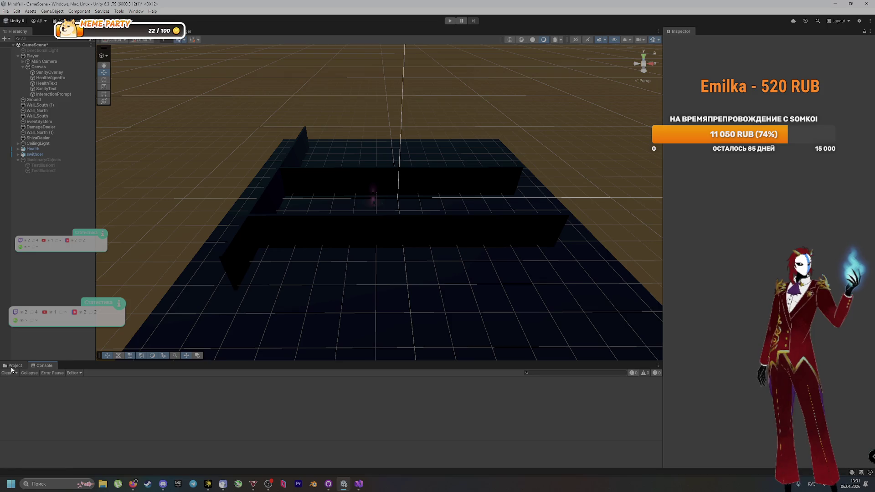
{"action": "left_click", "coordinate": [133, 484]}
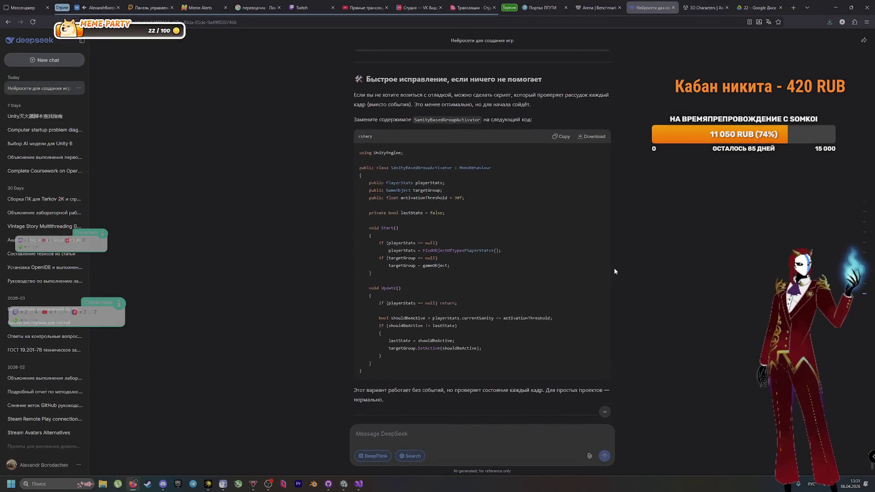
{"action": "scroll", "coordinate": [592, 265], "scroll_direction": "up", "scroll_amount": 5}
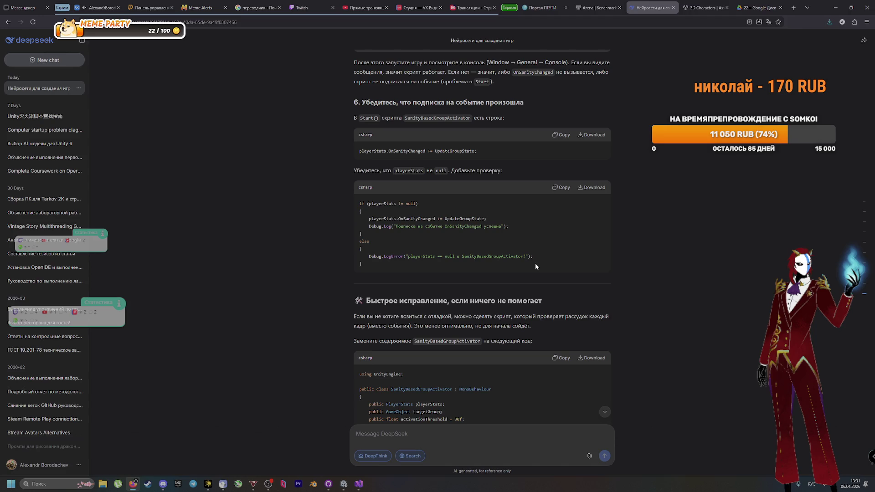
{"action": "scroll", "coordinate": [535, 273], "scroll_direction": "down", "scroll_amount": 4}
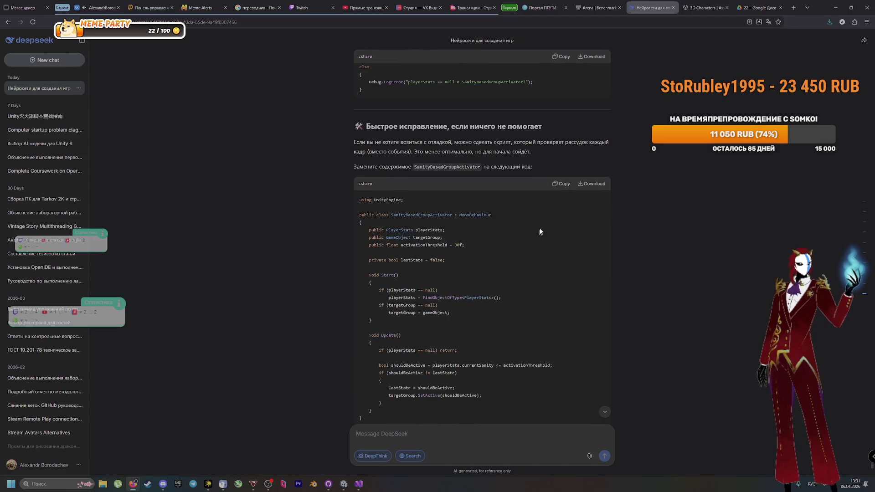
{"action": "scroll", "coordinate": [489, 277], "scroll_direction": "down", "scroll_amount": 4}
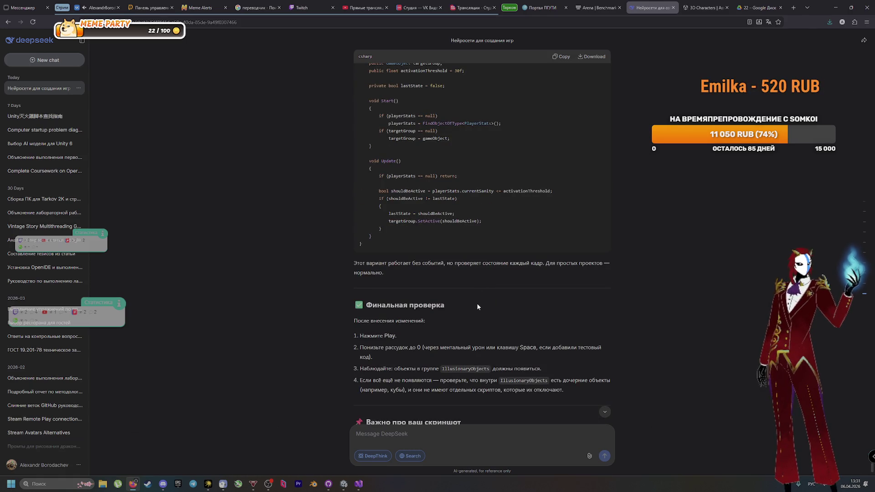
Replace the old SanityBasedGroupActivator code with the per-frame fix and review DeepSeek's final-check steps
{"action": "left_click", "coordinate": [359, 484]}
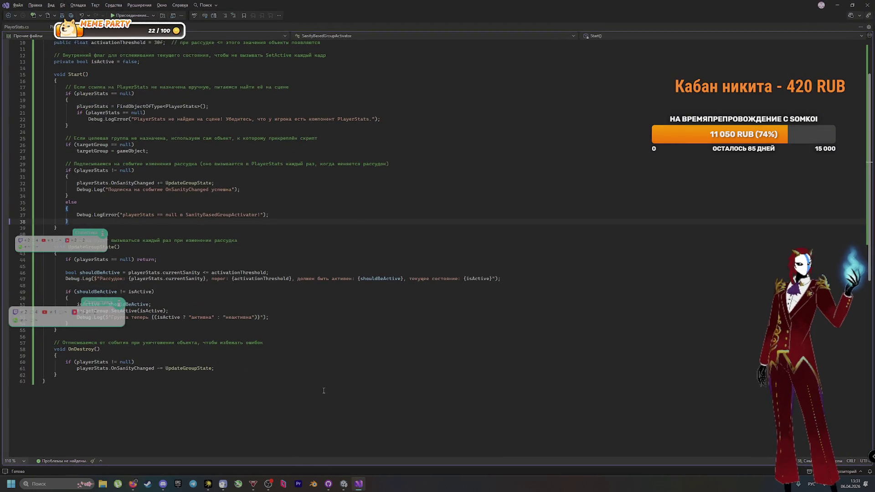
{"action": "key", "text": "ctrl+a"}
{"action": "type", "text": "using UnityEngine;  public class SanityBasedGroupActivator : MonoBehaviour {     public PlayerStats playerStats;     public GameObject targetGroup;     public float activationThreshold = 30f;      private bool lastState = false;      void Start()     {         if (playerStats == null)             playerStats = FindObjectOfType<PlayerStats>();         if (targetGroup == null)             targetGroup = gameObject;     }      void Update()     {         if (playerStats == null) return;          bool shouldBeActive = playerStats.currentSanity <= activationThreshold;         if (shouldBeActive != lastState)         {             lastState = shouldBeActive;             targetGroup.SetActive(shouldBeActive);         }     } }"}
{"action": "key", "text": "alt+Tab"}
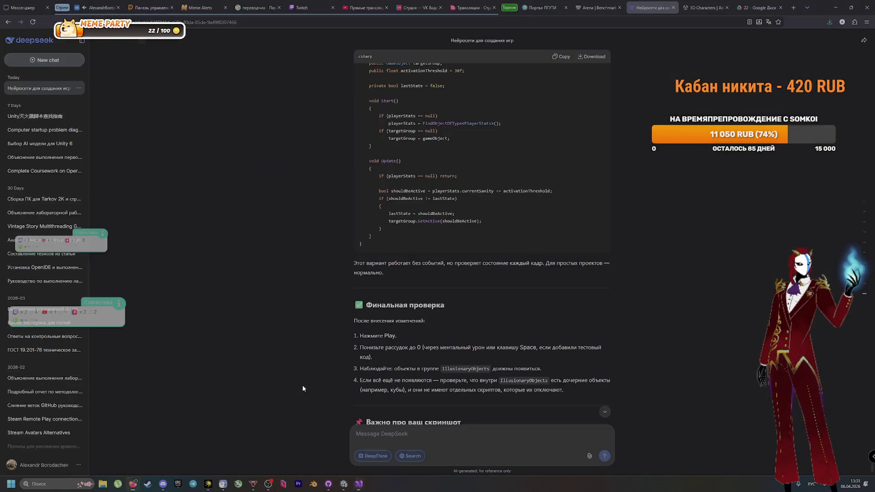
{"action": "scroll", "coordinate": [298, 366], "scroll_direction": "up", "scroll_amount": 5}
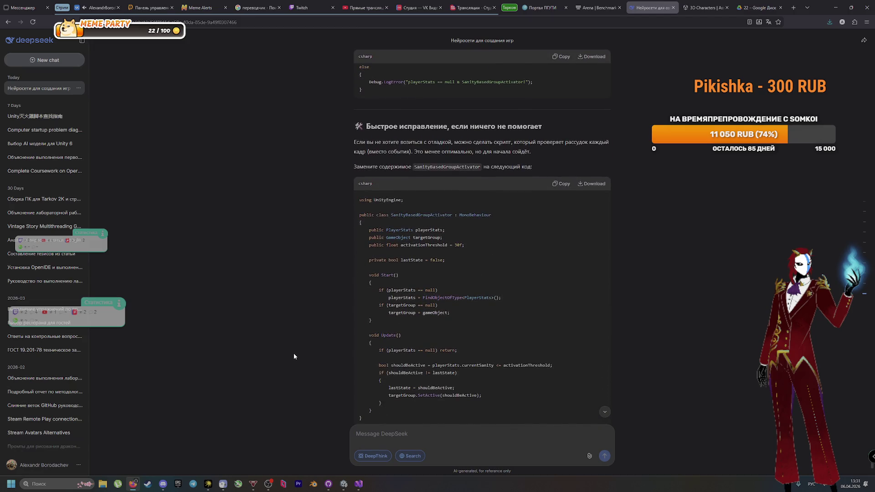
{"action": "scroll", "coordinate": [292, 349], "scroll_direction": "down", "scroll_amount": 2}
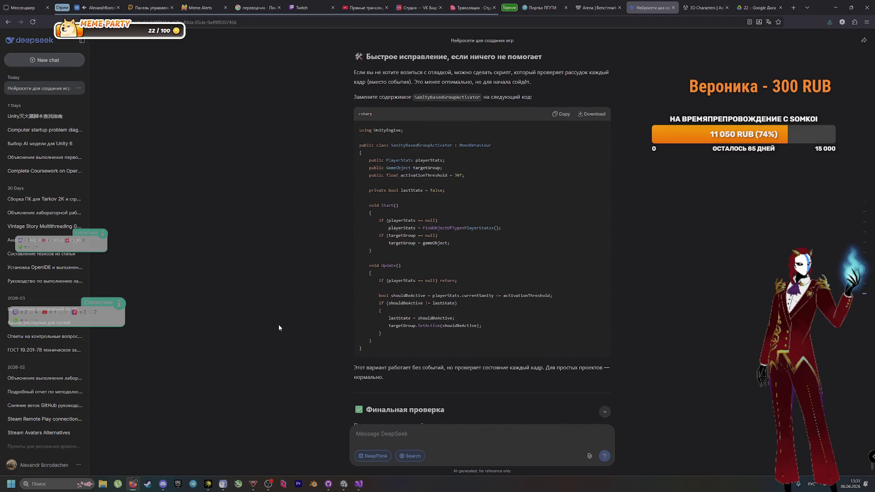
{"action": "scroll", "coordinate": [278, 329], "scroll_direction": "down", "scroll_amount": 3}
{"action": "scroll", "coordinate": [277, 329], "scroll_direction": "up", "scroll_amount": 1}
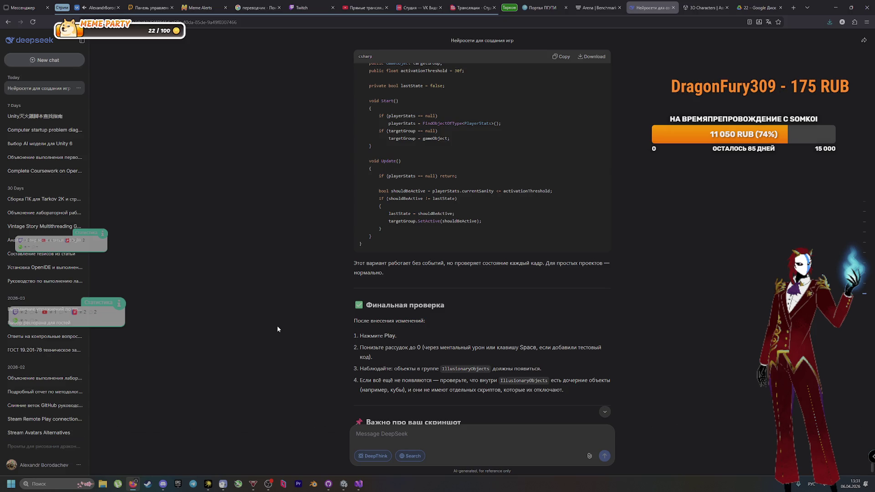
{"action": "key", "text": "alt+Tab"}
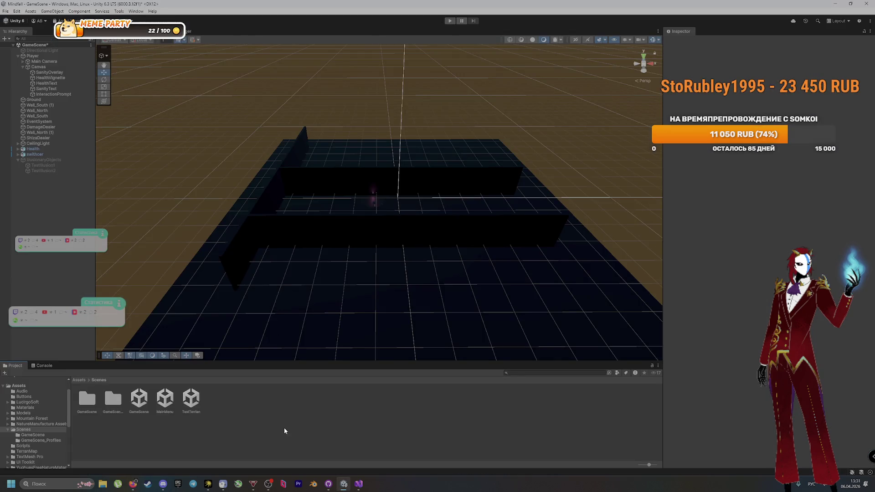
Let the updated activator script recompile, then enter Play mode with health and sanity at 100/100
{"action": "left_click", "coordinate": [359, 484]}
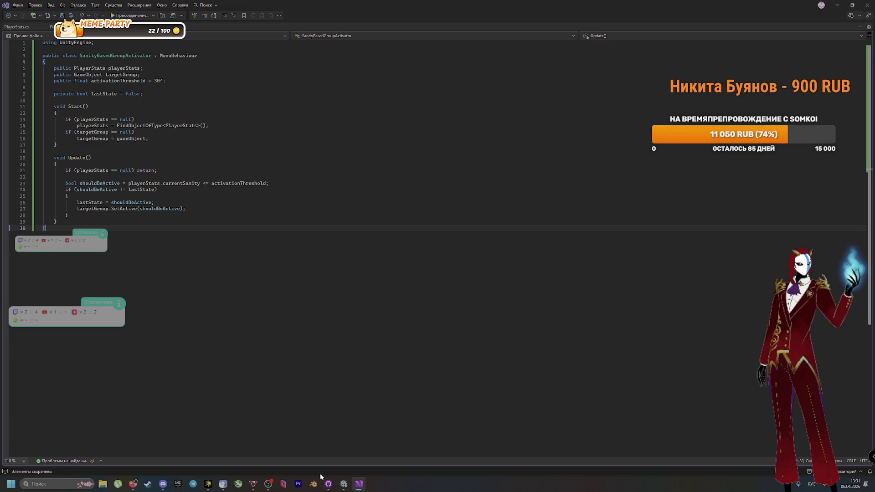
{"action": "left_click", "coordinate": [329, 485]}
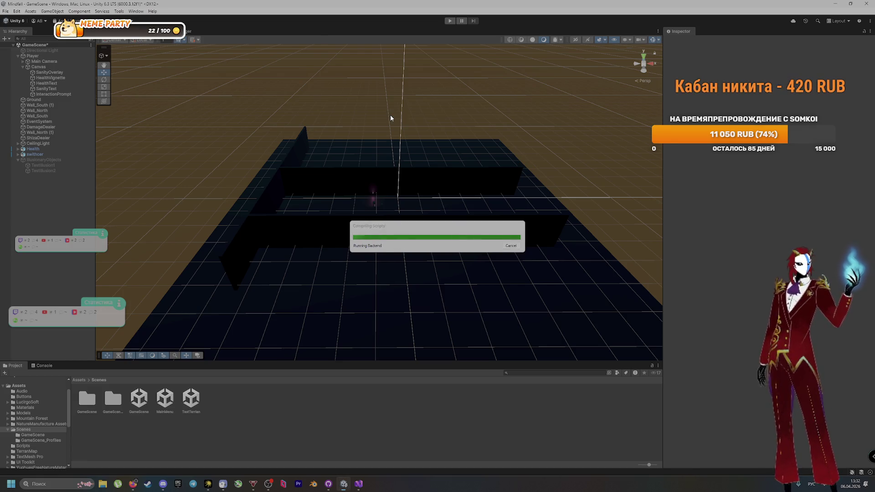
{"action": "left_click", "coordinate": [450, 21]}
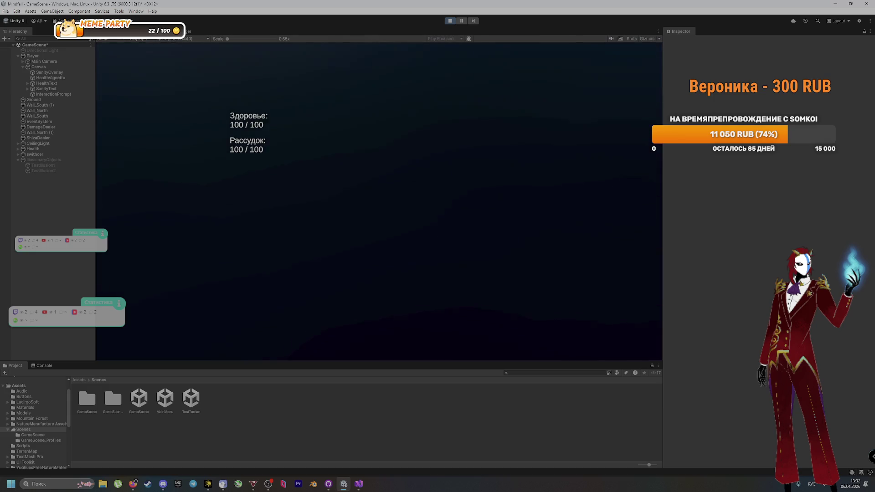
Turn off the flashlight and walk into the damaging crate until sanity falls to 10/100, then stop playing
{"action": "key", "text": "f"}
{"action": "key", "text": "w"}
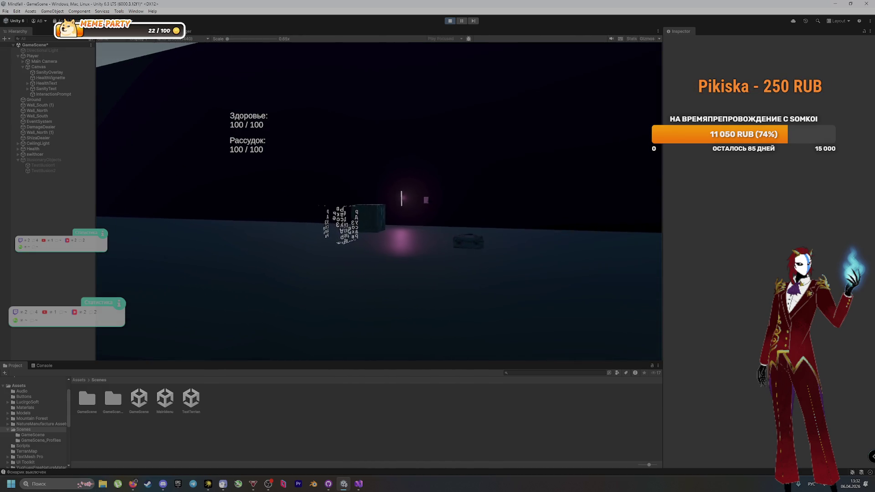
{"action": "key", "text": "w"}
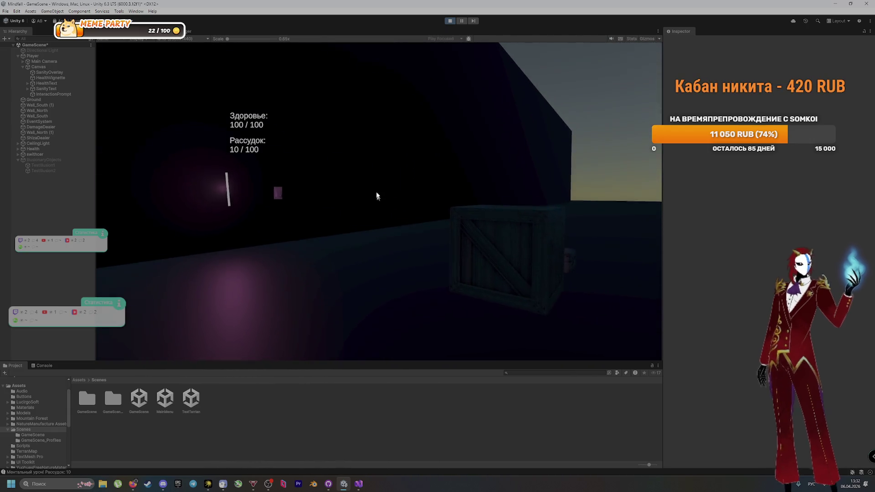
{"action": "left_click", "coordinate": [449, 21]}
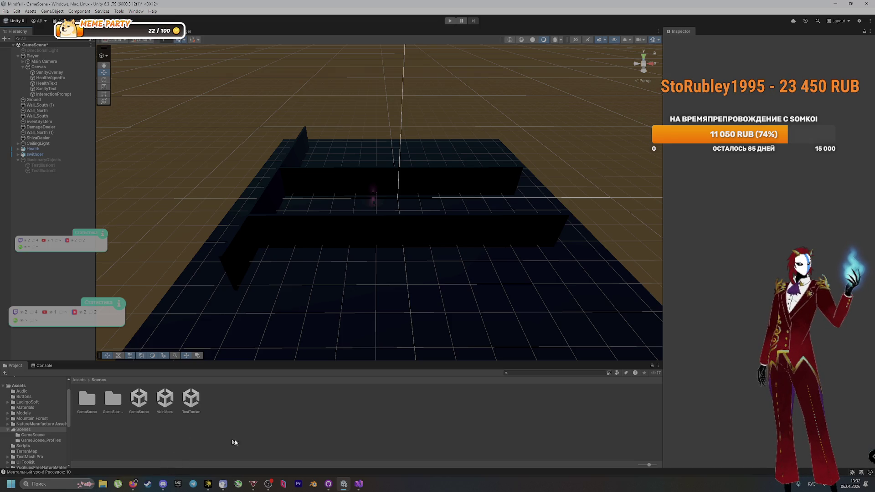
Inspect TestIllusion1, then select the IllusionaryObjects group and tick it active in the Inspector
{"action": "left_click", "coordinate": [53, 165]}
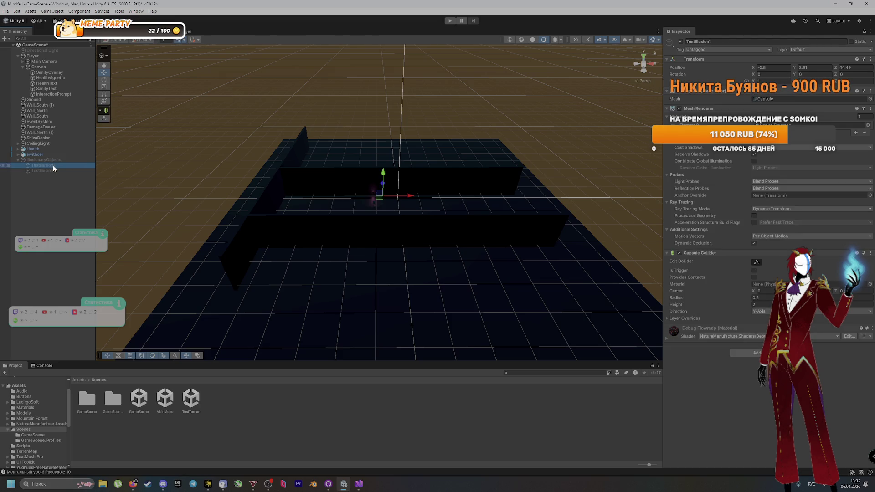
{"action": "left_click", "coordinate": [51, 186]}
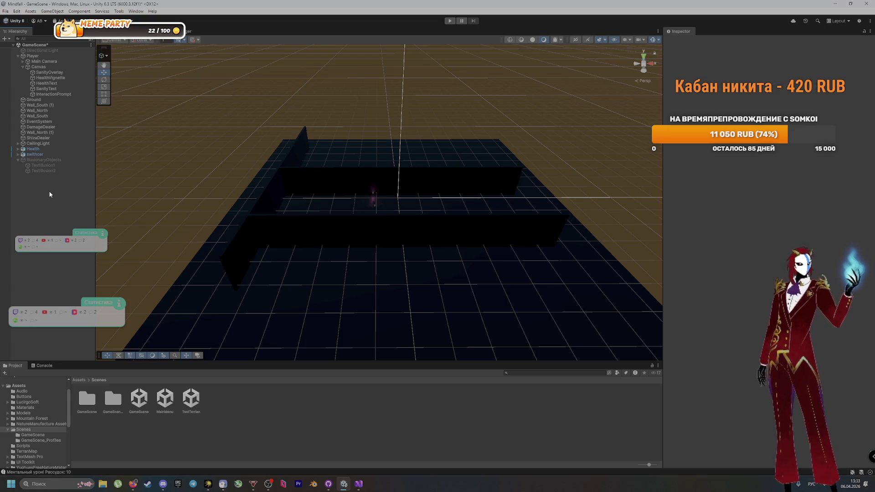
{"action": "left_click", "coordinate": [45, 161]}
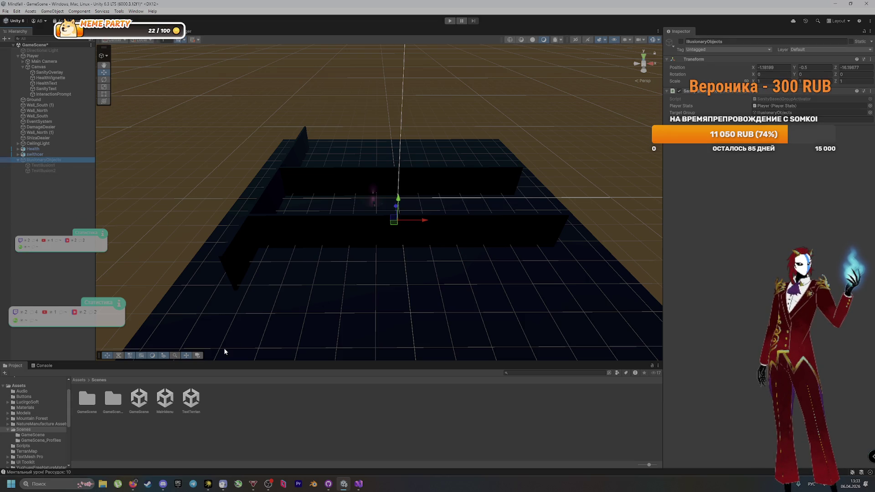
{"action": "left_click", "coordinate": [33, 197]}
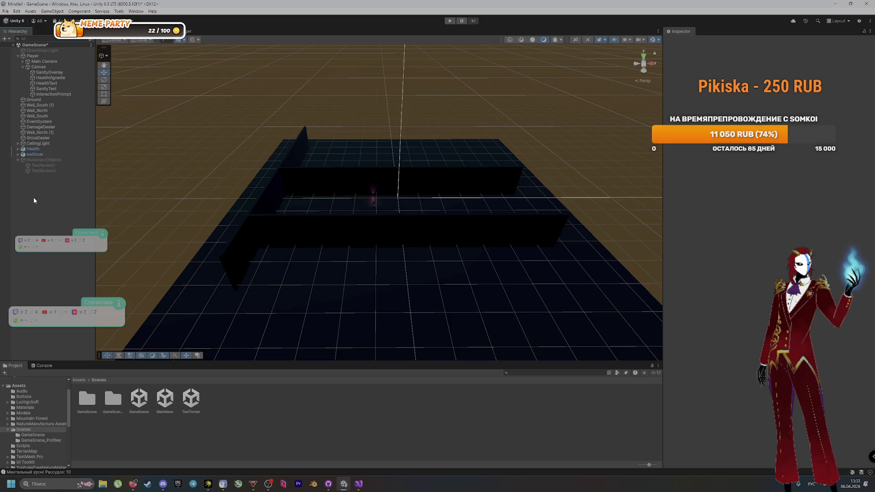
{"action": "left_click", "coordinate": [40, 160]}
{"action": "left_click", "coordinate": [681, 41]}
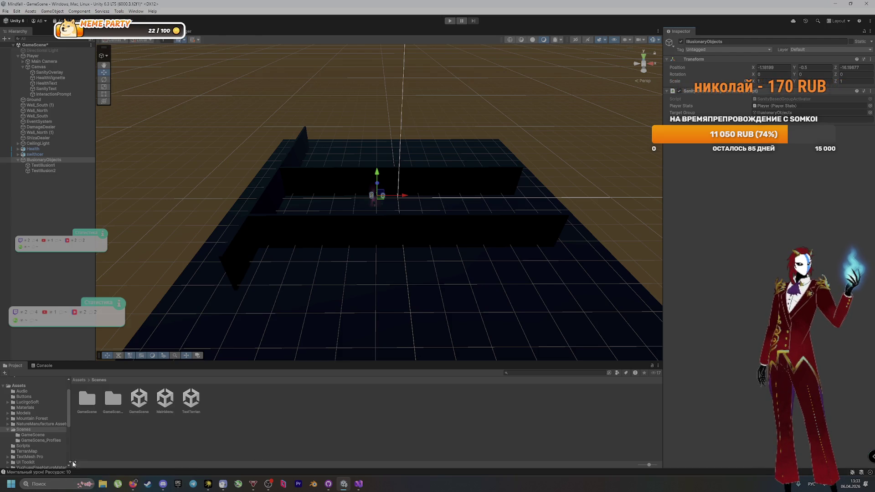
With the Console showing, playtest by walking into the crate until sanity reaches 0/100, then exit play mode
{"action": "left_click", "coordinate": [42, 366]}
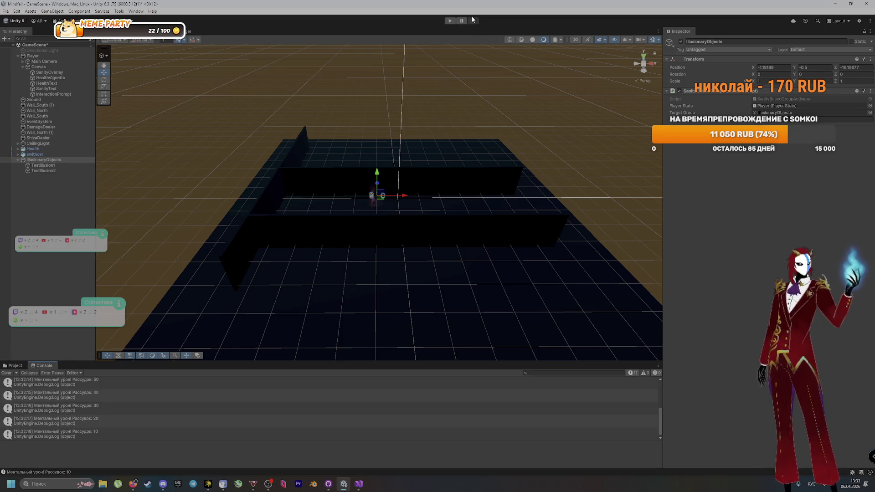
{"action": "left_click", "coordinate": [450, 21]}
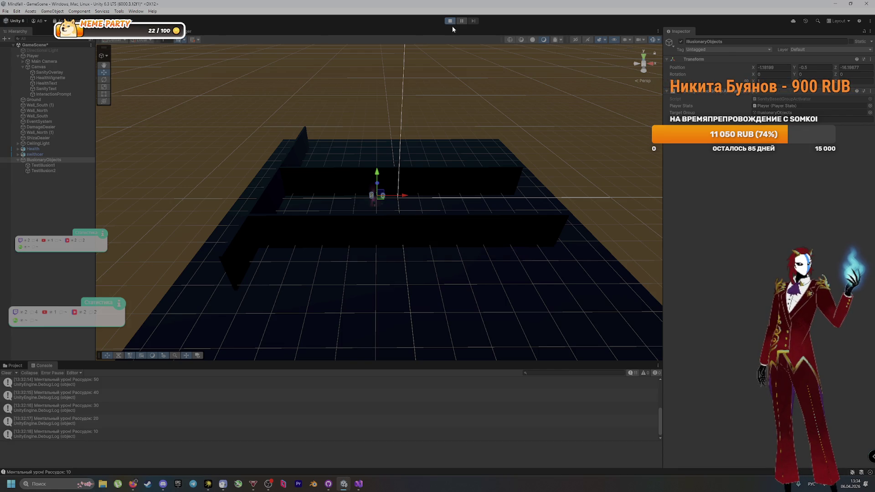
{"action": "key", "text": "w"}
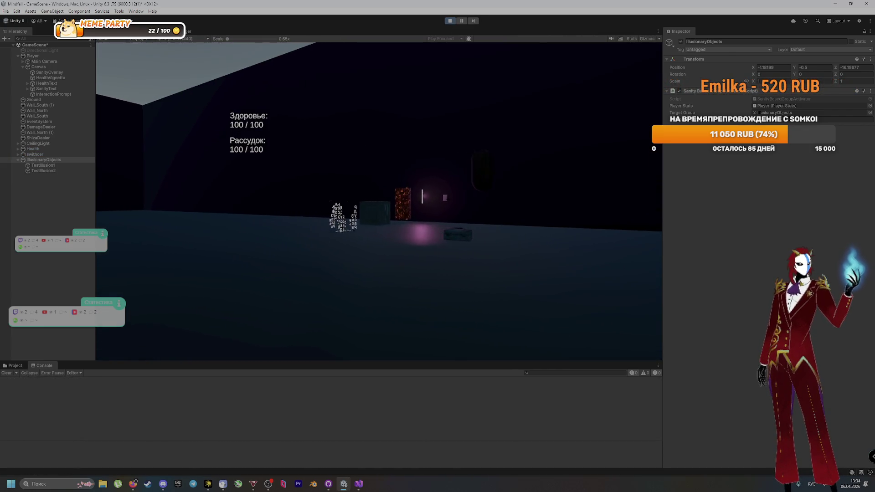
{"action": "key", "text": "w"}
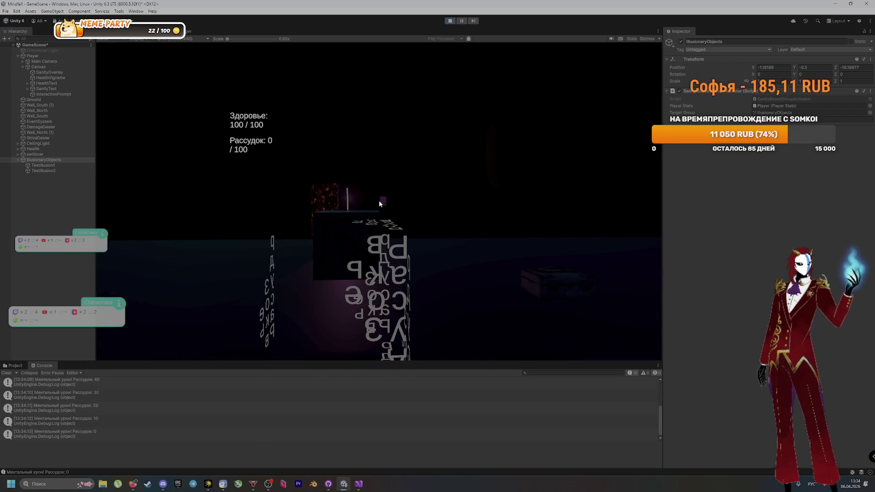
{"action": "key", "text": "ctrl+p"}
{"action": "key", "text": "alt+Tab"}
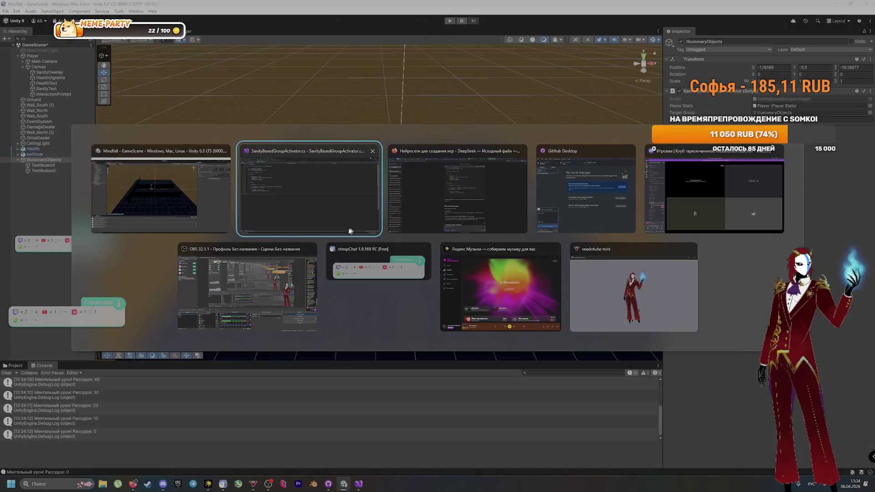
Review SanityBasedGroupActivator.cs in Visual Studio, then return to DeepSeek's Debug.Log advice
{"action": "left_click", "coordinate": [347, 225]}
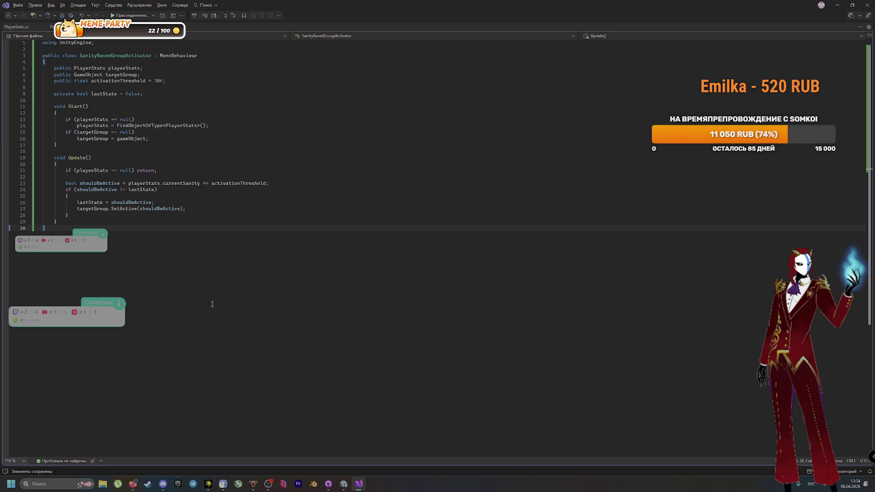
{"action": "key", "text": "alt+Tab"}
{"action": "key", "text": "Tab"}
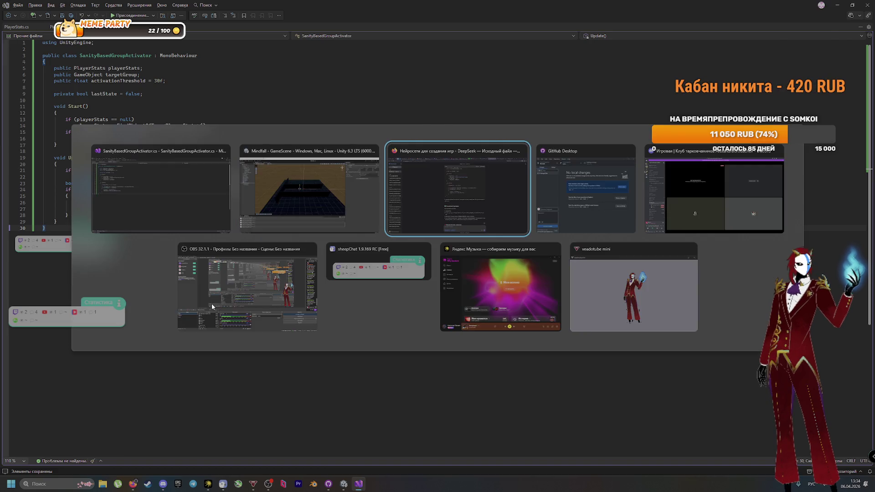
{"action": "scroll", "coordinate": [343, 228], "scroll_direction": "up", "scroll_amount": 15}
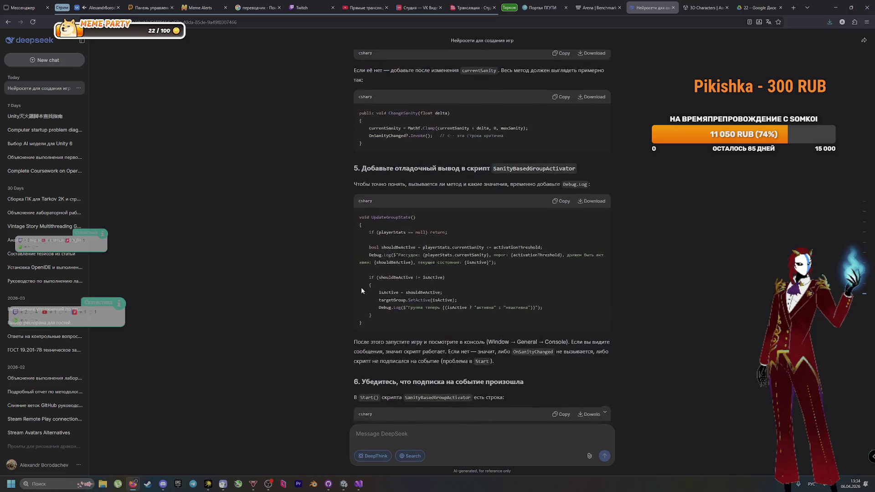
Replace the script with DeepSeek's 60-line sanity-change event version and let Unity recompile
{"action": "scroll", "coordinate": [363, 290], "scroll_direction": "up", "scroll_amount": 15}
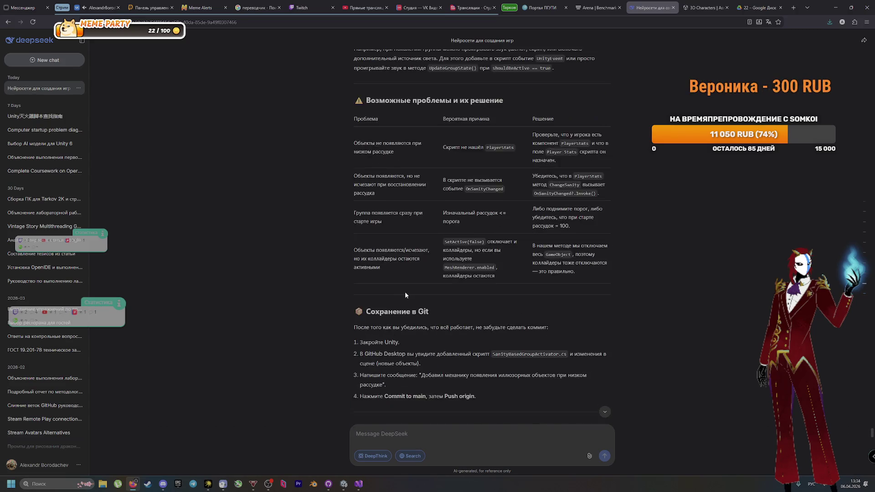
{"action": "scroll", "coordinate": [408, 290], "scroll_direction": "up", "scroll_amount": 10}
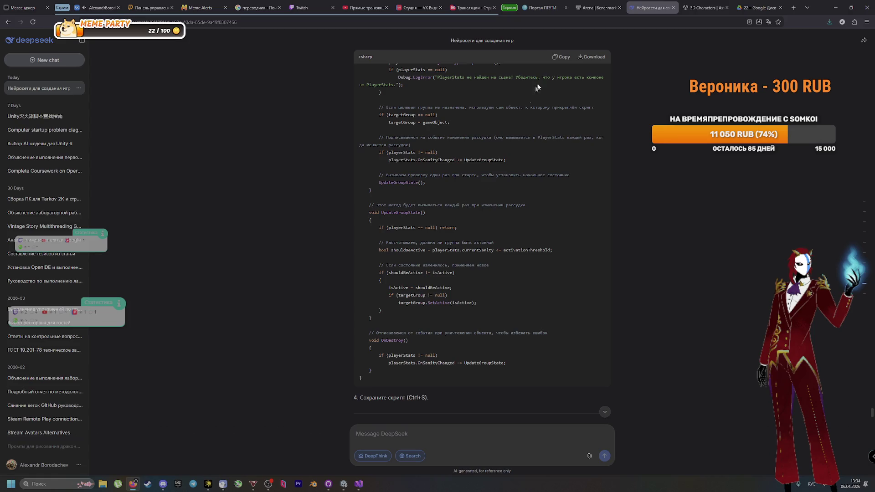
{"action": "key", "text": "alt+Tab"}
{"action": "key", "text": "ctrl+a"}
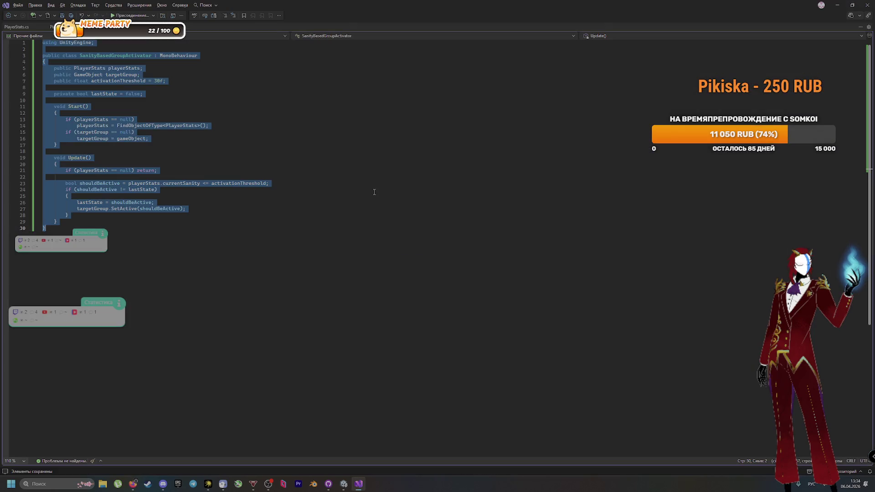
{"action": "key", "text": "ctrl+v"}
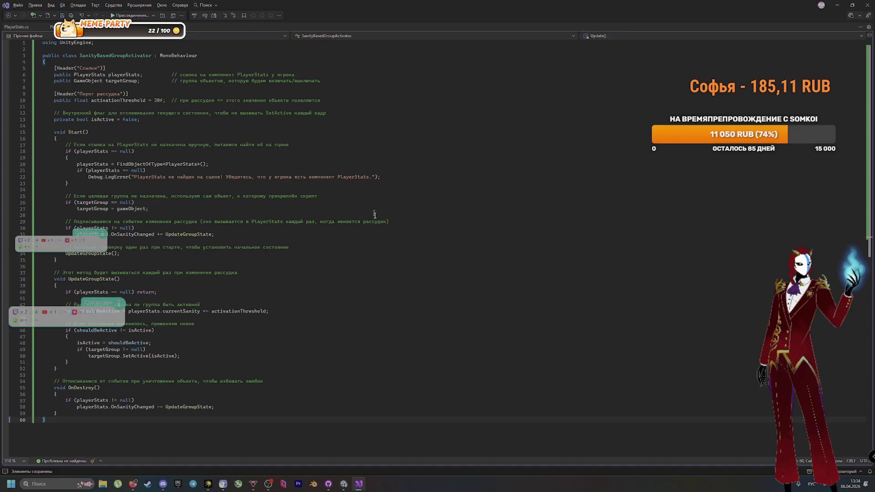
{"action": "left_click", "coordinate": [344, 485]}
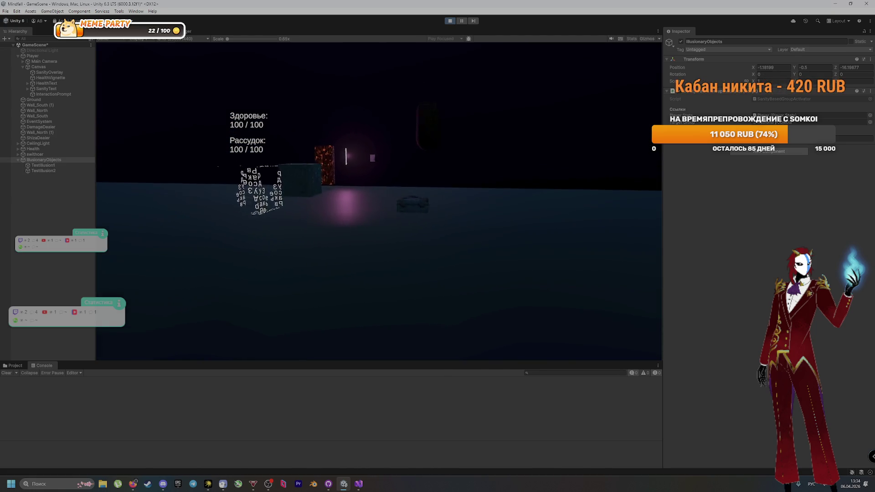
Playtest until sanity drains to 0/100, stop play mode, and bring up DeepSeek's testing steps
{"action": "key", "text": "w"}
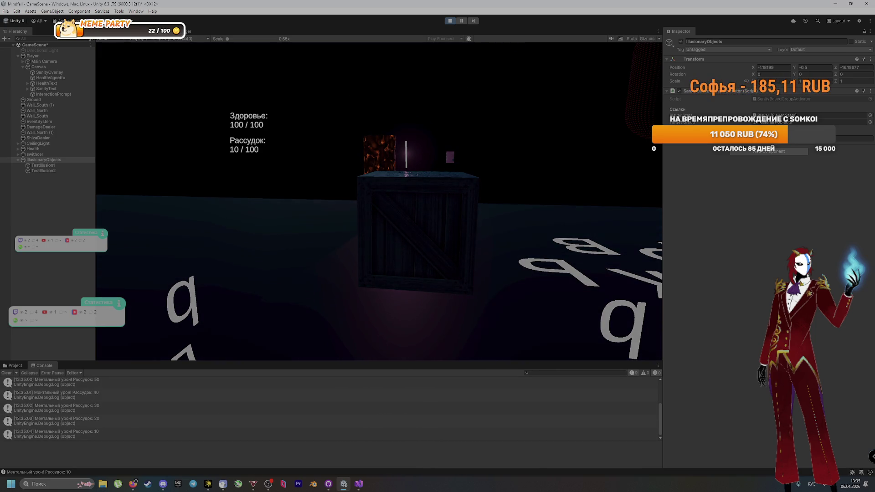
{"action": "key", "text": "s"}
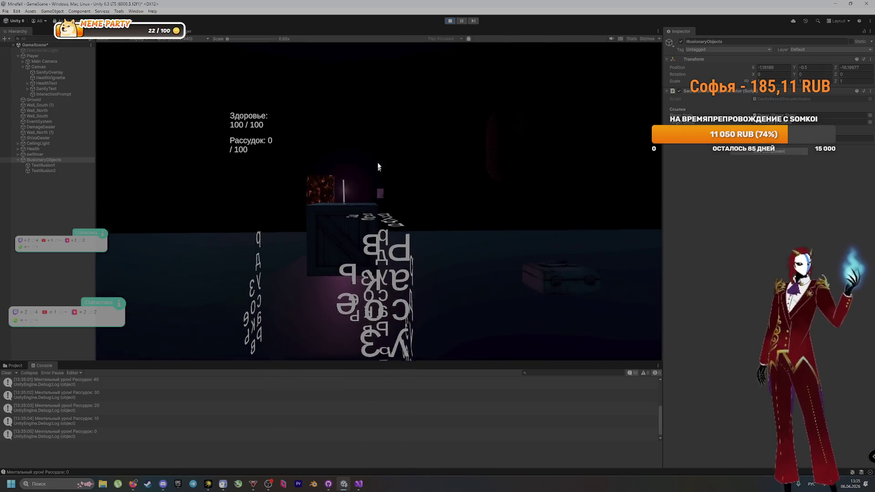
{"action": "key", "text": "ctrl+p"}
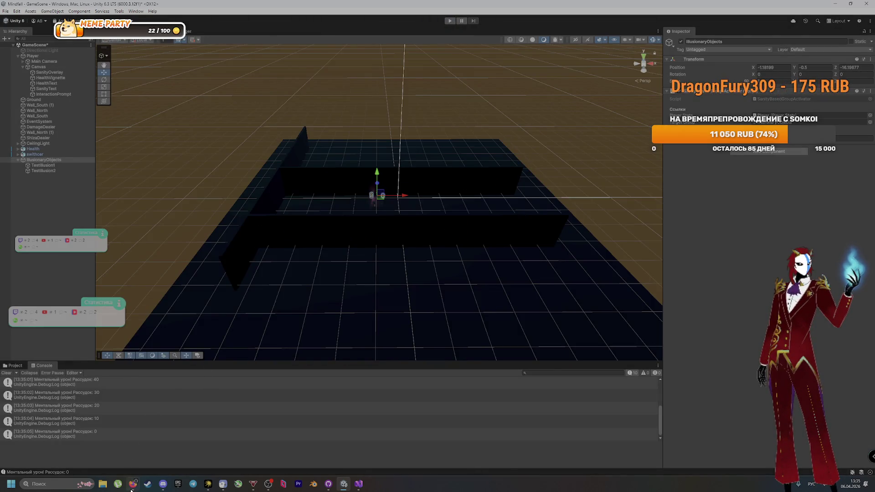
{"action": "left_click", "coordinate": [132, 484]}
{"action": "scroll", "coordinate": [413, 258], "scroll_direction": "down", "scroll_amount": 10}
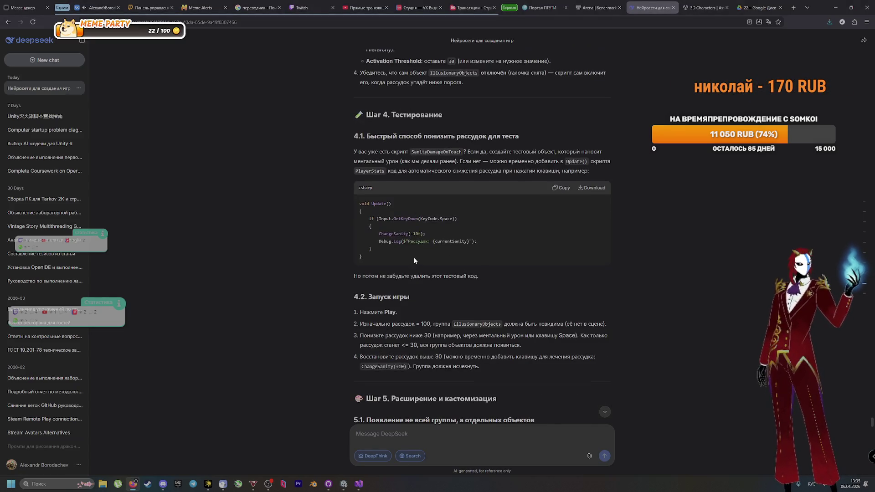
Copy the debug-logging UpdateGroupState code from step 5 of DeepSeek's answer
{"action": "left_click", "coordinate": [562, 188]}
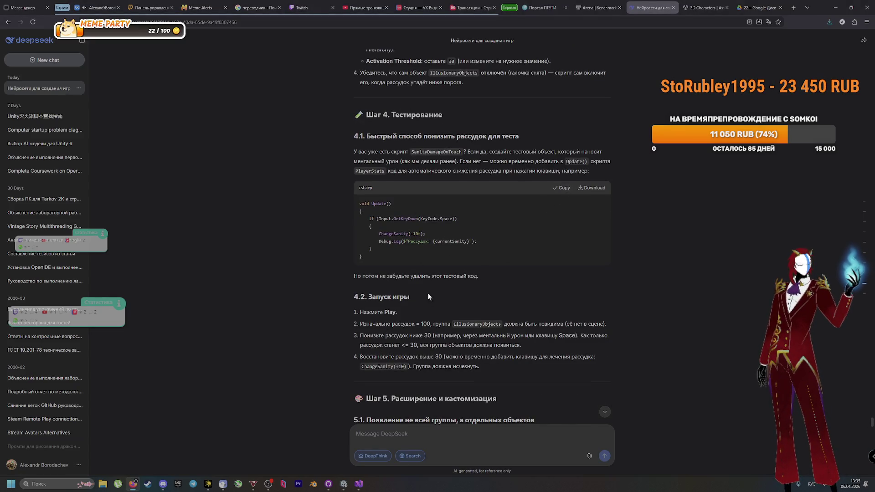
{"action": "scroll", "coordinate": [390, 210], "scroll_direction": "down", "scroll_amount": 15}
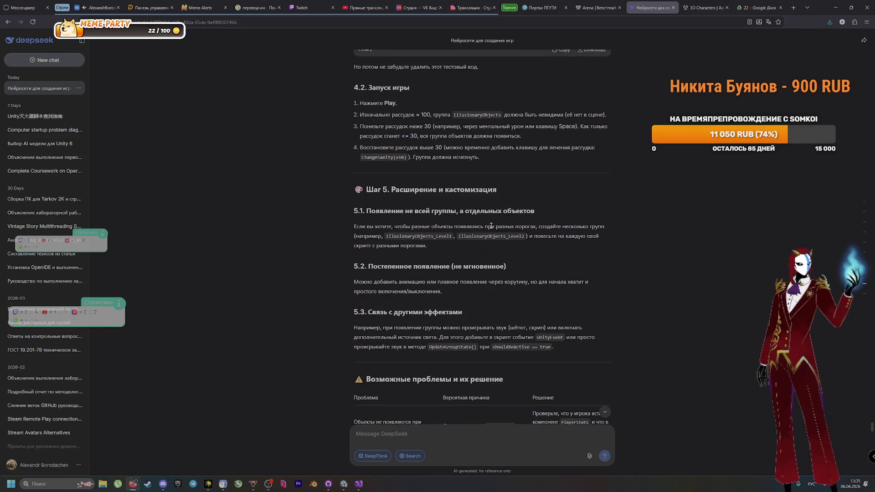
{"action": "scroll", "coordinate": [390, 210], "scroll_direction": "down", "scroll_amount": 20}
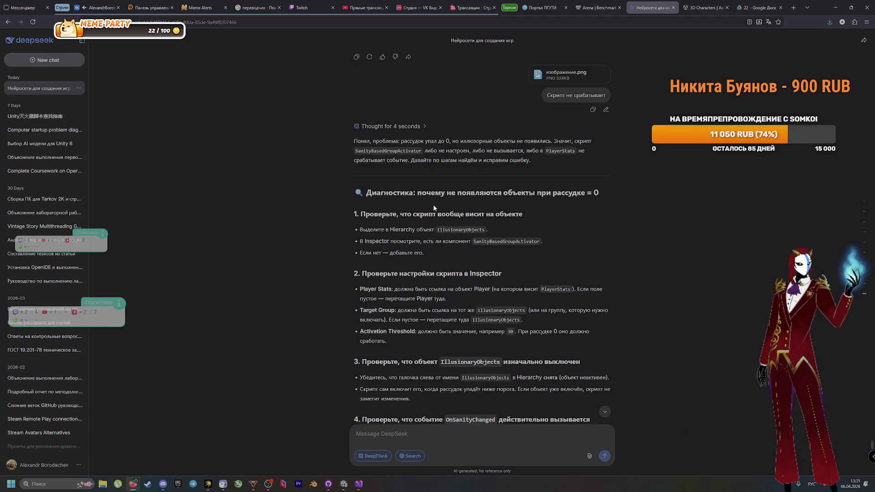
{"action": "scroll", "coordinate": [427, 197], "scroll_direction": "up", "scroll_amount": 1}
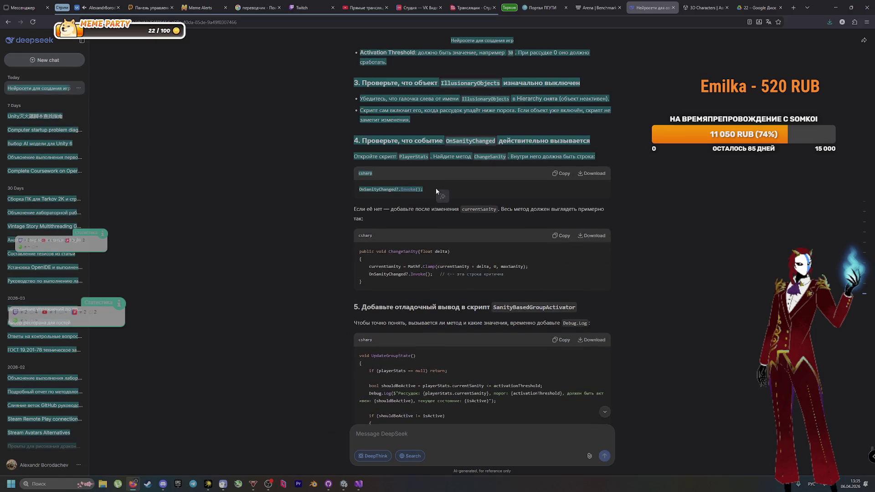
{"action": "scroll", "coordinate": [418, 248], "scroll_direction": "down", "scroll_amount": 2}
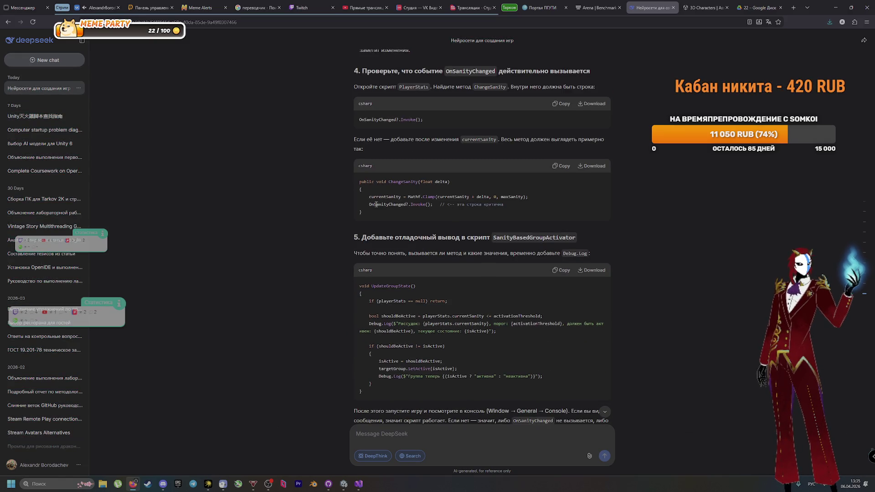
{"action": "scroll", "coordinate": [464, 215], "scroll_direction": "down", "scroll_amount": 2}
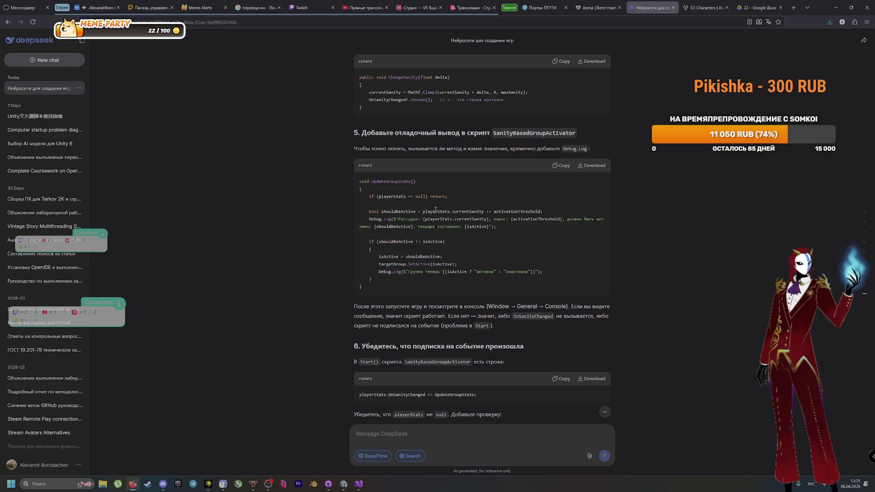
{"action": "left_click", "coordinate": [561, 167]}
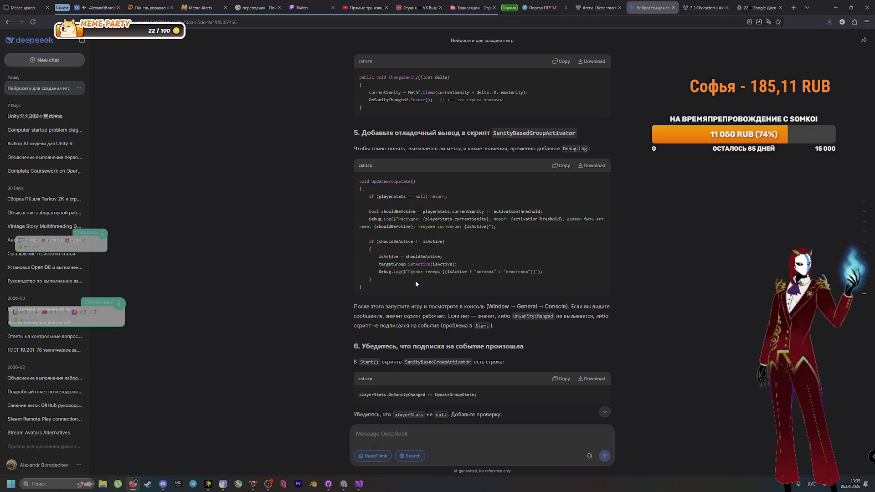
{"action": "key", "text": "alt+Tab"}
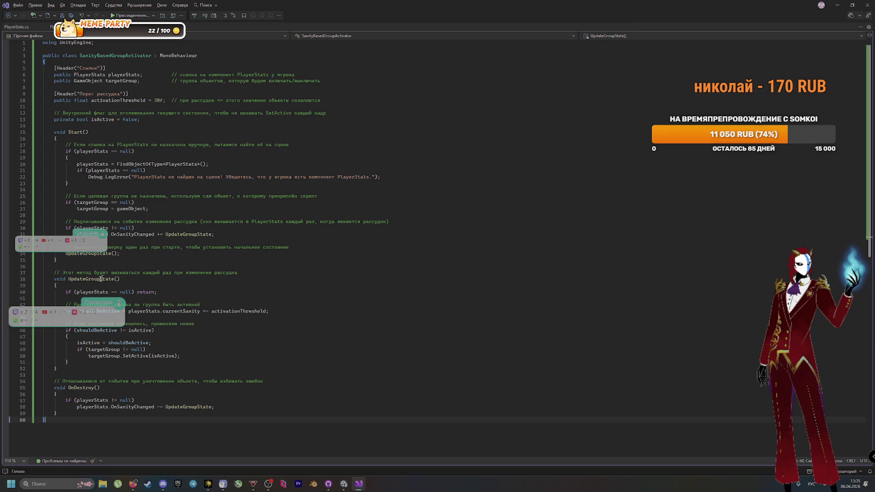
Replace the UpdateGroupState body with the debug-logging version that logs sanity and group state
{"action": "mouse_move", "coordinate": [55, 279]}
{"action": "left_mouse_down"}
{"action": "mouse_move", "coordinate": [128, 305]}
{"action": "mouse_move", "coordinate": [184, 368]}
{"action": "left_mouse_up"}
{"action": "key", "text": "ctrl+v"}
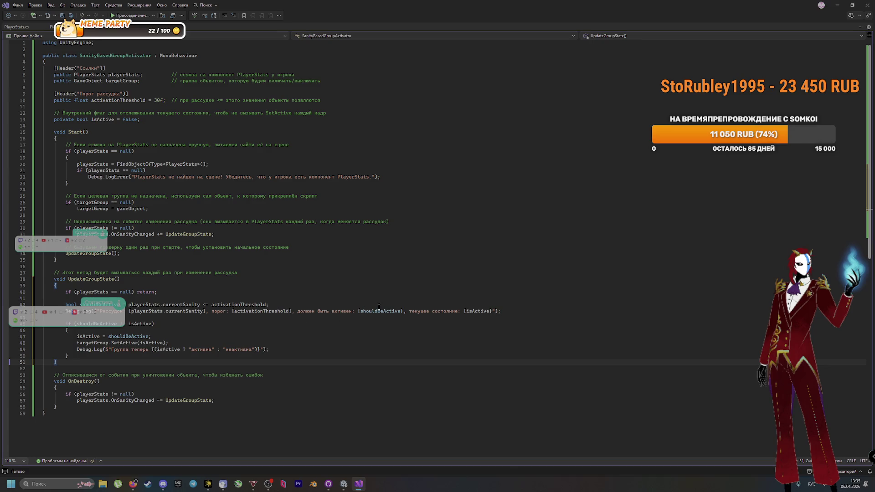
{"action": "key", "text": "alt+Tab"}
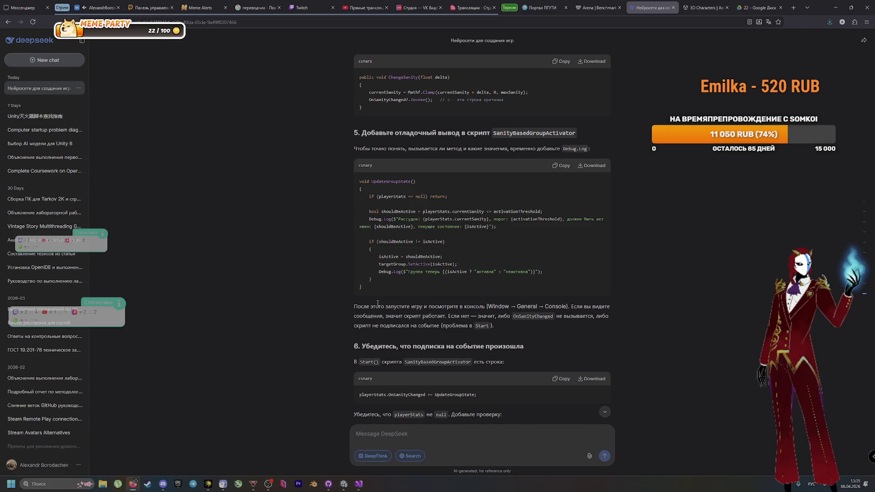
{"action": "scroll", "coordinate": [543, 329], "scroll_direction": "down", "scroll_amount": 5}
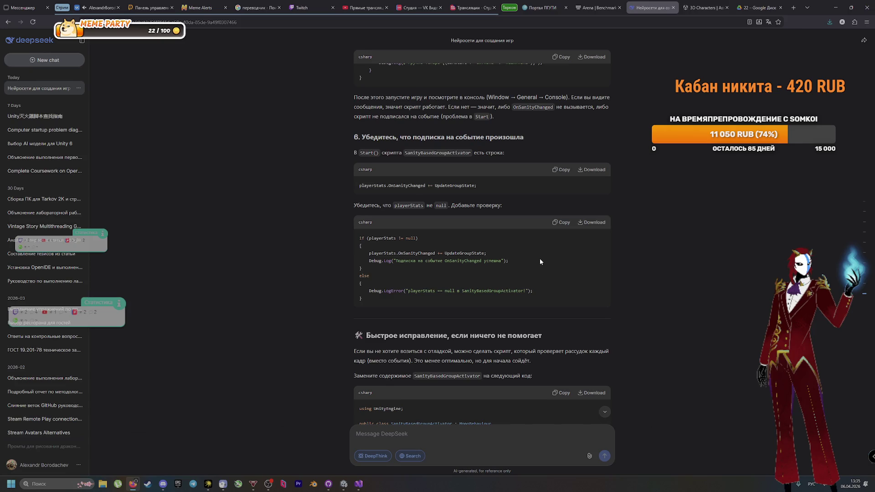
{"action": "scroll", "coordinate": [666, 287], "scroll_direction": "down", "scroll_amount": 3}
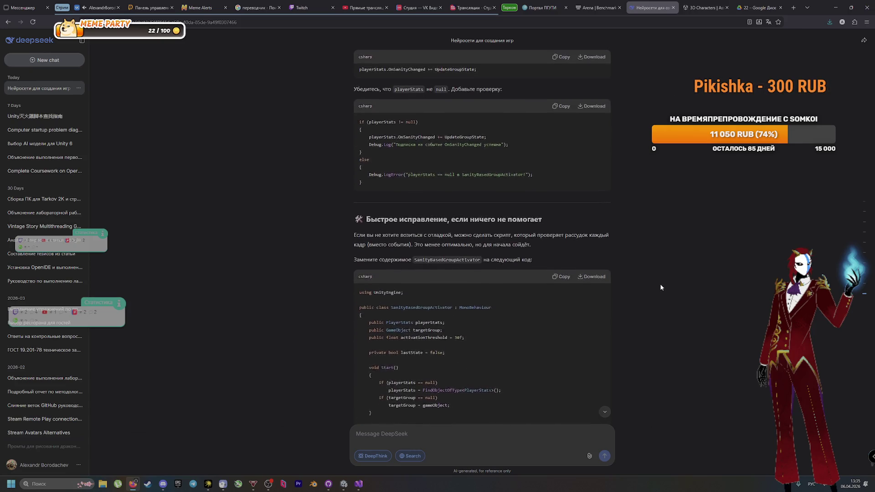
{"action": "scroll", "coordinate": [660, 284], "scroll_direction": "up", "scroll_amount": 3}
Wrap Start's OnSanityChanged subscription in a playerStats null check with success and error logs
{"action": "key", "text": "alt+Tab"}
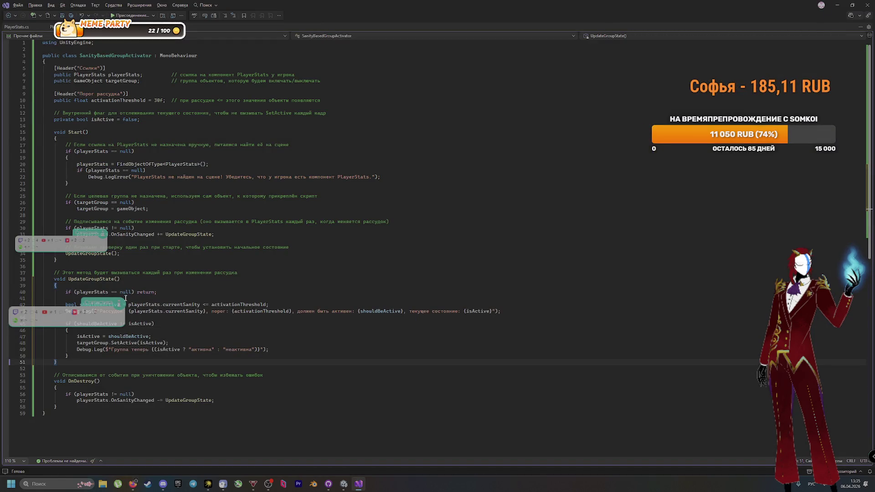
{"action": "key", "text": "alt+Tab"}
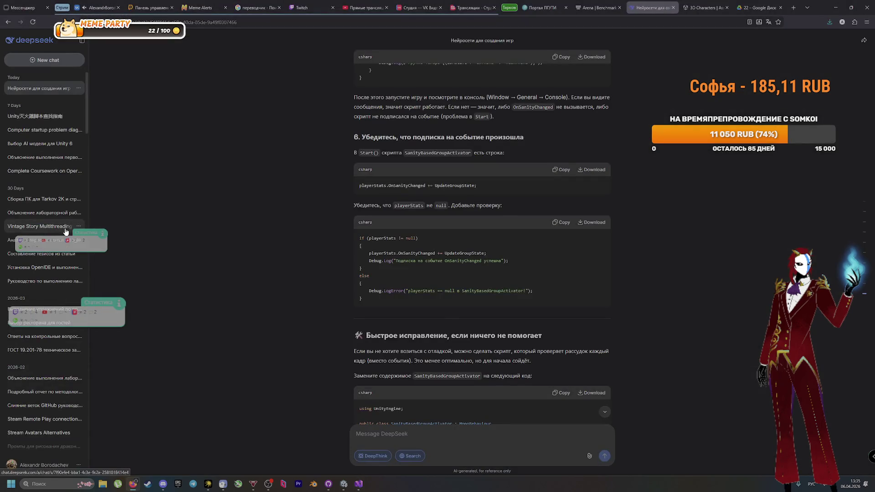
{"action": "key", "text": "alt+Tab"}
{"action": "left_click_drag", "start_coordinate": [65, 228], "coordinate": [85, 243]}
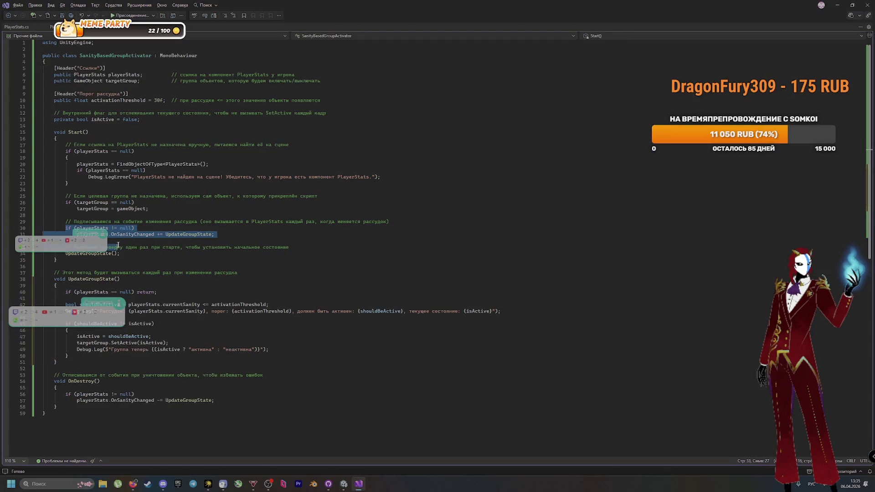
{"action": "left_click", "coordinate": [133, 240]}
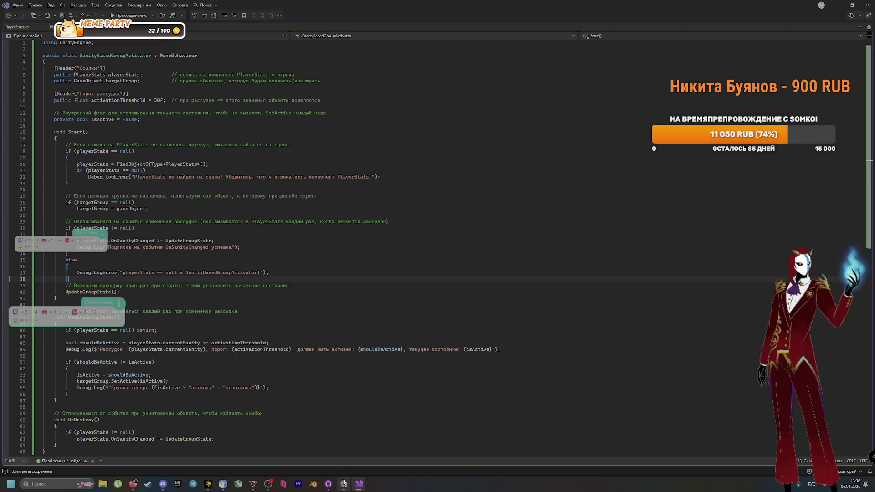
{"action": "left_click", "coordinate": [344, 484]}
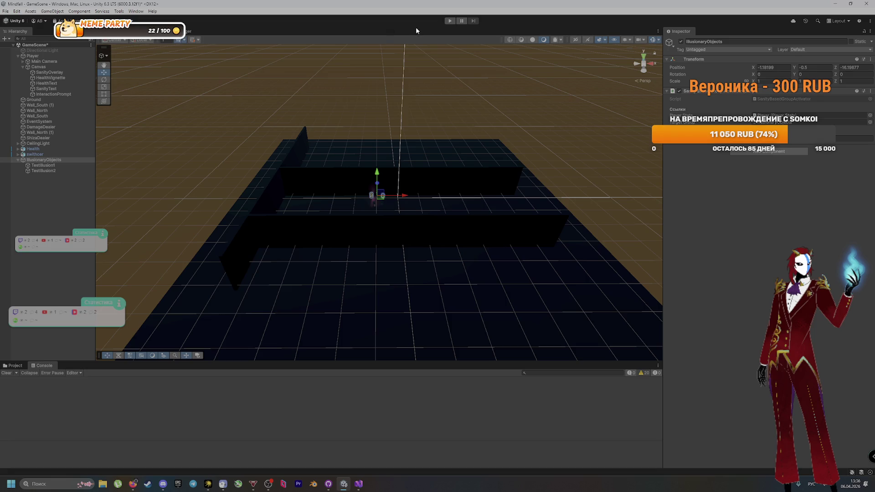
Playtest until sanity falls to 20 and the Console logs the illusion group active, then disable IllusionaryObjects
{"action": "left_click", "coordinate": [449, 21]}
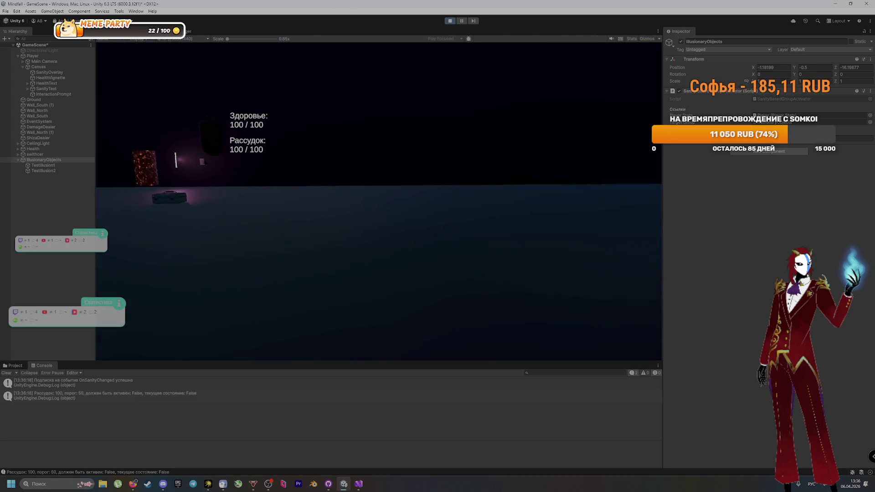
{"action": "key", "text": "w"}
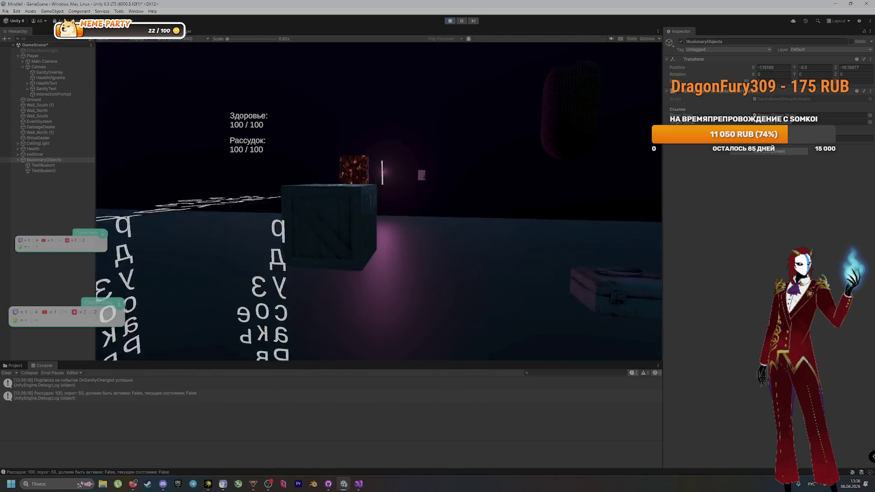
{"action": "key", "text": "a"}
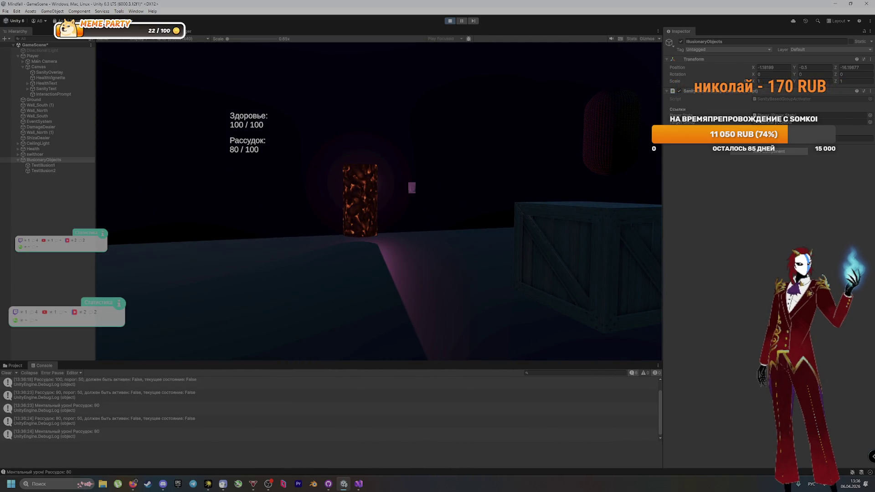
{"action": "key", "text": "d"}
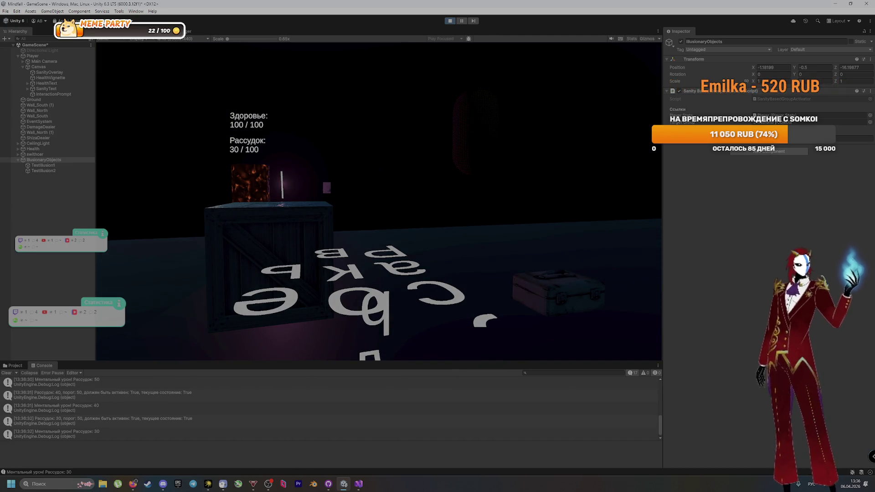
{"action": "key", "text": "a"}
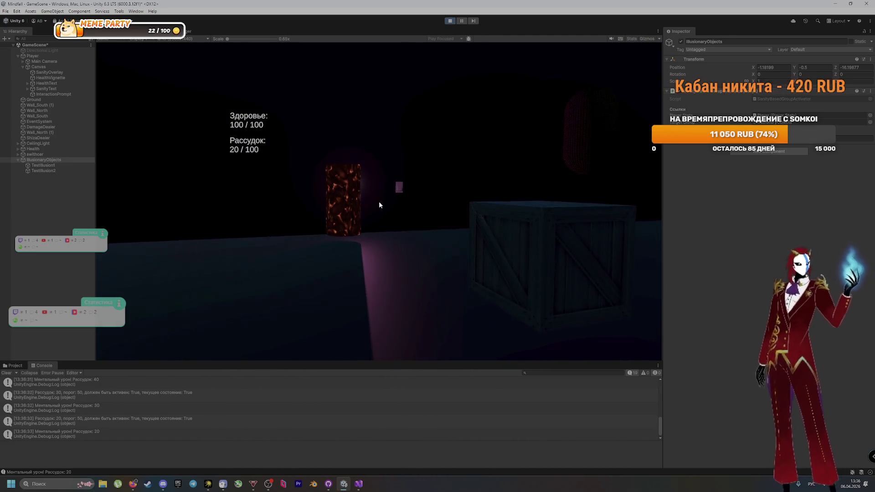
{"action": "key", "text": "ctrl+p"}
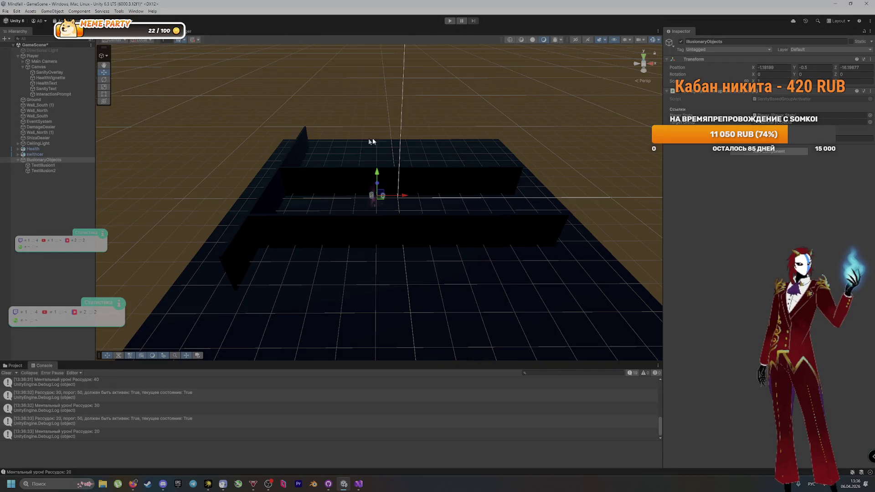
{"action": "left_click", "coordinate": [681, 42]}
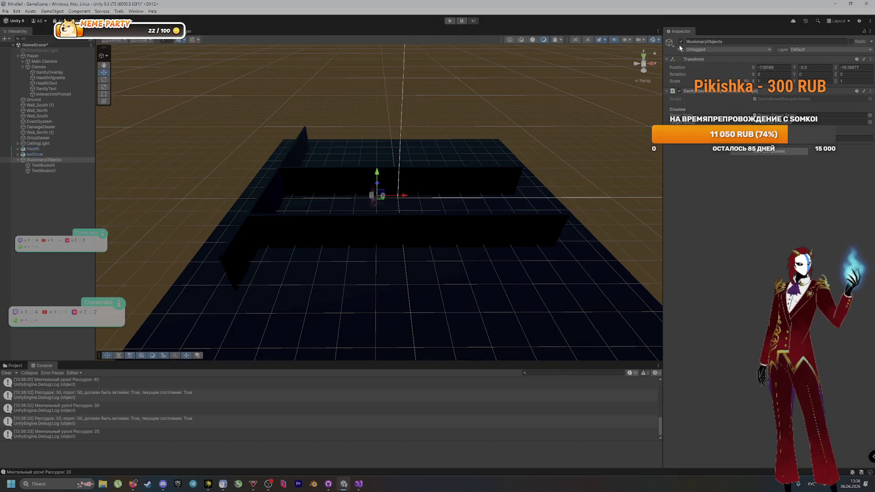
Run another playtest, walking toward the crate until sanity drops to 20, then stop play mode
{"action": "left_click", "coordinate": [451, 21]}
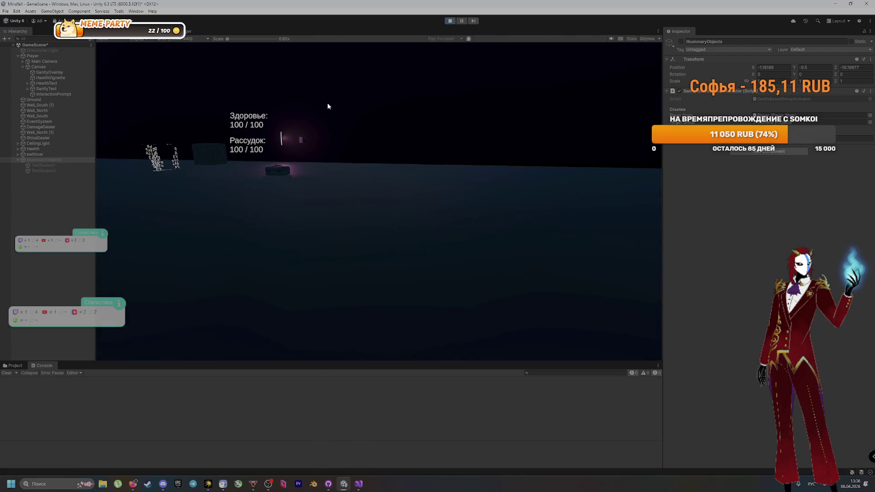
{"action": "key", "text": "w"}
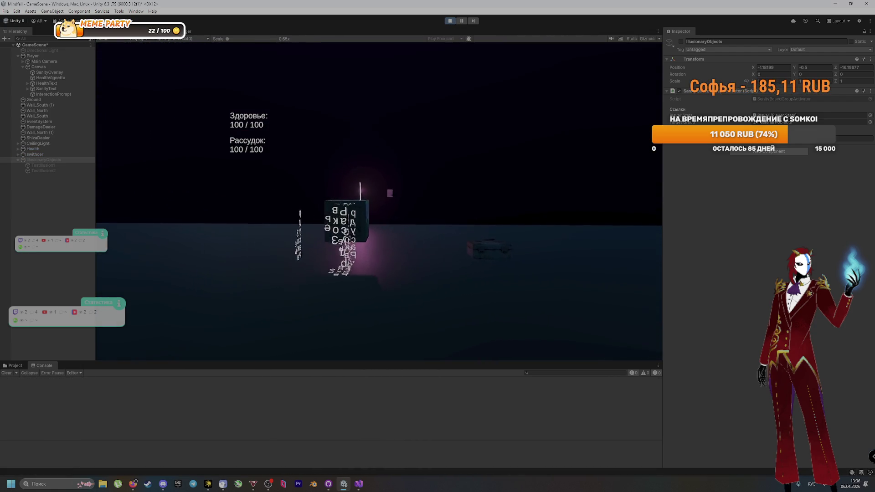
{"action": "key", "text": "w"}
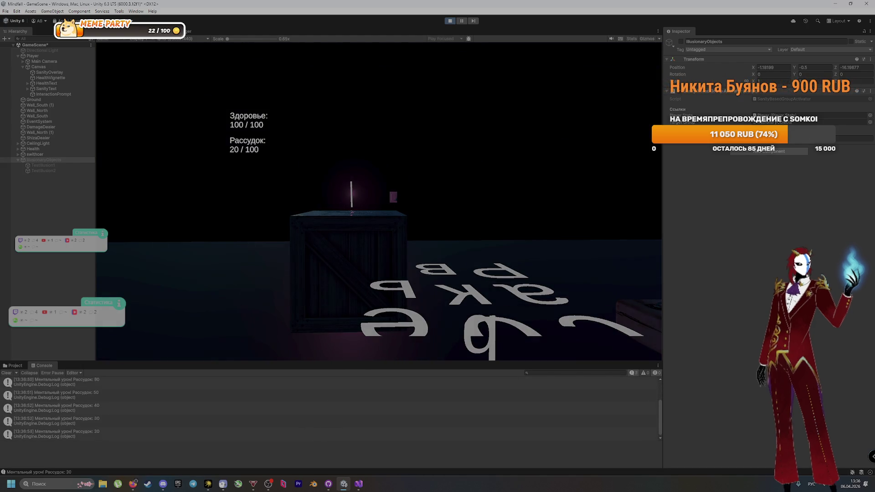
{"action": "key", "text": "a"}
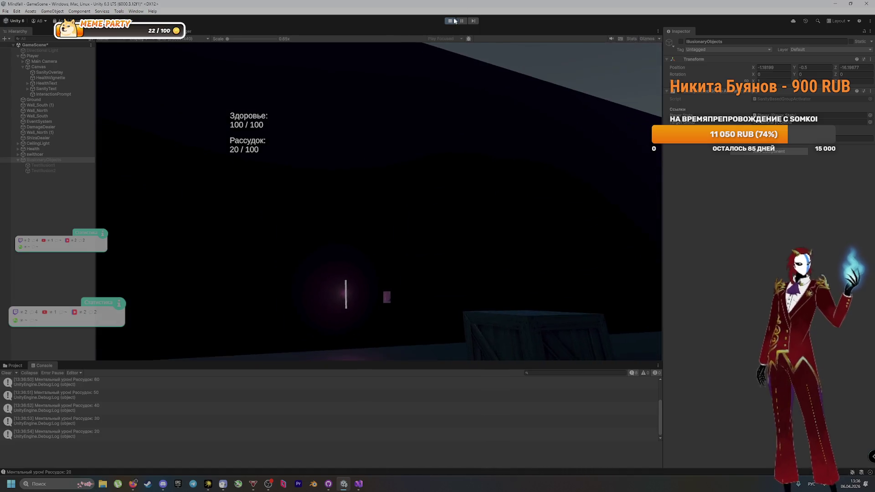
{"action": "key", "text": "ctrl+p"}
Re-enable the IllusionaryObjects group and check the activator component's options menu
{"action": "left_click", "coordinate": [681, 41]}
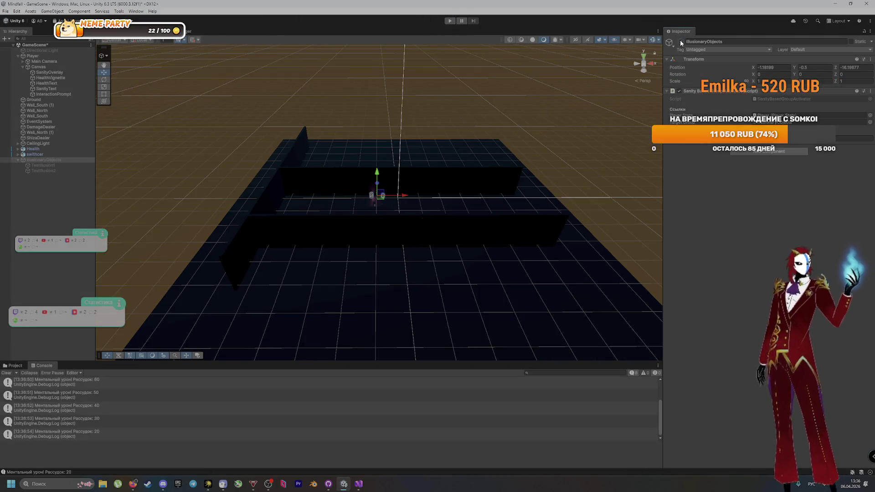
{"action": "left_click", "coordinate": [870, 93]}
{"action": "left_click", "coordinate": [871, 93]}
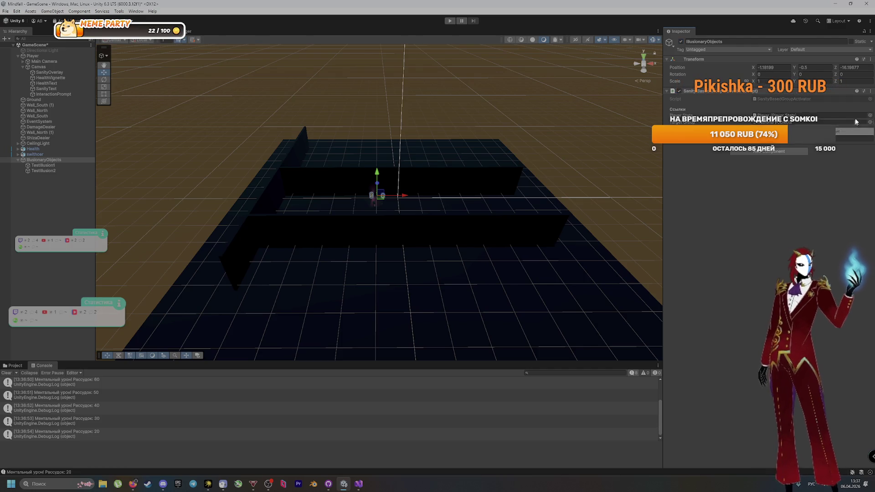
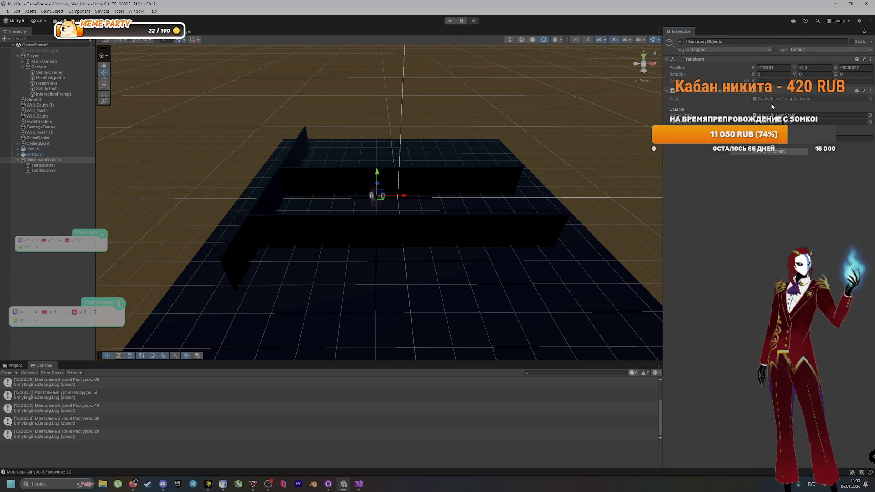
Inspect the IllusionaryObjects group's activator and copy its name, undoing a stray empty object
{"action": "right_click", "coordinate": [43, 193]}
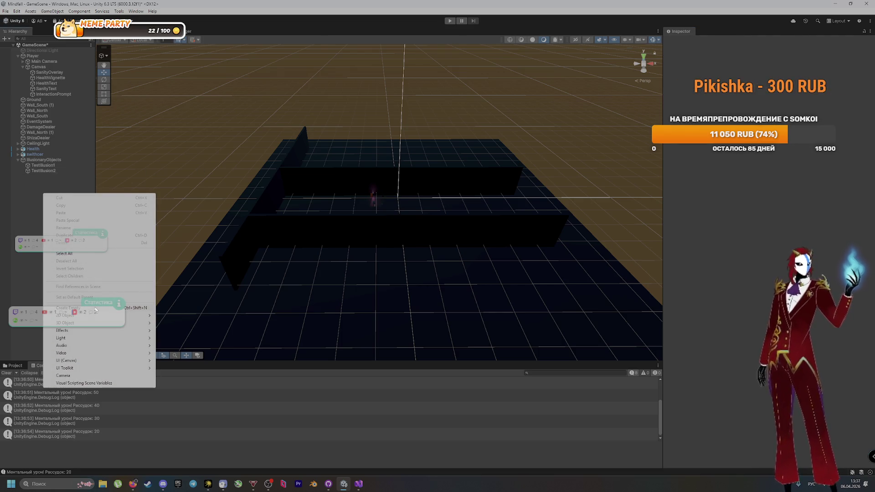
{"action": "left_click", "coordinate": [89, 160]}
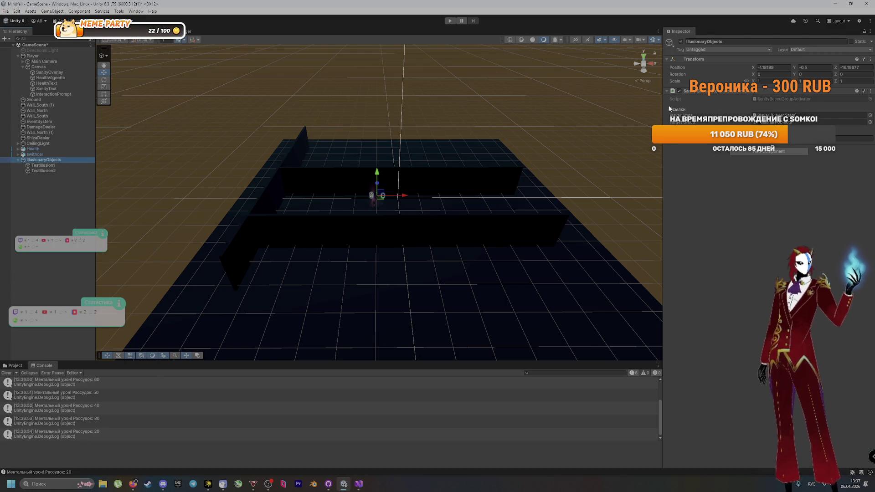
{"action": "left_click", "coordinate": [870, 92]}
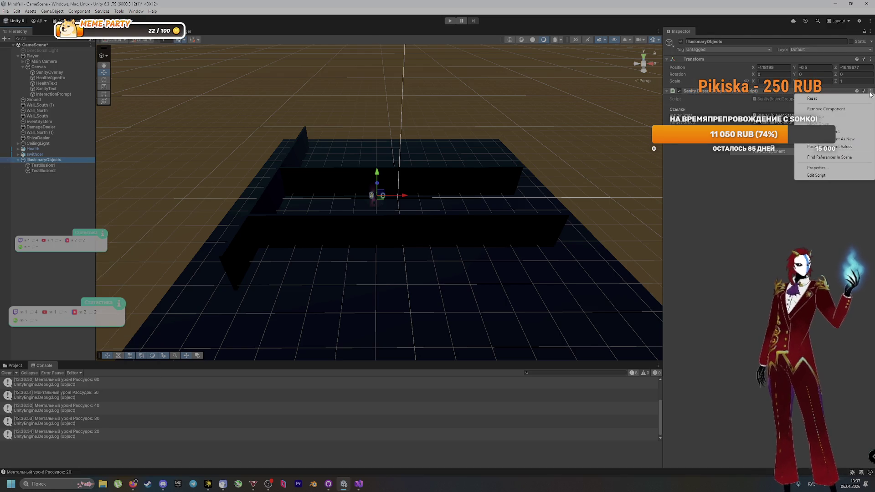
{"action": "right_click", "coordinate": [37, 206]}
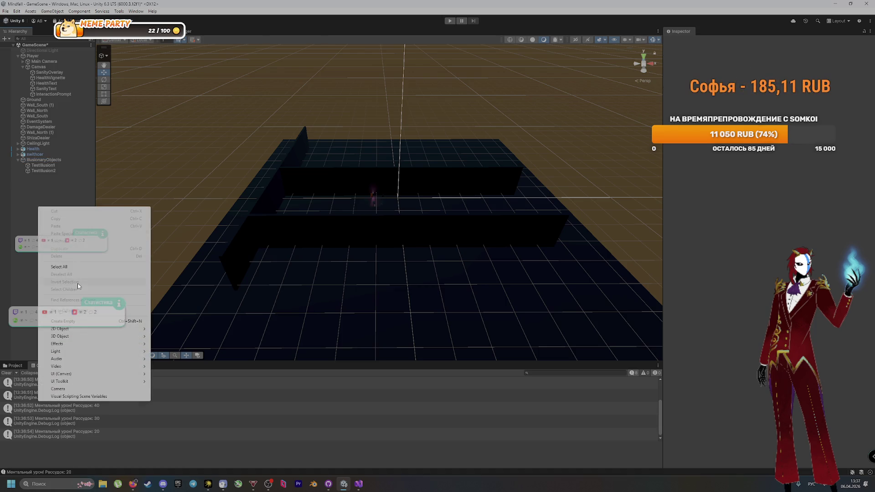
{"action": "left_click", "coordinate": [76, 321]}
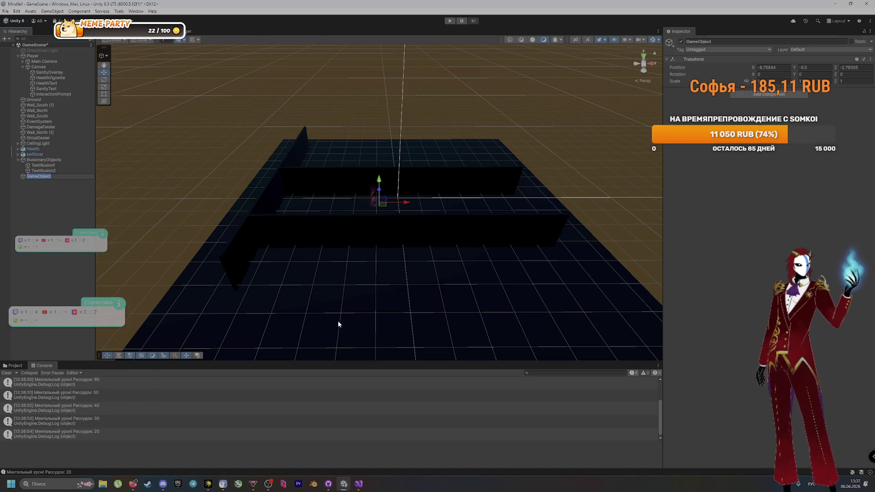
{"action": "key", "text": "ctrl+z"}
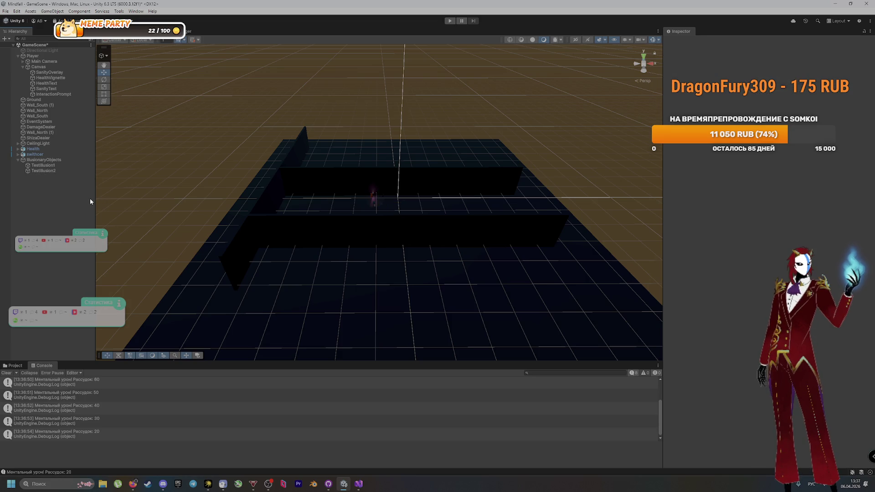
{"action": "left_click", "coordinate": [44, 160]}
{"action": "left_click", "coordinate": [44, 160]}
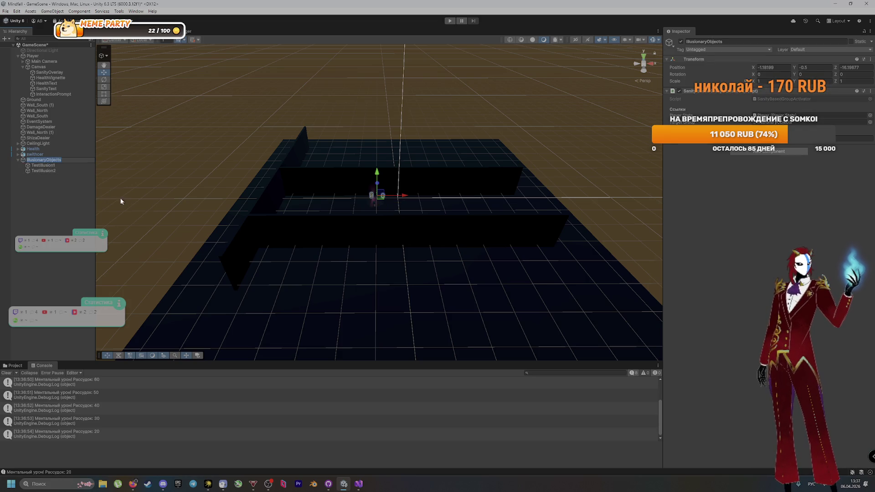
Create a new empty object named IllusionaryObjects in the Hierarchy
{"action": "right_click", "coordinate": [60, 196]}
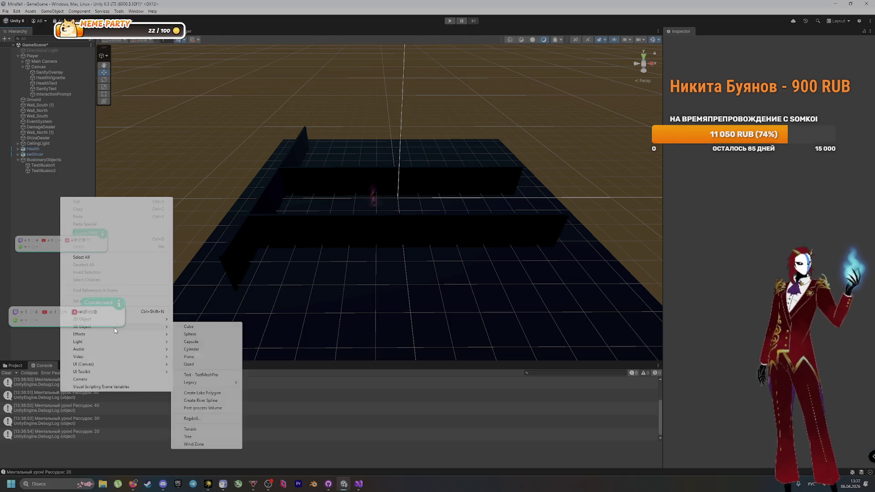
{"action": "left_click", "coordinate": [116, 312]}
{"action": "type", "text": "IllusionaryObjects"}
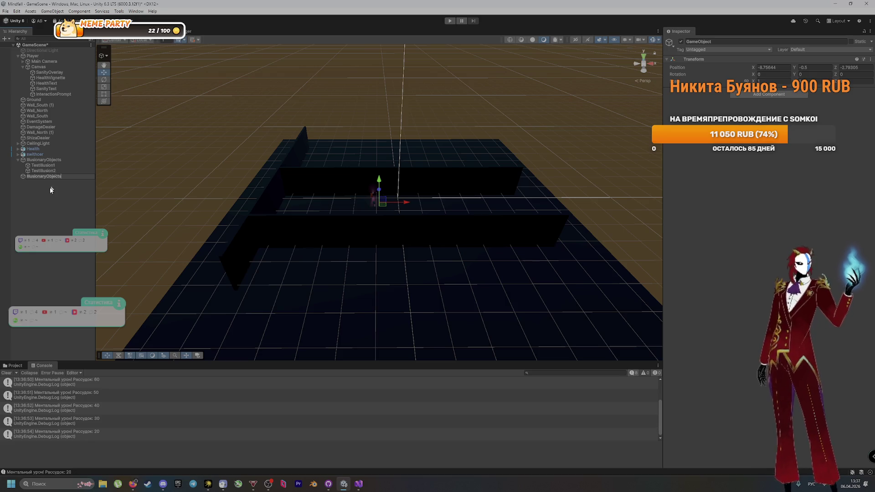
{"action": "key", "text": "Return"}
Rename the original group to IllusionaryObjects1 and nest it under the new IllusionaryObjects
{"action": "left_click", "coordinate": [72, 160]}
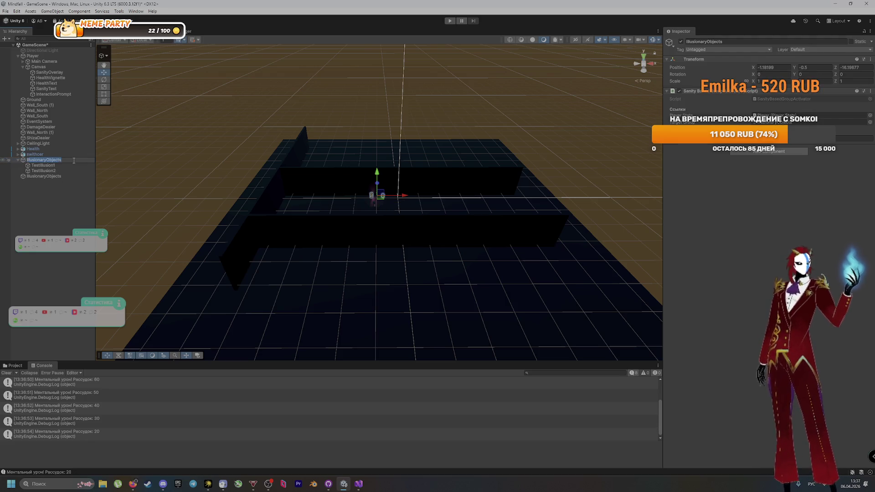
{"action": "key", "text": "F2"}
{"action": "key", "text": "End"}
{"action": "type", "text": "1"}
{"action": "key", "text": "Return"}
{"action": "left_click_drag", "start_coordinate": [73, 160], "coordinate": [40, 178]}
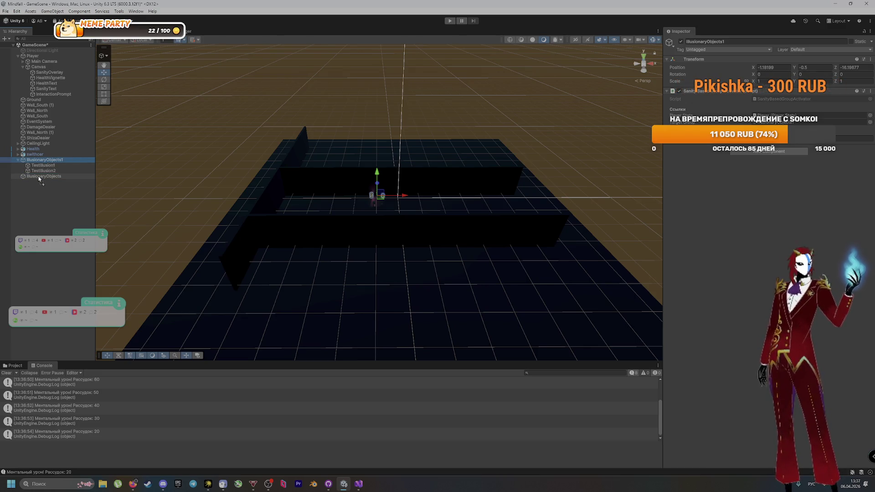
Expand IllusionaryObjects and deactivate the nested IllusionaryObjects1
{"action": "left_click", "coordinate": [19, 161]}
{"action": "left_click", "coordinate": [19, 160]}
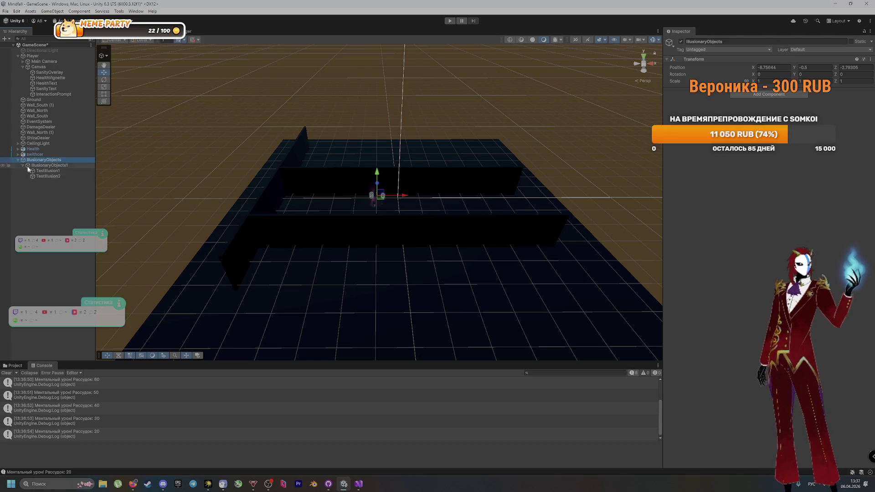
{"action": "left_click", "coordinate": [45, 166]}
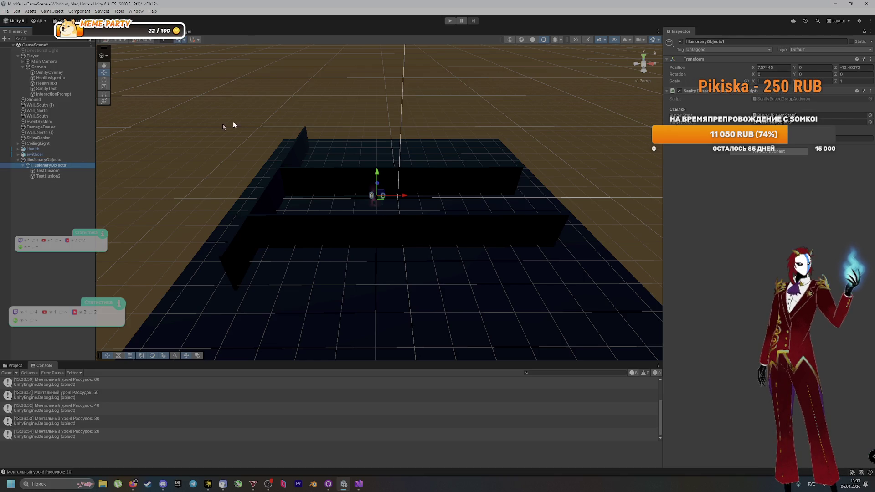
{"action": "left_click", "coordinate": [681, 42]}
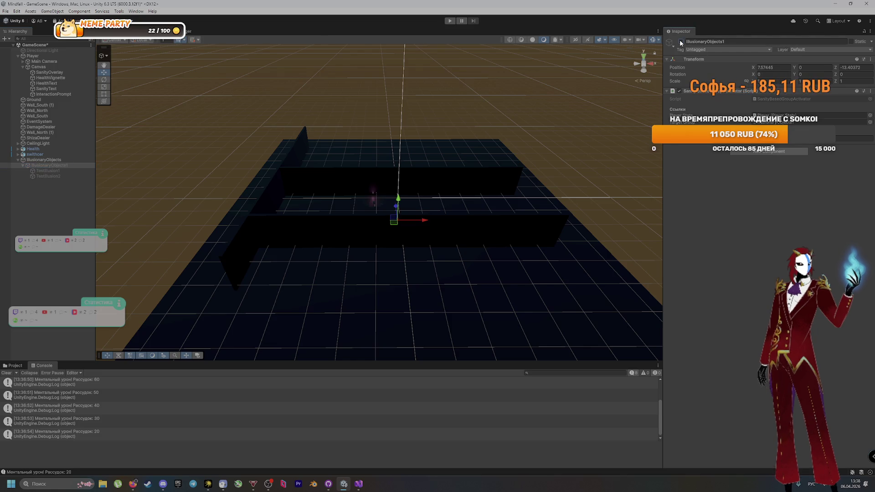
Paste the Sanity Based Group Activator as a new component on the IllusionaryObjects parent, then play
{"action": "left_click", "coordinate": [871, 91]}
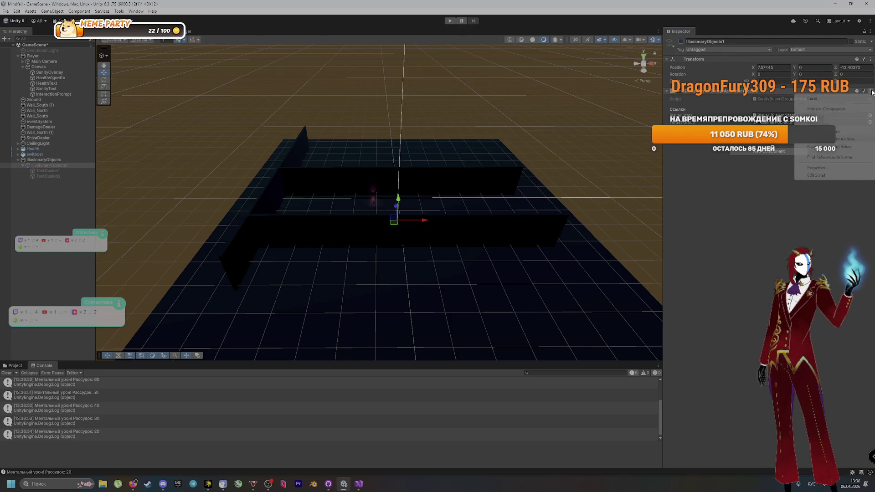
{"action": "left_click", "coordinate": [840, 133]}
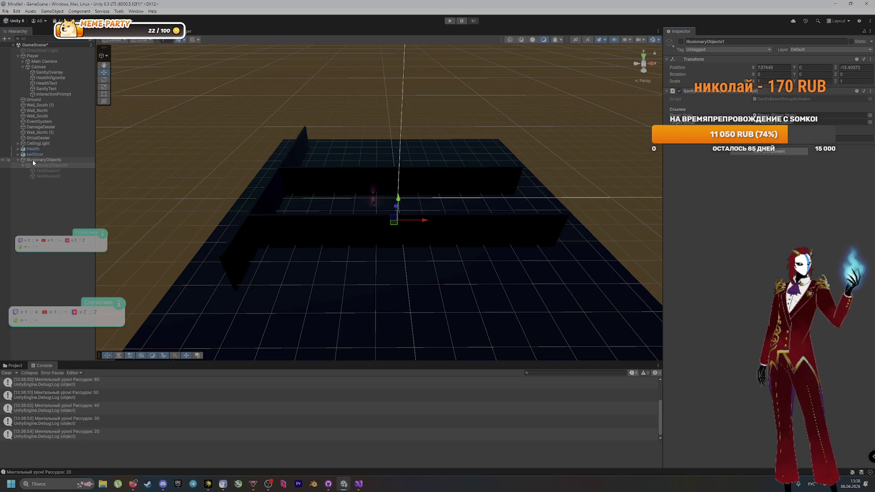
{"action": "key", "text": "Left"}
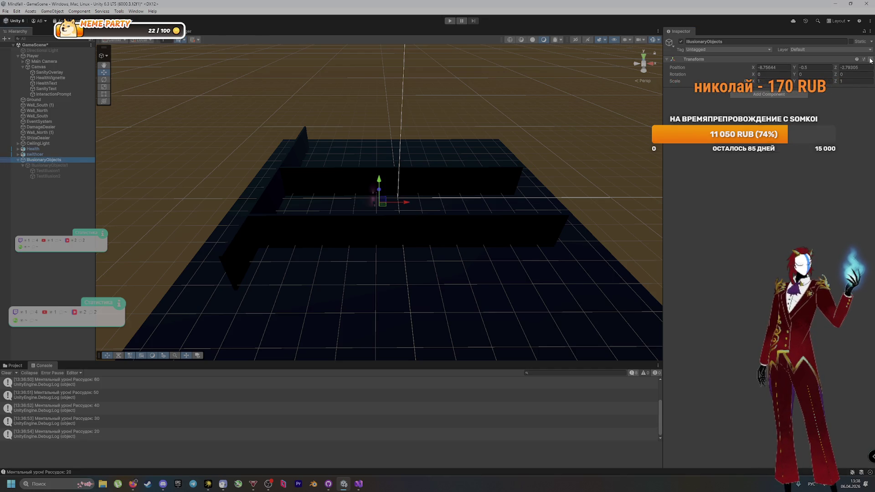
{"action": "left_click", "coordinate": [870, 59]}
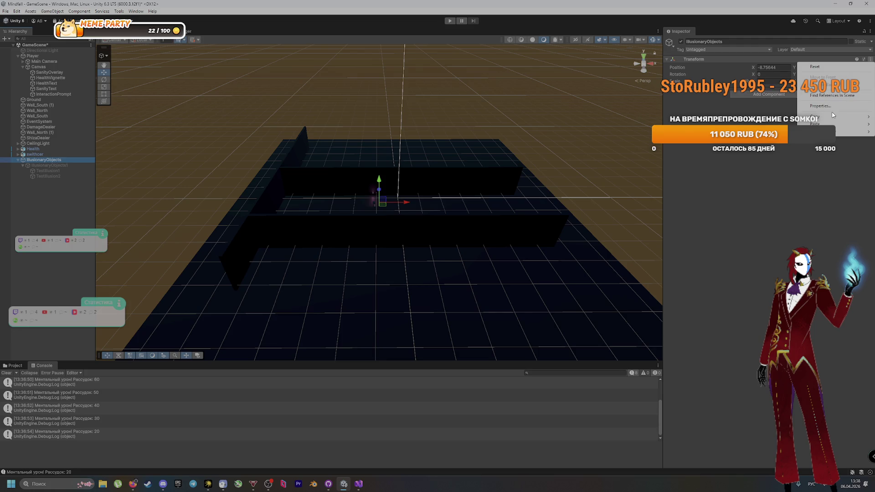
{"action": "mouse_move", "coordinate": [828, 124]}
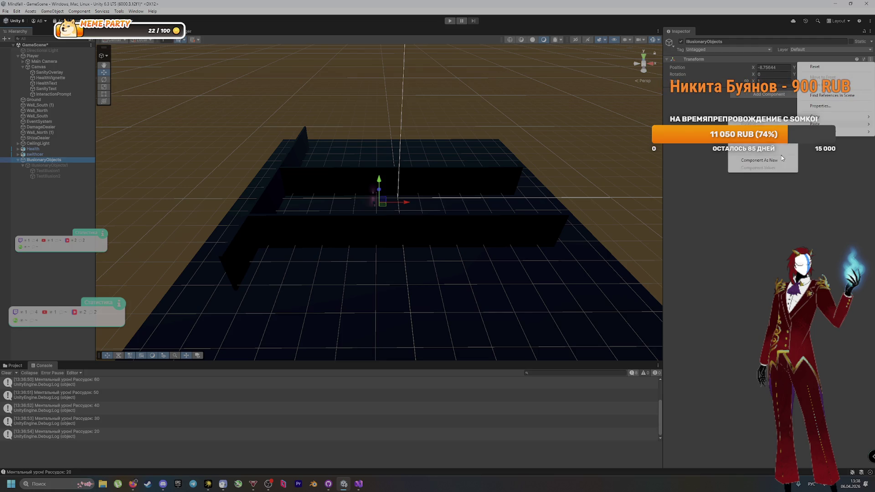
{"action": "left_click", "coordinate": [759, 160]}
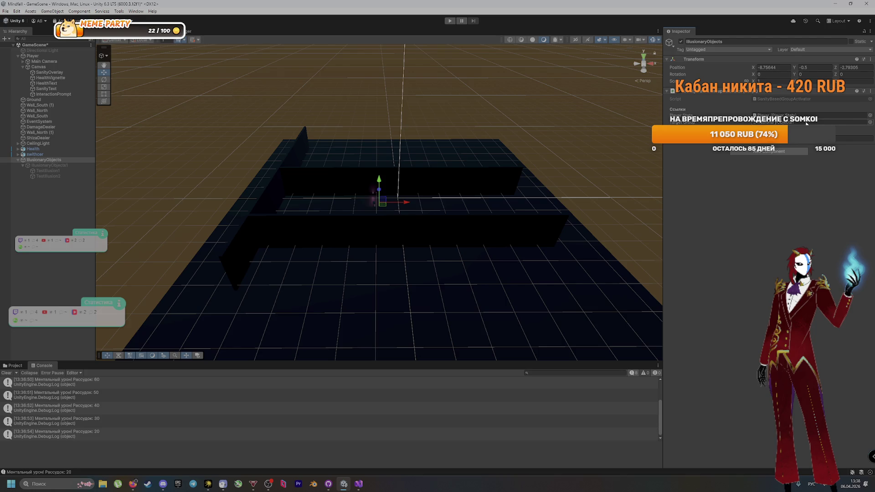
{"action": "left_click", "coordinate": [449, 22]}
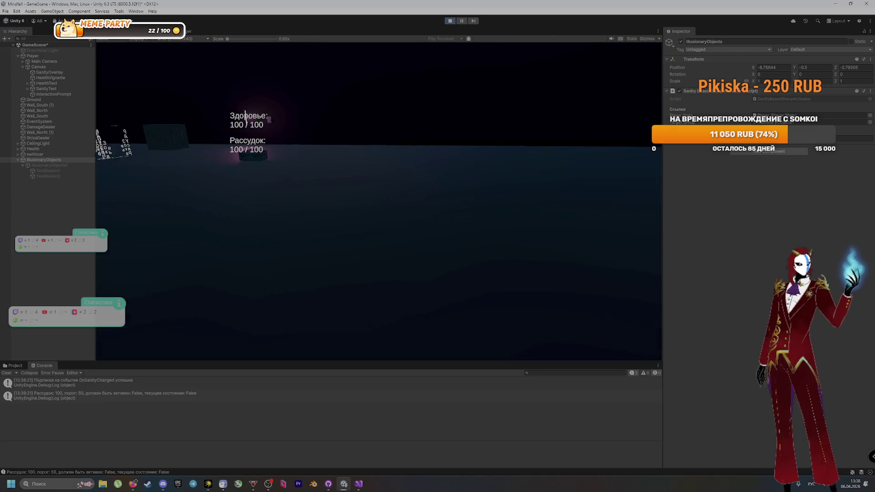
Walk the player around the crate and floor letters until sanity drops, then stop Play mode
{"action": "key", "text": "w"}
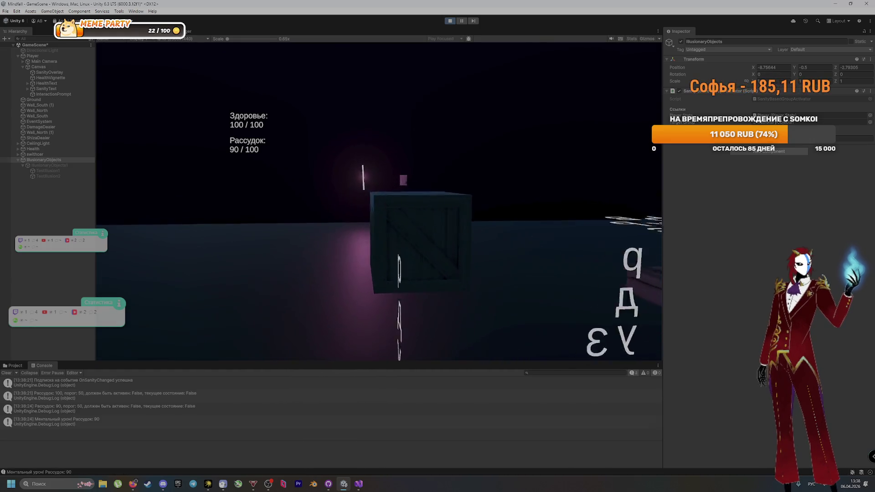
{"action": "key", "text": "w"}
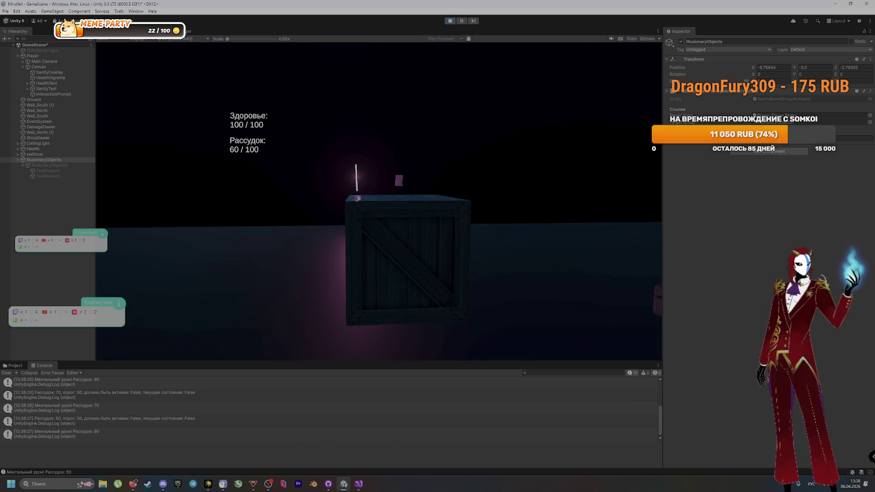
{"action": "key", "text": "s"}
{"action": "key", "text": "a"}
{"action": "key", "text": "w"}
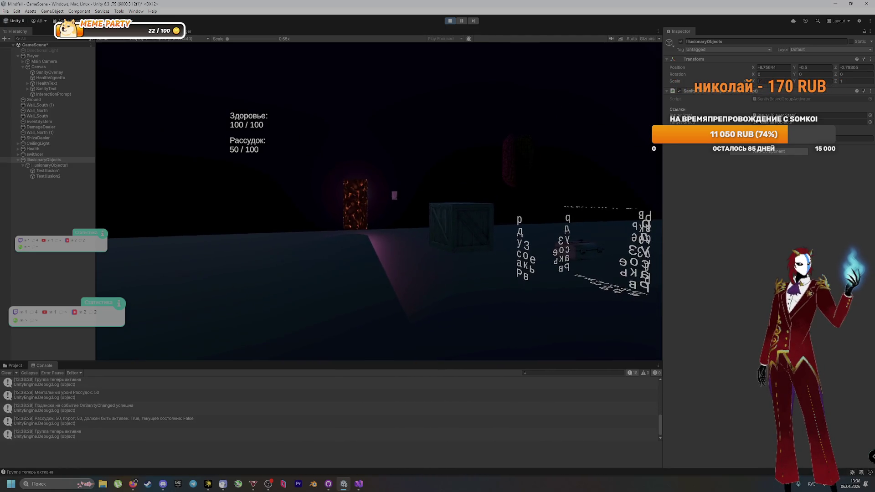
{"action": "key", "text": "d"}
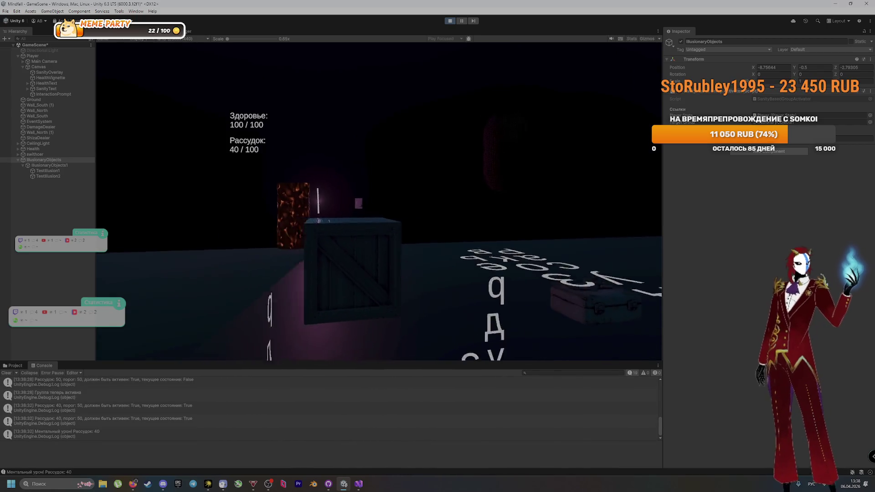
{"action": "left_click", "coordinate": [450, 21]}
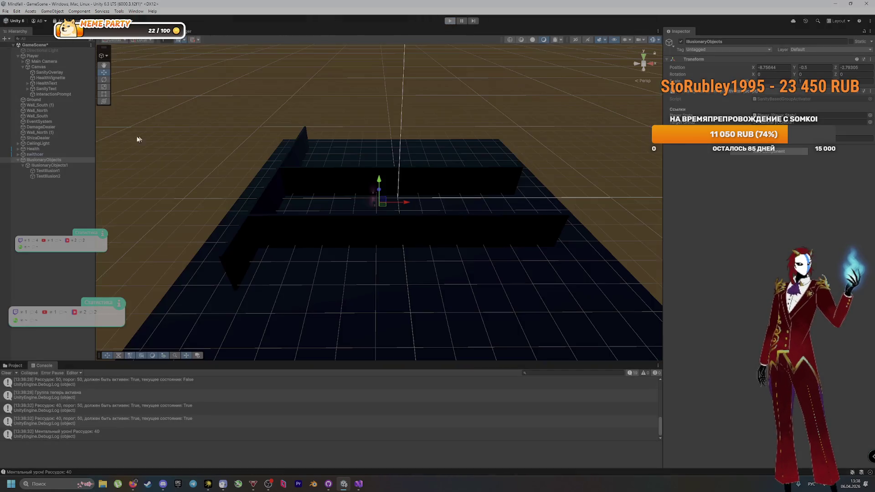
Remove the group activator component from IllusionaryObjects1 and restart Play mode
{"action": "left_click", "coordinate": [83, 165]}
{"action": "left_click", "coordinate": [871, 91]}
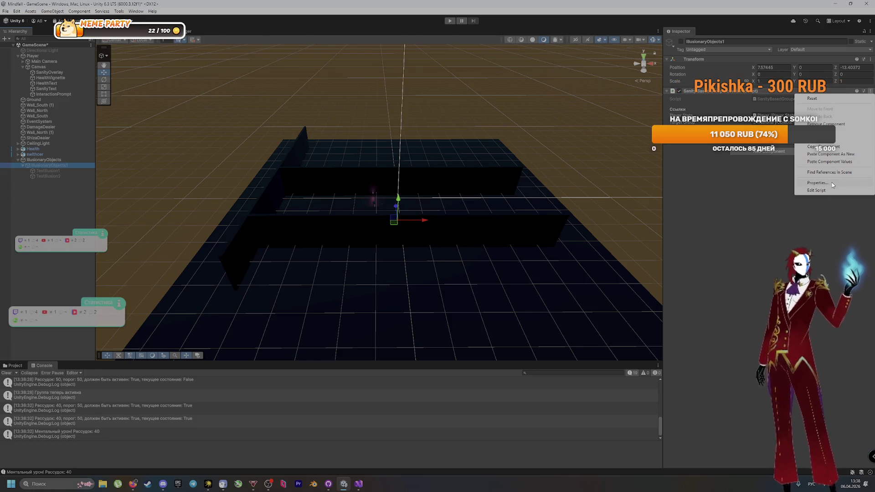
{"action": "left_click", "coordinate": [73, 205]}
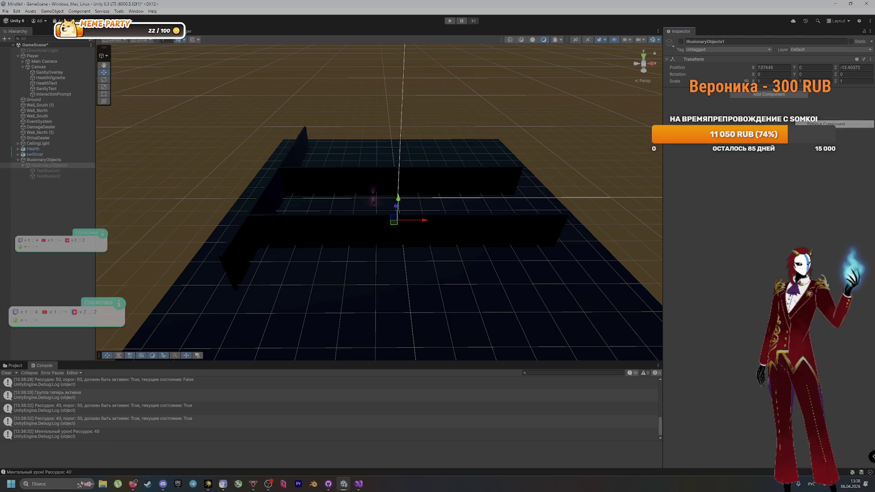
{"action": "left_click", "coordinate": [449, 20]}
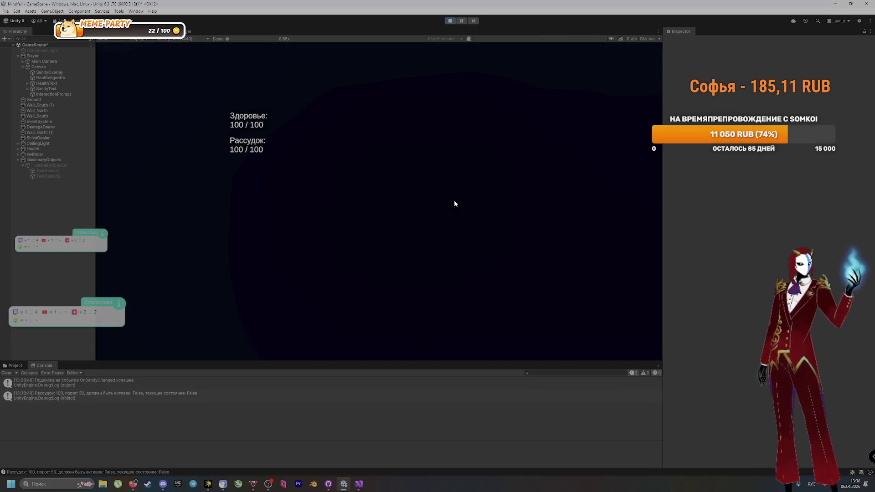
Walk toward the letters and crate to lower sanity, stop Play mode, and bring up GitHub Desktop
{"action": "left_click", "coordinate": [451, 199]}
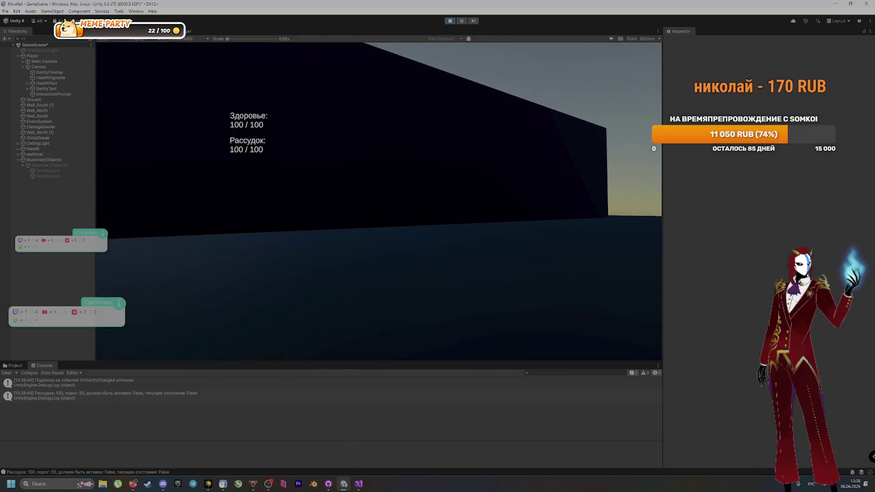
{"action": "key", "text": "w"}
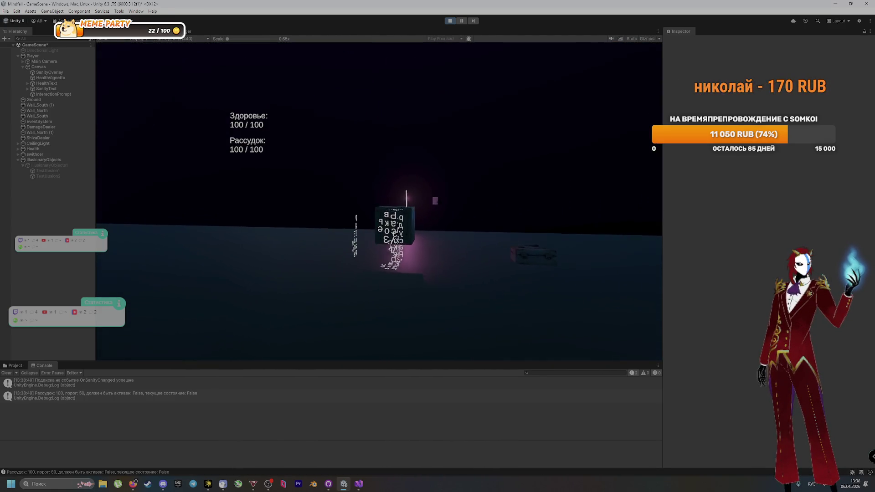
{"action": "key", "text": "w"}
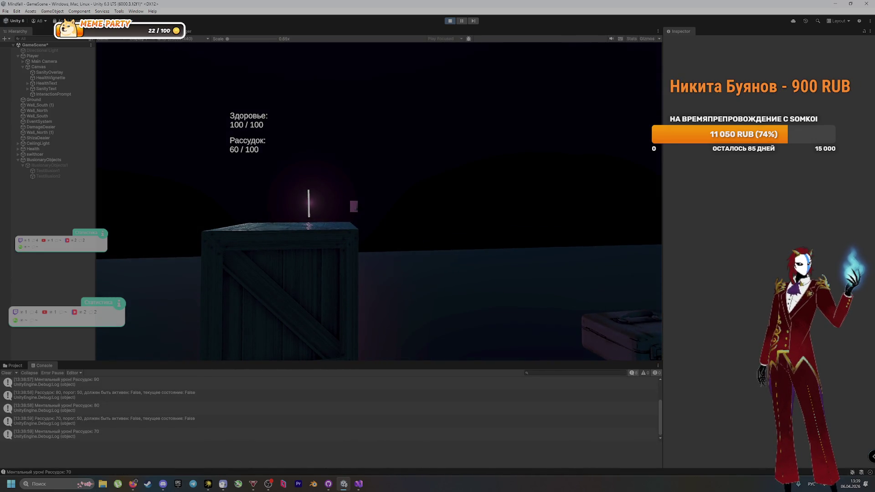
{"action": "key", "text": "s"}
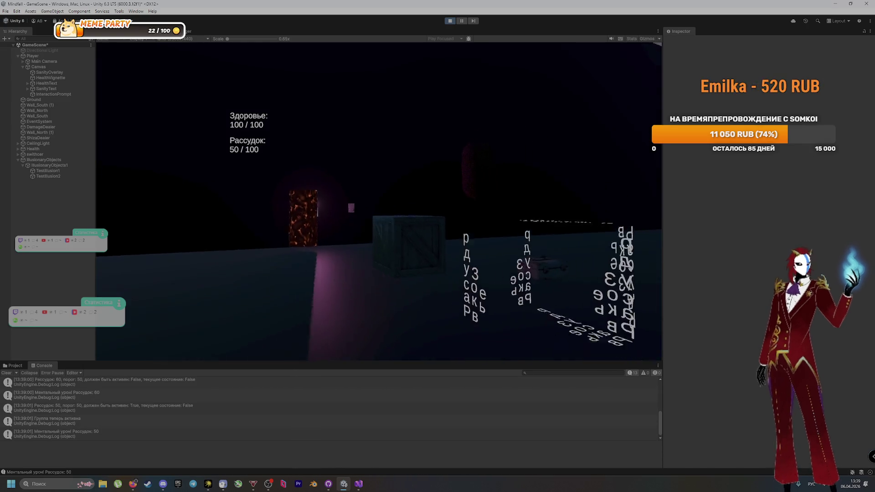
{"action": "left_click", "coordinate": [448, 21]}
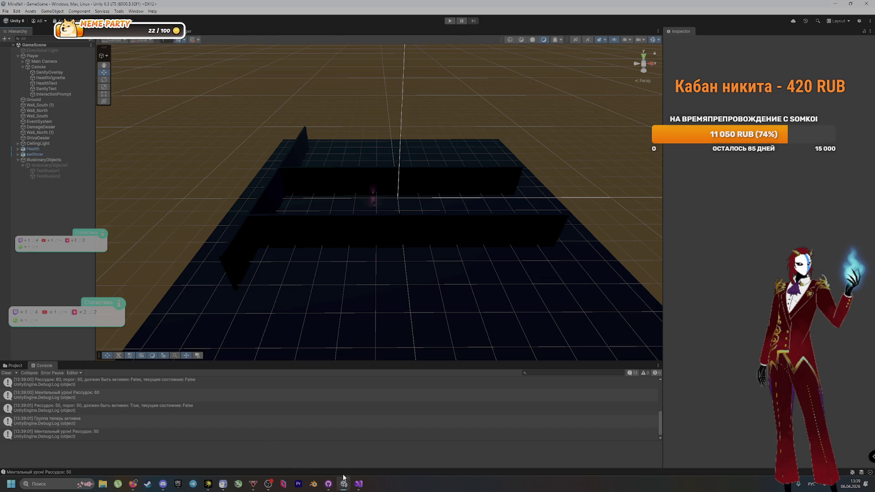
{"action": "left_click", "coordinate": [359, 486]}
{"action": "left_click", "coordinate": [359, 486]}
Dismiss the push errors and enter a commit summary about objects appearing at low sanity
{"action": "left_click", "coordinate": [328, 485]}
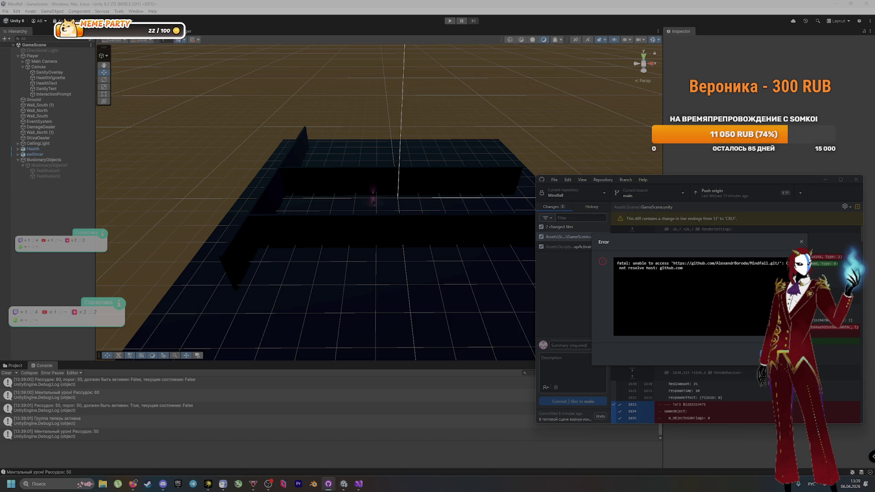
{"action": "key", "text": "Escape"}
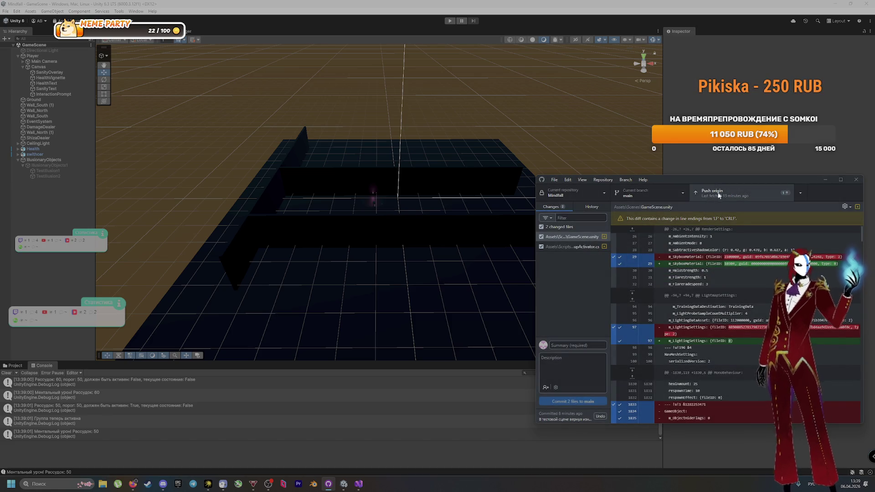
{"action": "left_click", "coordinate": [775, 193]}
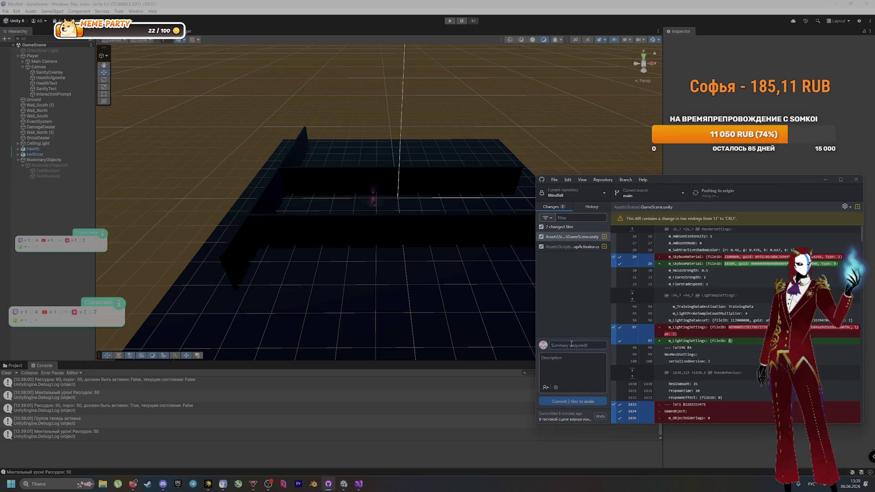
{"action": "type", "text": "Сделал"}
{"action": "type", "text": "ои"}
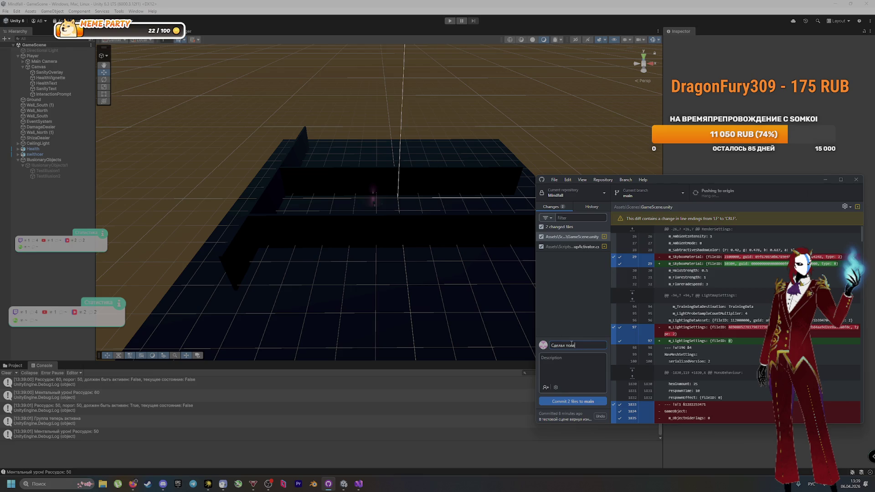
{"action": "type", "text": "ие об"}
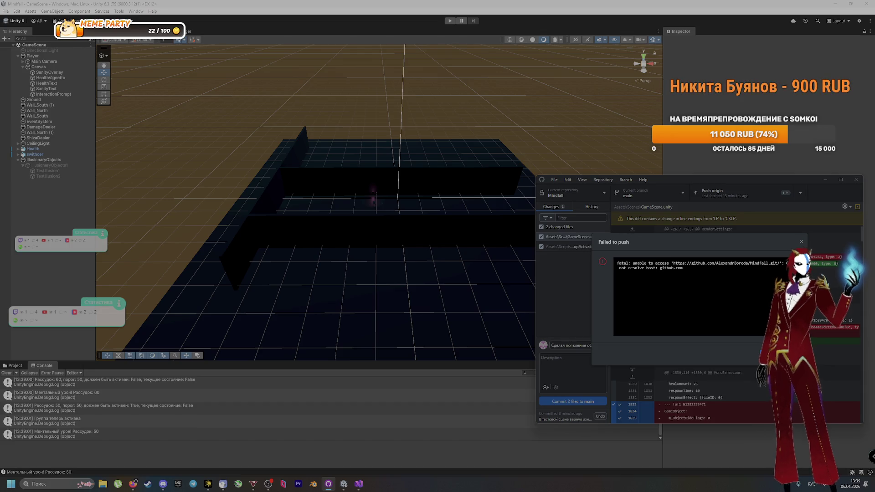
{"action": "left_click", "coordinate": [774, 354]}
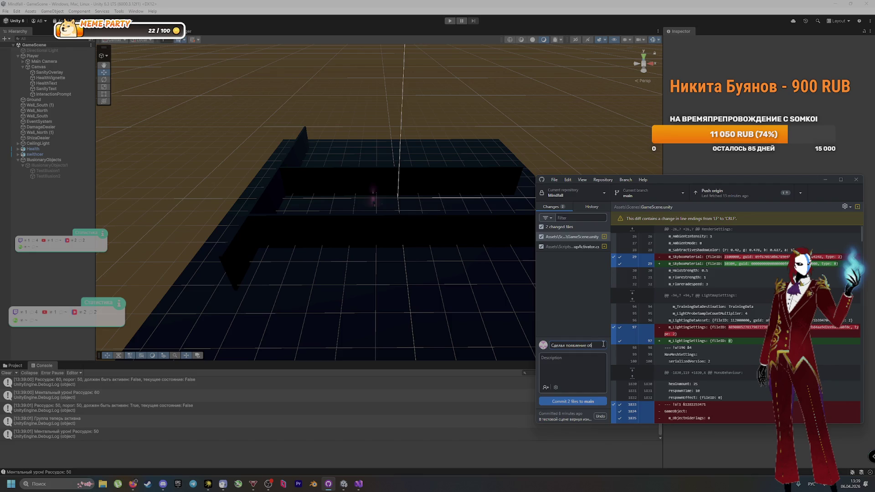
{"action": "type", "text": "ъектов"}
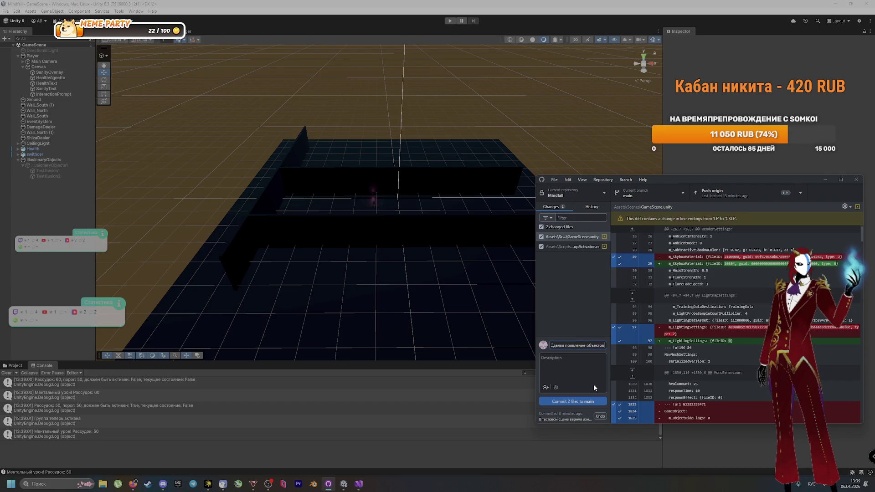
{"action": "type", "text": " при низком р"}
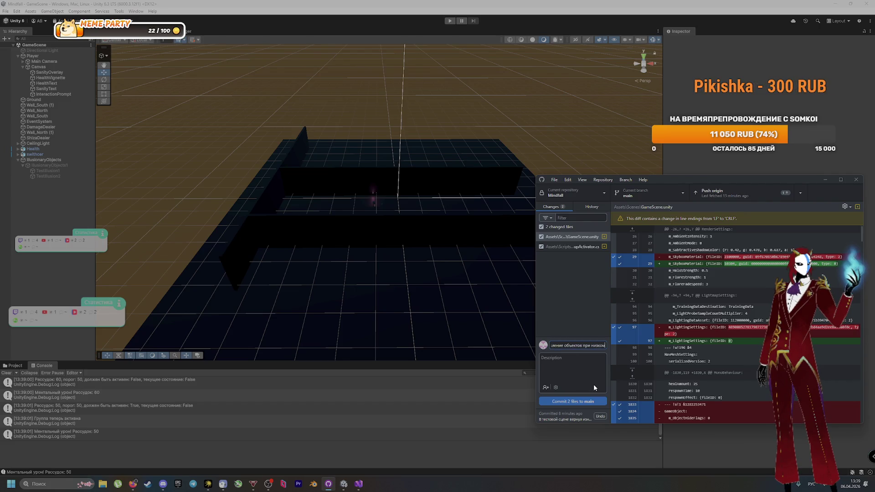
{"action": "type", "text": "ассудке"}
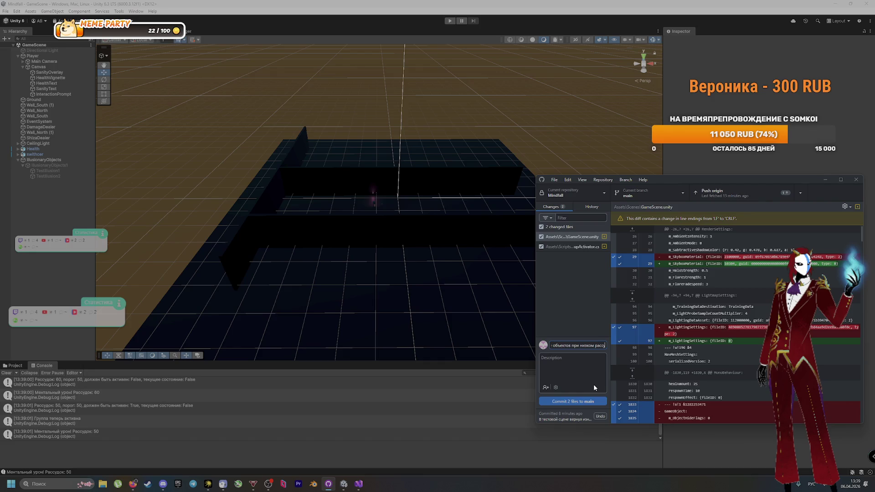
Commit both changed files to main and push them to origin
{"action": "left_click", "coordinate": [577, 402]}
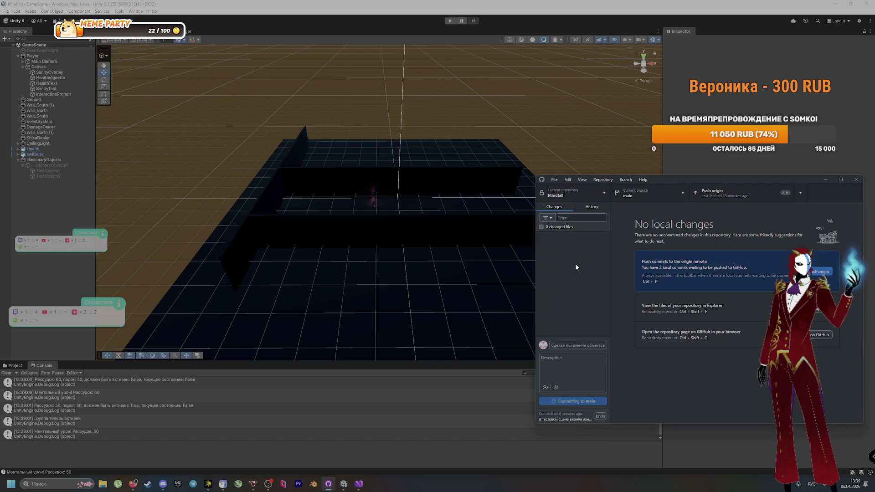
{"action": "left_click", "coordinate": [741, 195]}
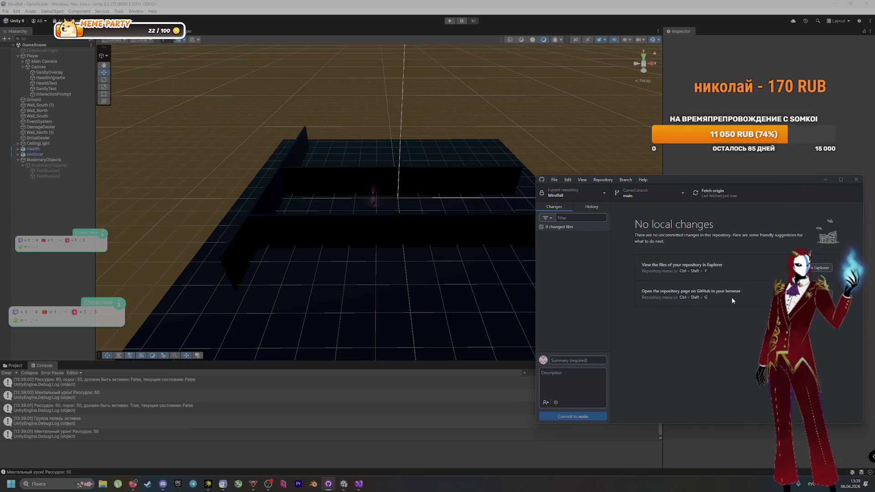
{"action": "left_click", "coordinate": [135, 453]}
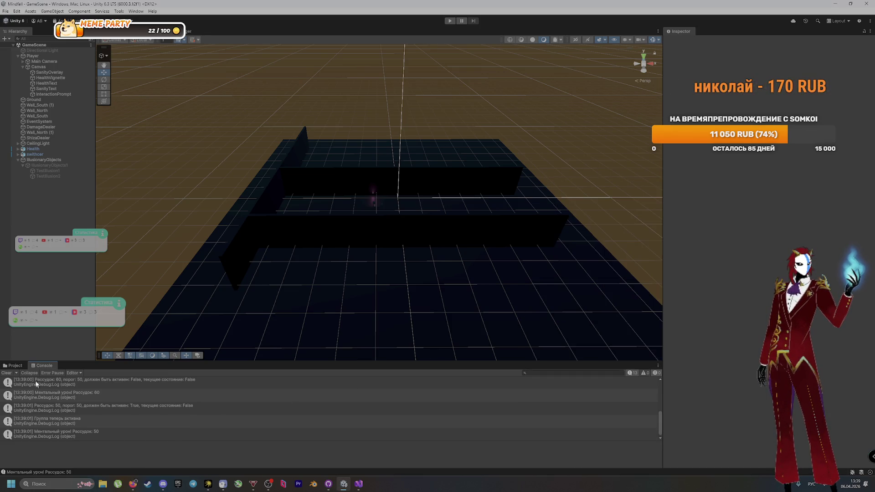
Show the Assets/Scenes folder in Unity's Project panel, then switch to the DeepSeek chat
{"action": "left_click", "coordinate": [15, 366]}
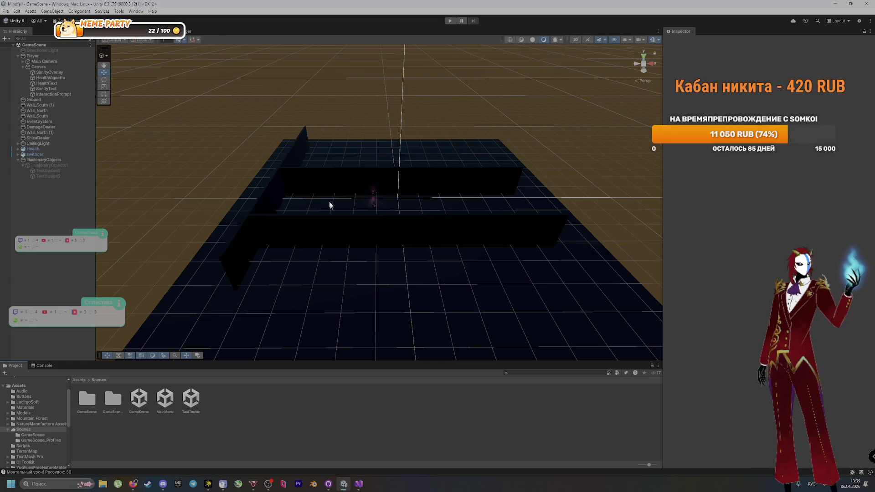
{"action": "key", "text": "alt+Tab"}
{"action": "key", "text": "alt+Tab"}
{"action": "key", "text": "alt+Tab"}
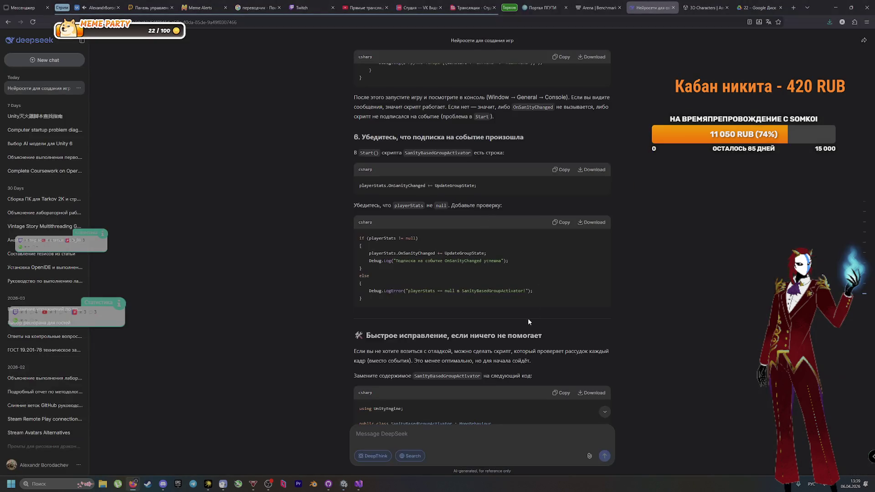
Scroll to the end of the DeepSeek reply, then return to Unity Editor
{"action": "scroll", "coordinate": [577, 314], "scroll_direction": "down", "scroll_amount": 15}
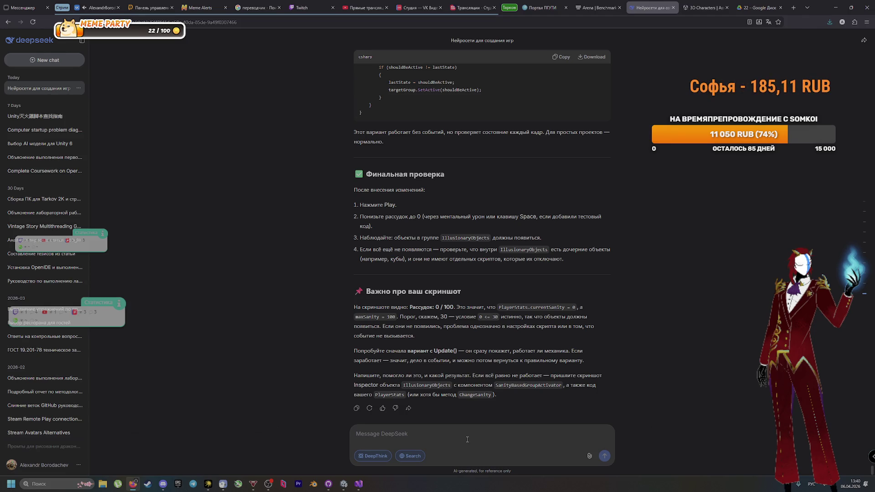
{"action": "key", "text": "alt+Tab"}
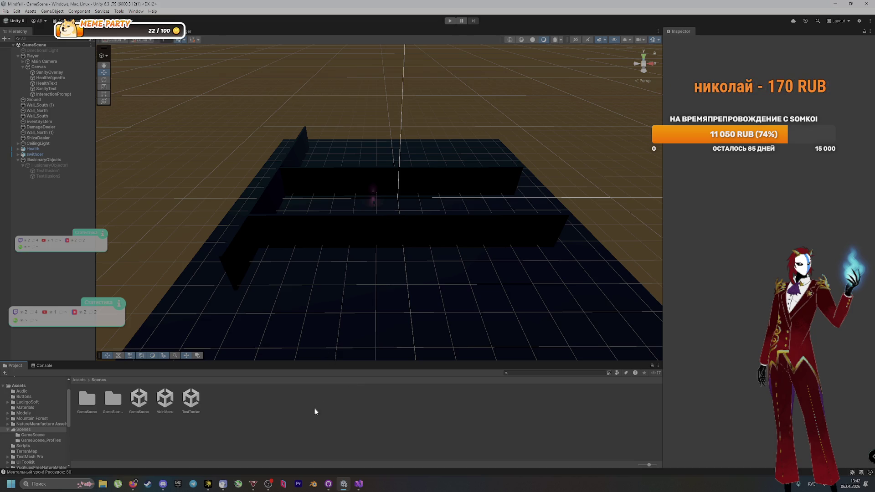
Open the VK community page in Firefox and a friend's mini-chat
{"action": "left_click", "coordinate": [133, 483]}
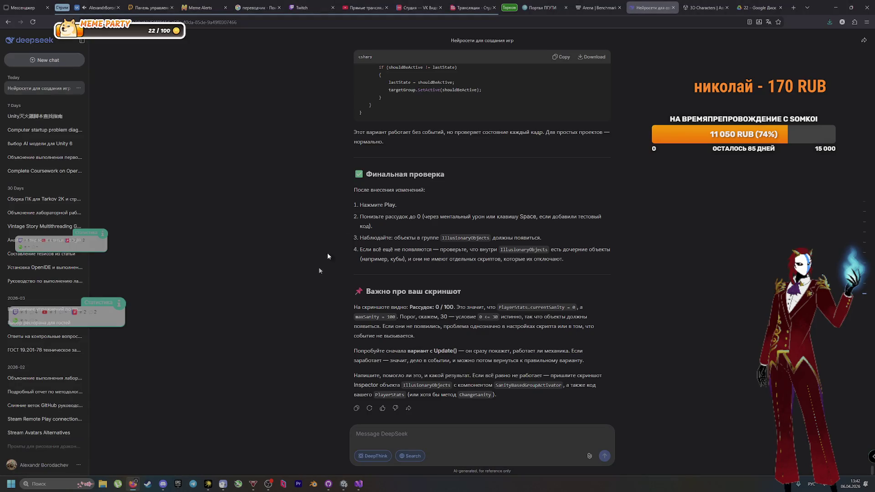
{"action": "left_click", "coordinate": [97, 8]}
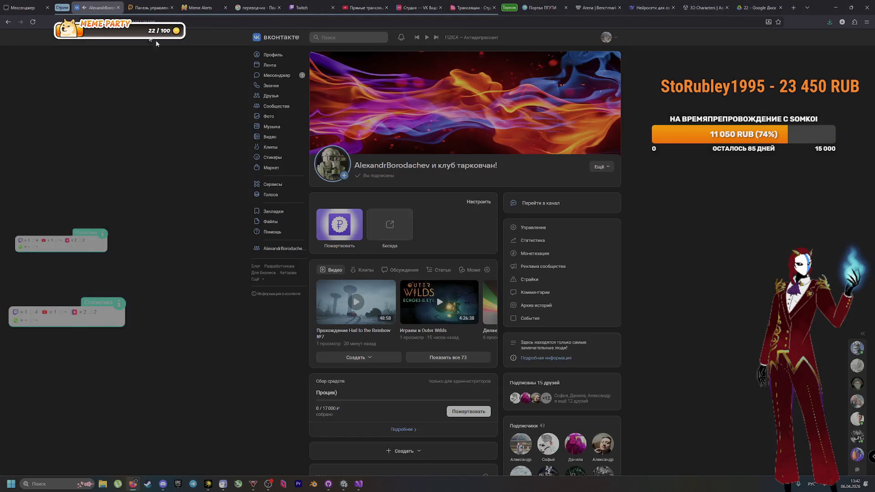
{"action": "left_click", "coordinate": [857, 349]}
{"action": "scroll", "coordinate": [829, 375], "scroll_direction": "down", "scroll_amount": 5}
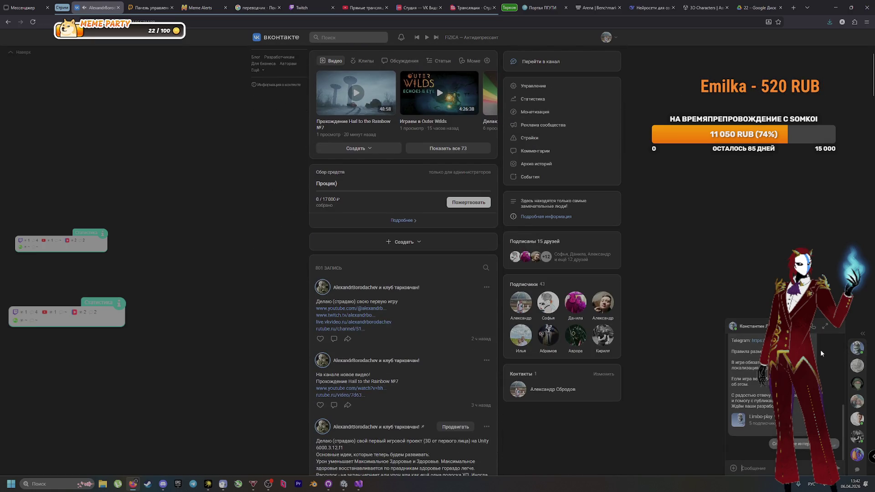
{"action": "scroll", "coordinate": [819, 363], "scroll_direction": "up", "scroll_amount": 3}
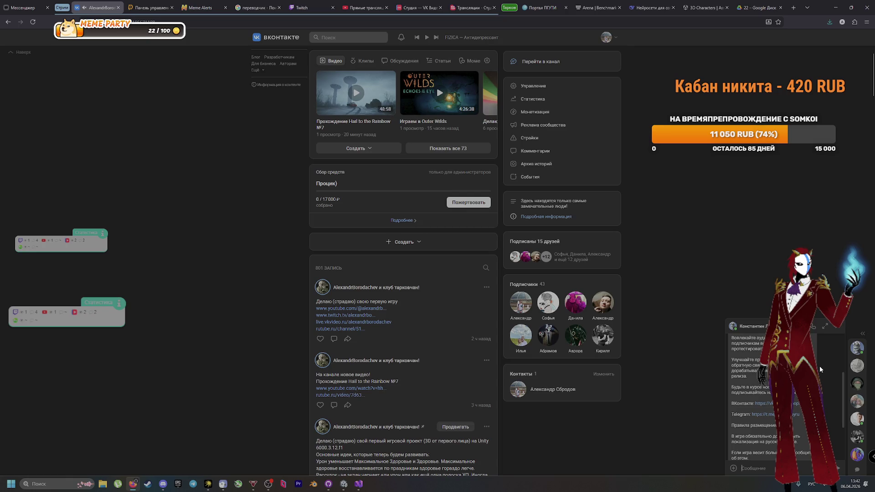
Close that chat, open another friend's chat, and scroll up through the shared script code
{"action": "left_click", "coordinate": [853, 384]}
{"action": "left_click", "coordinate": [853, 383]}
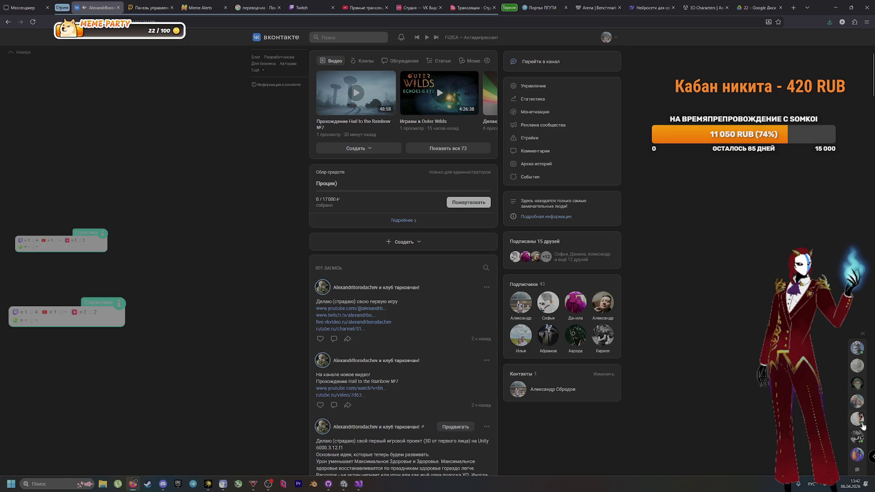
{"action": "scroll", "coordinate": [752, 397], "scroll_direction": "up", "scroll_amount": 5}
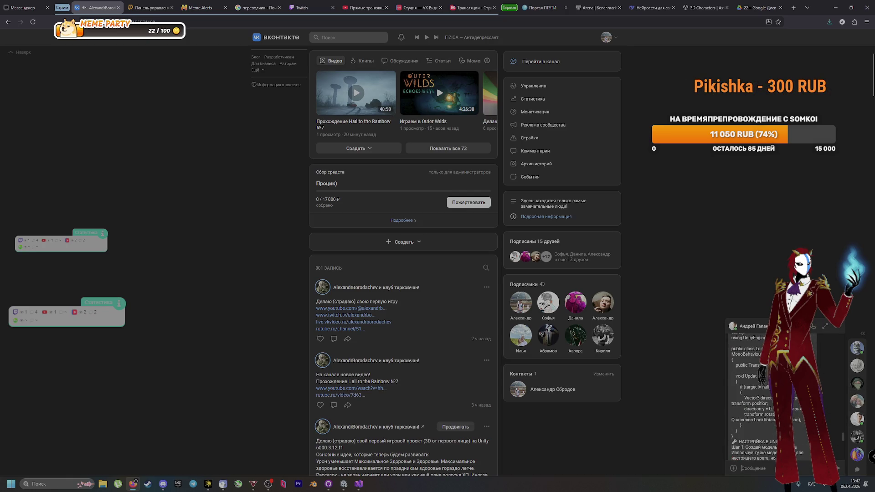
{"action": "scroll", "coordinate": [761, 398], "scroll_direction": "up", "scroll_amount": 10}
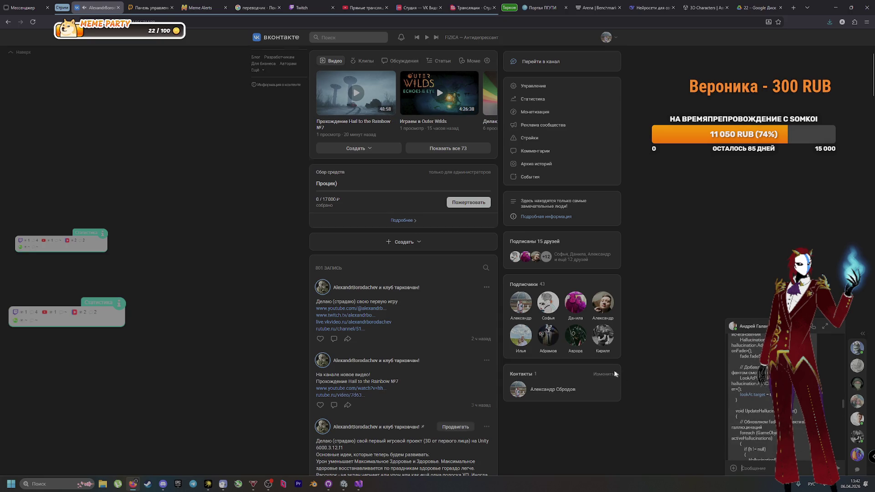
{"action": "scroll", "coordinate": [761, 398], "scroll_direction": "up", "scroll_amount": 10}
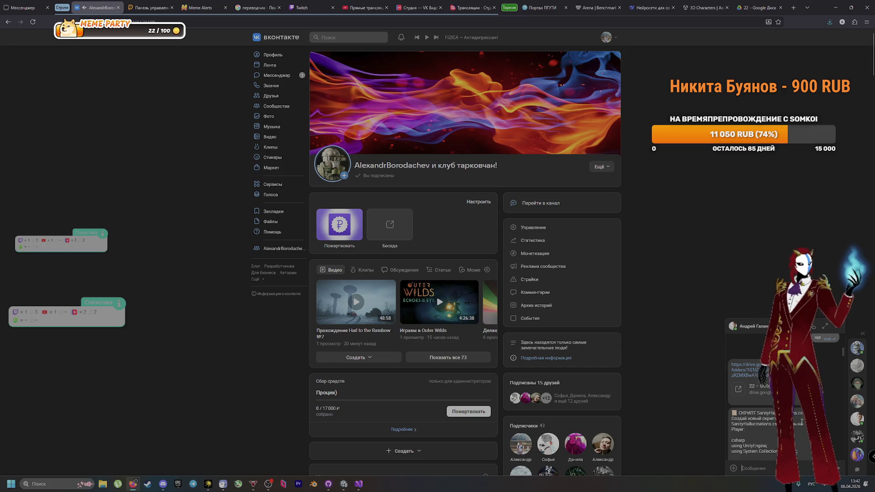
{"action": "scroll", "coordinate": [803, 428], "scroll_direction": "down", "scroll_amount": 1}
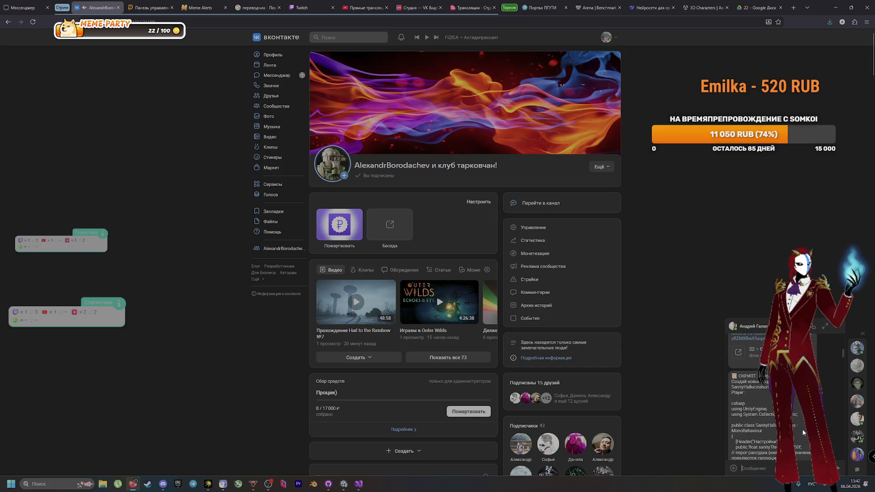
{"action": "scroll", "coordinate": [802, 429], "scroll_direction": "down", "scroll_amount": 5}
{"action": "scroll", "coordinate": [794, 424], "scroll_direction": "down", "scroll_amount": 5}
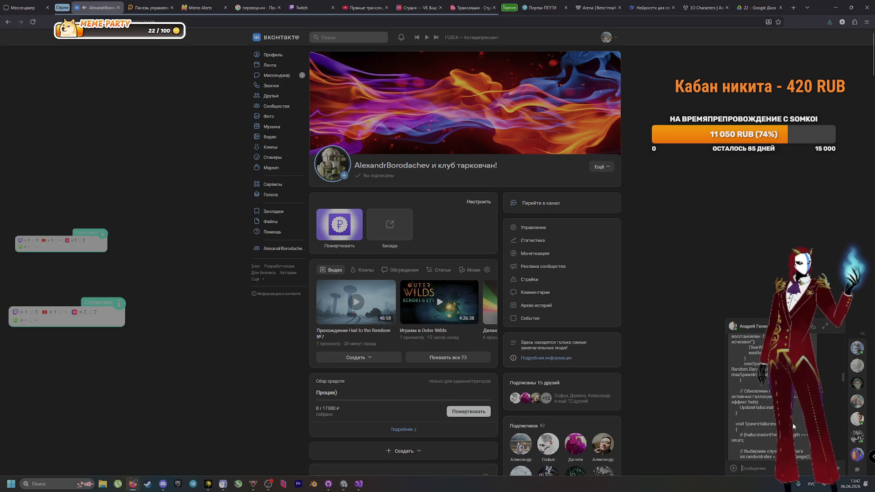
{"action": "scroll", "coordinate": [752, 397], "scroll_direction": "down", "scroll_amount": 5}
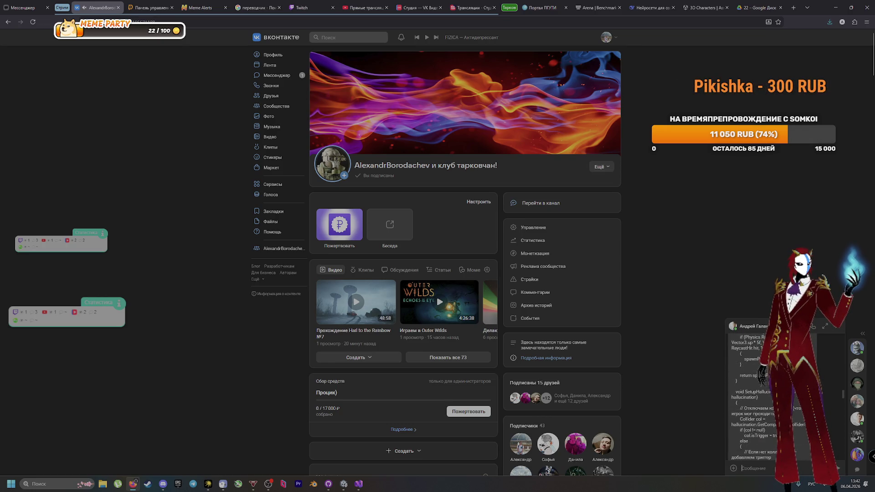
{"action": "scroll", "coordinate": [752, 397], "scroll_direction": "down", "scroll_amount": 5}
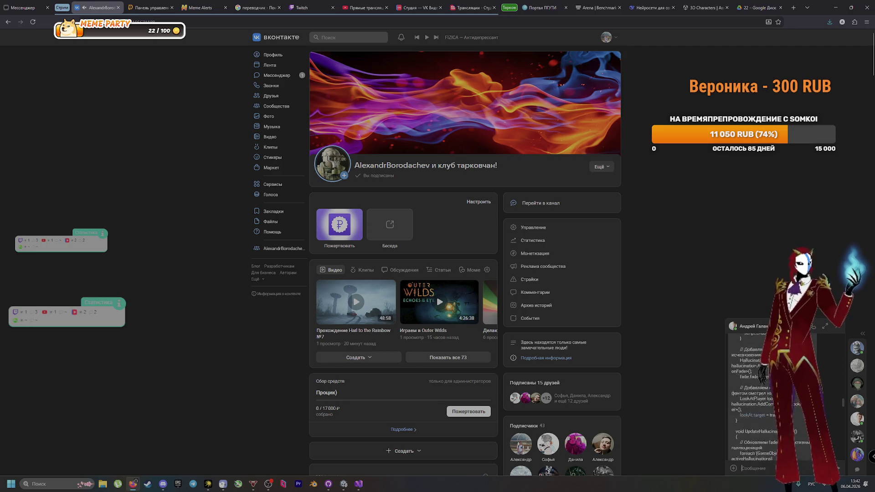
{"action": "scroll", "coordinate": [752, 401], "scroll_direction": "down", "scroll_amount": 5}
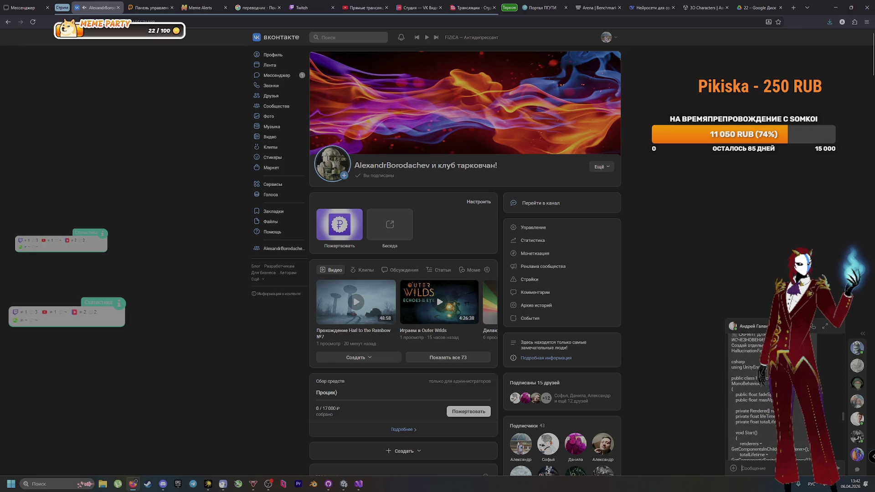
{"action": "scroll", "coordinate": [752, 396], "scroll_direction": "up", "scroll_amount": 2}
{"action": "scroll", "coordinate": [752, 392], "scroll_direction": "down", "scroll_amount": 8}
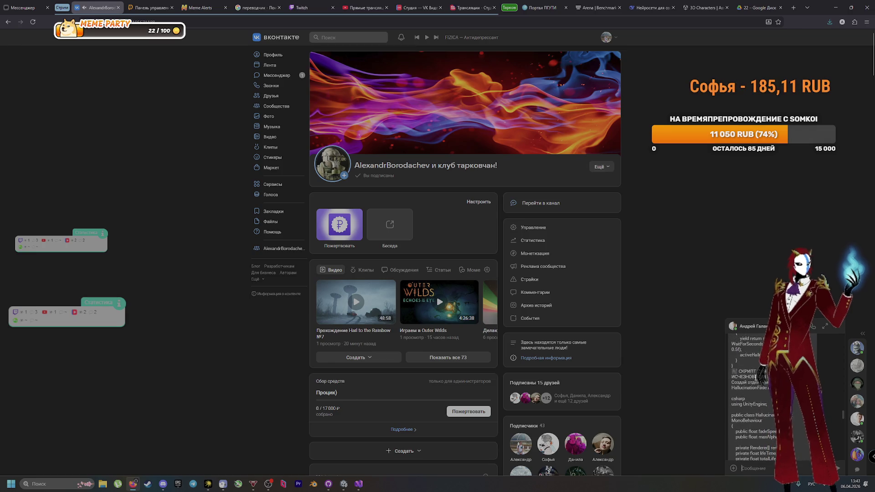
{"action": "scroll", "coordinate": [759, 405], "scroll_direction": "down", "scroll_amount": 6}
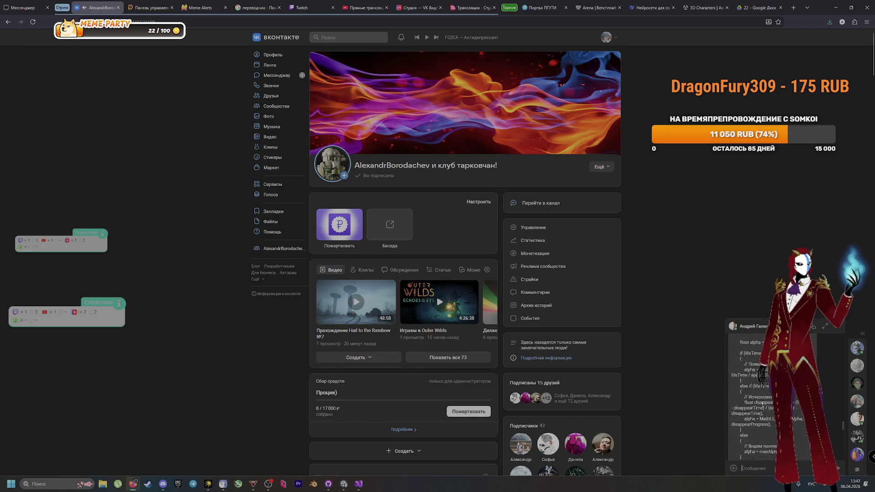
{"action": "scroll", "coordinate": [764, 406], "scroll_direction": "down", "scroll_amount": 2}
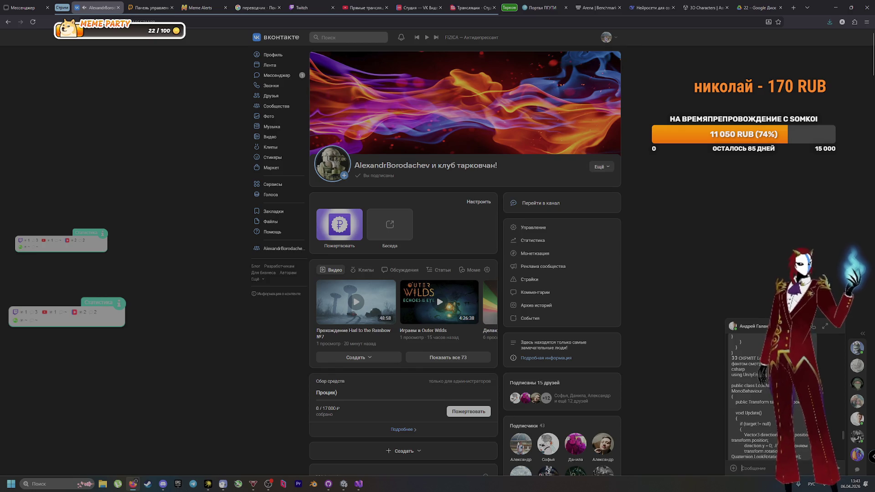
{"action": "scroll", "coordinate": [752, 424], "scroll_direction": "down", "scroll_amount": 4}
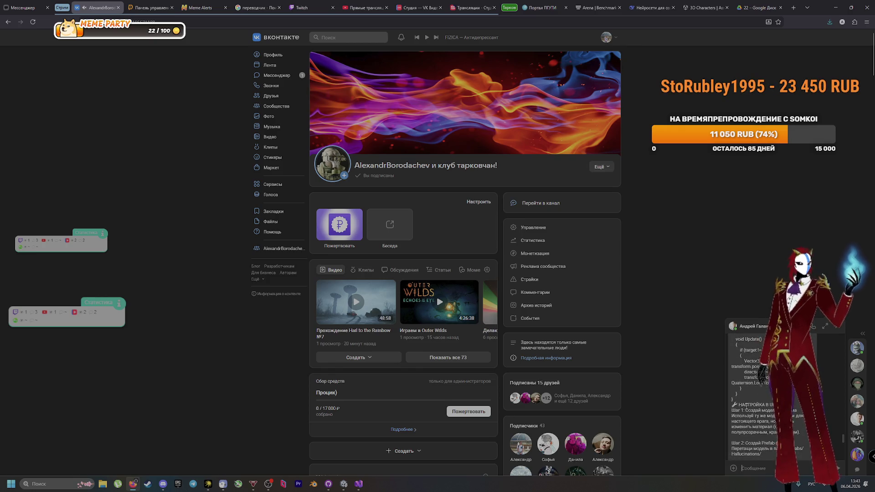
{"action": "scroll", "coordinate": [759, 410], "scroll_direction": "down", "scroll_amount": 4}
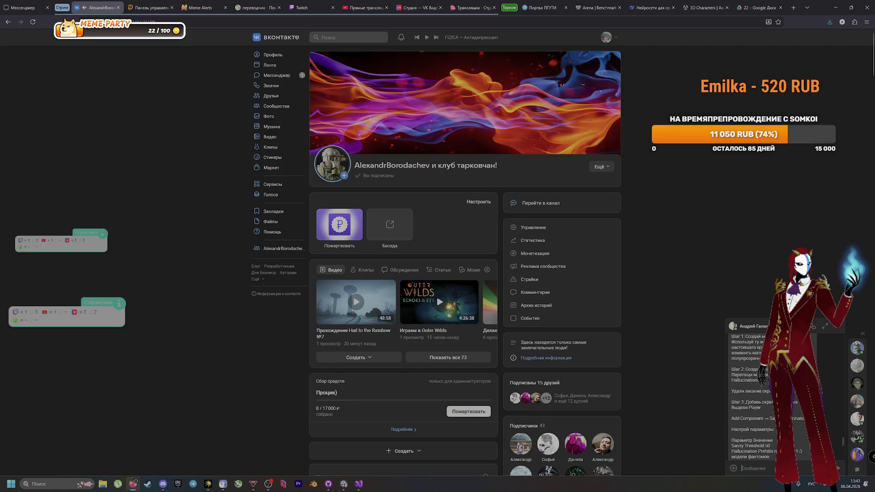
{"action": "scroll", "coordinate": [752, 396], "scroll_direction": "down", "scroll_amount": 5}
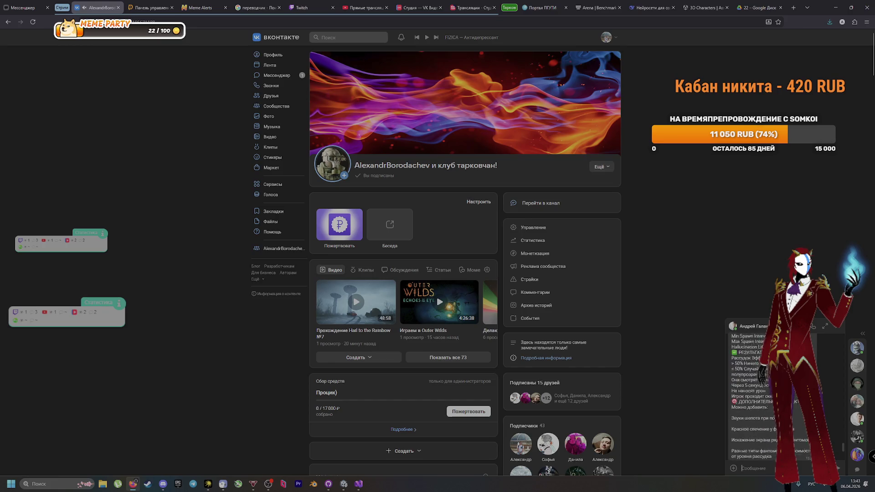
{"action": "scroll", "coordinate": [752, 396], "scroll_direction": "down", "scroll_amount": 4}
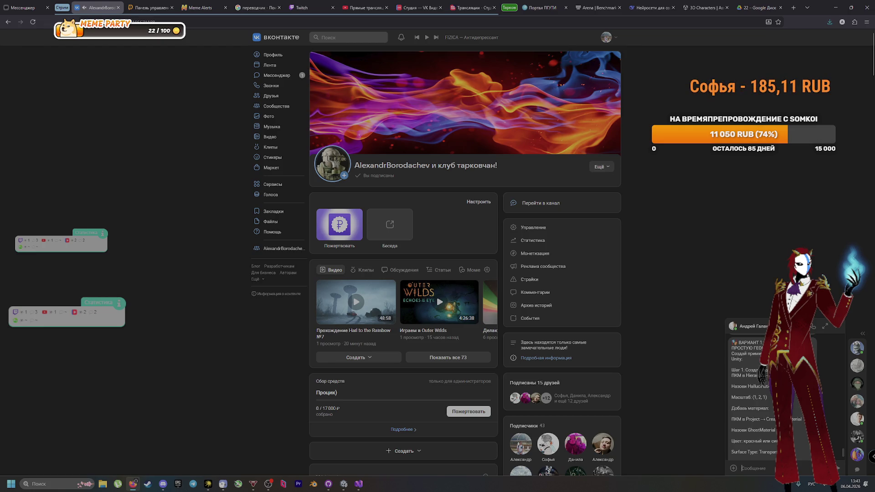
{"action": "scroll", "coordinate": [752, 397], "scroll_direction": "down", "scroll_amount": 2}
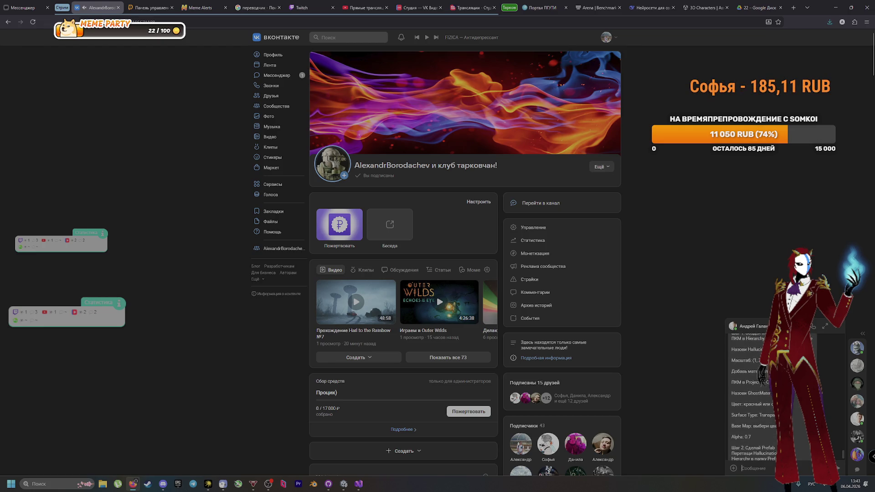
{"action": "scroll", "coordinate": [752, 397], "scroll_direction": "down", "scroll_amount": 2}
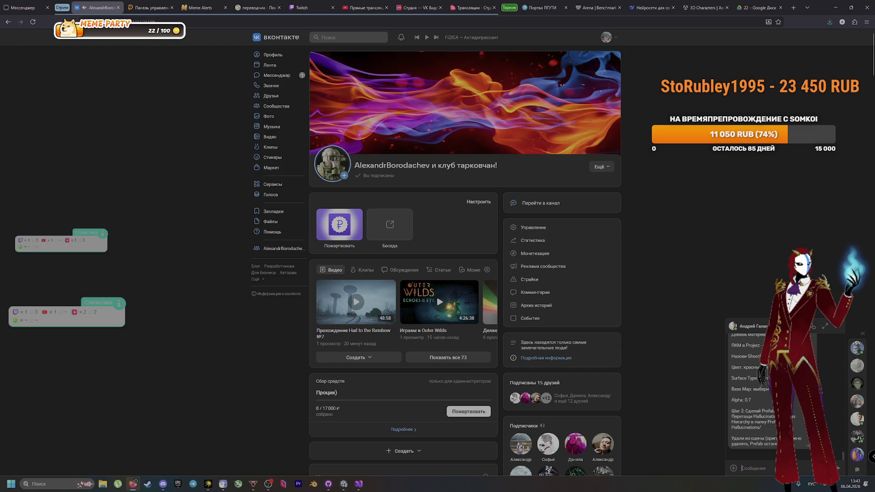
{"action": "scroll", "coordinate": [437, 261], "scroll_direction": "down", "scroll_amount": 1}
{"action": "scroll", "coordinate": [456, 259], "scroll_direction": "up", "scroll_amount": 1}
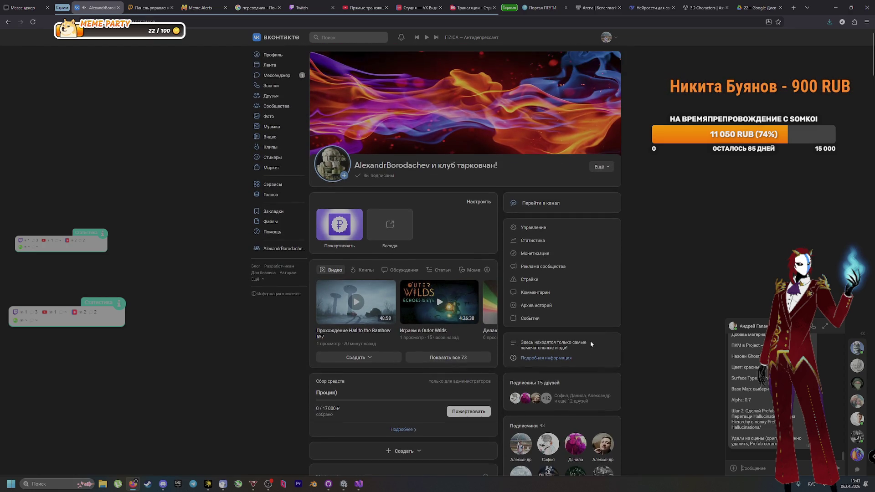
{"action": "scroll", "coordinate": [794, 397], "scroll_direction": "up", "scroll_amount": 3}
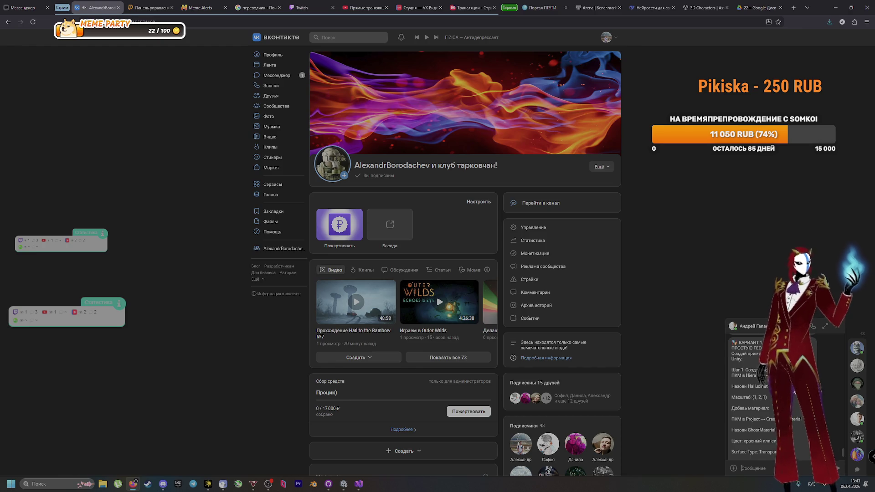
Check the hallucination object name in the VK chat steps, then return to Unity's Hierarchy
{"action": "key", "text": "alt+Tab"}
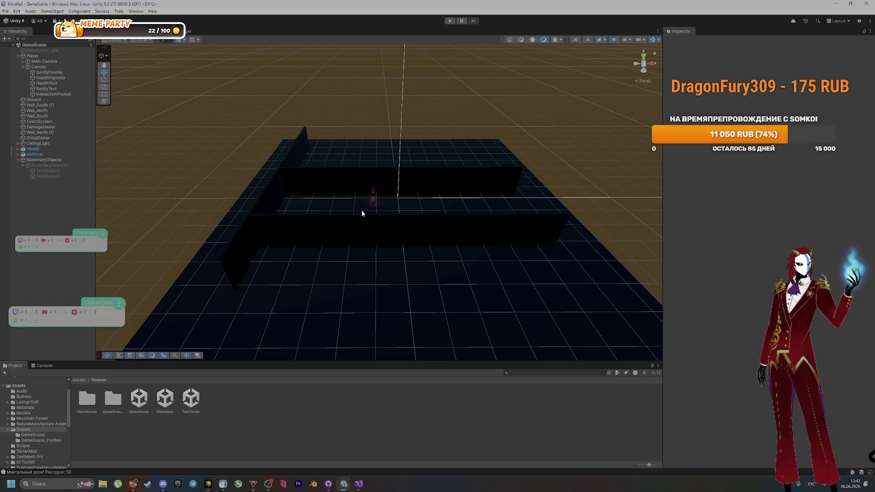
{"action": "key", "text": "alt+Tab"}
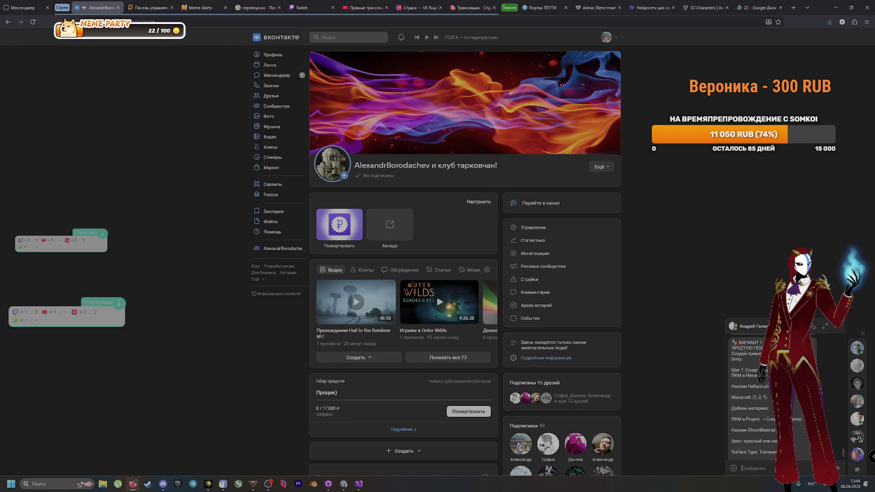
{"action": "double_click", "coordinate": [759, 387]}
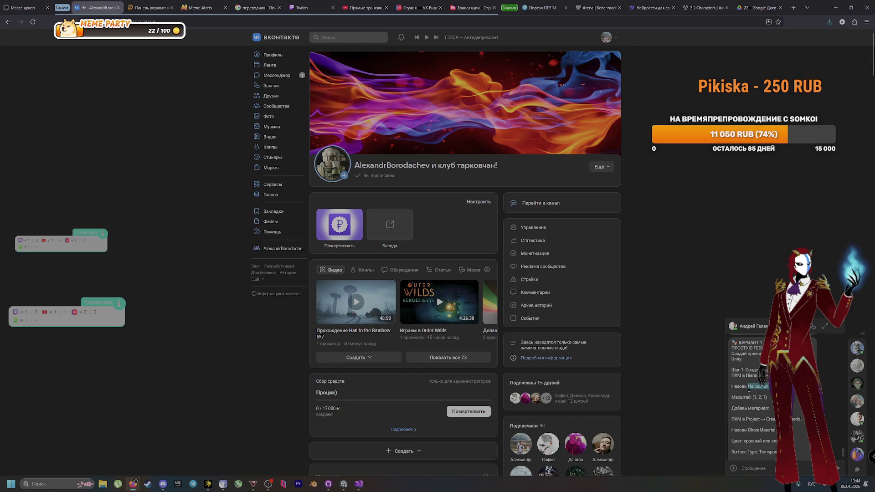
{"action": "left_click", "coordinate": [761, 390]}
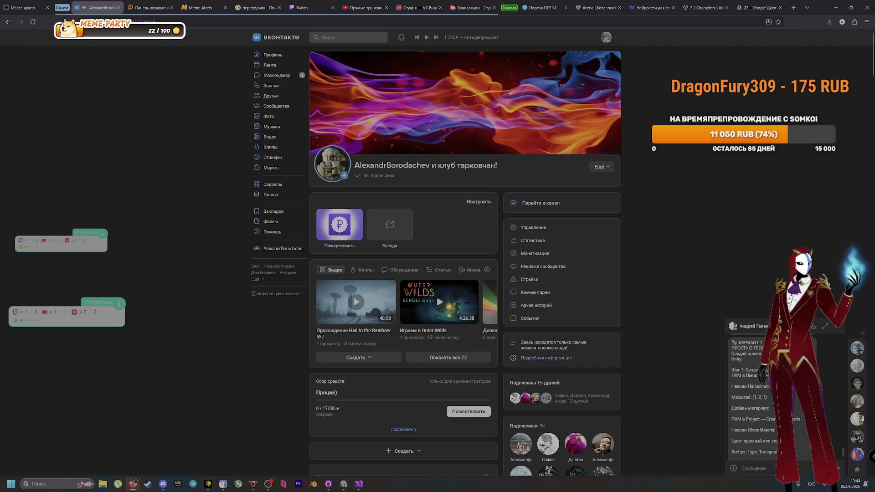
{"action": "key", "text": "alt+Tab"}
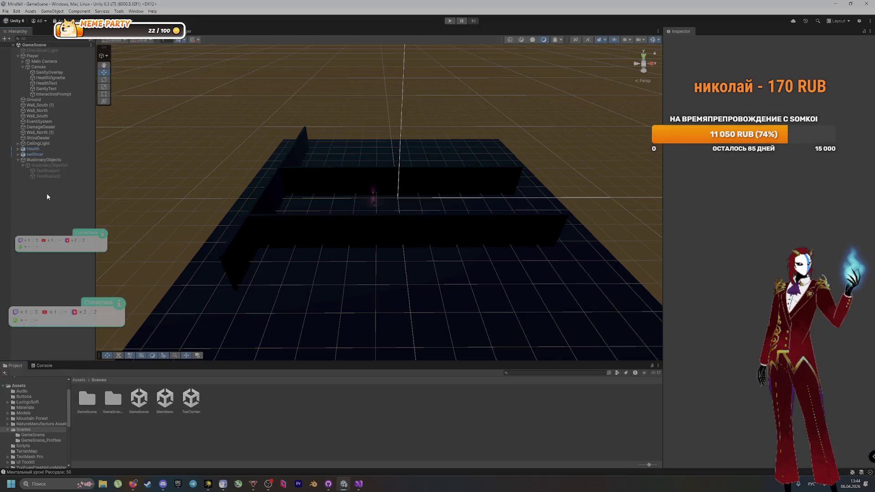
{"action": "right_click", "coordinate": [47, 194]}
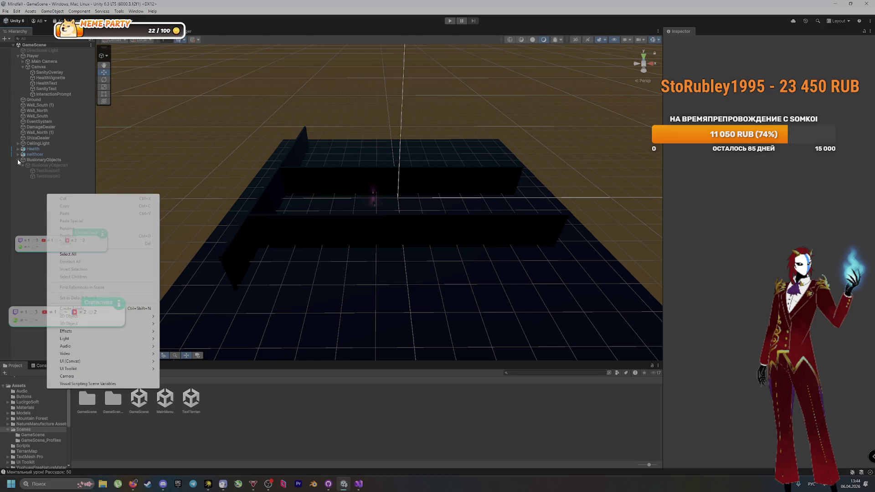
Collapse the Player and IllusionaryObjects groups and delete the Directional Light from the scene
{"action": "left_click", "coordinate": [17, 56]}
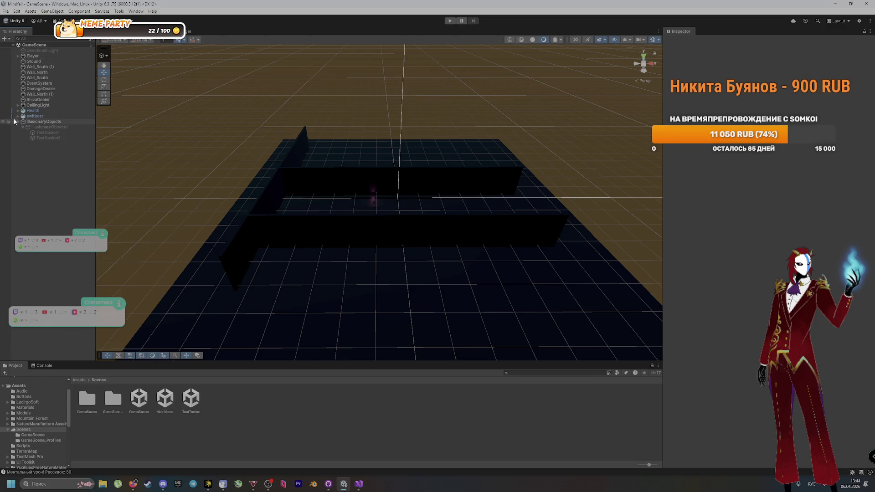
{"action": "left_click", "coordinate": [18, 123]}
{"action": "left_click", "coordinate": [45, 49]}
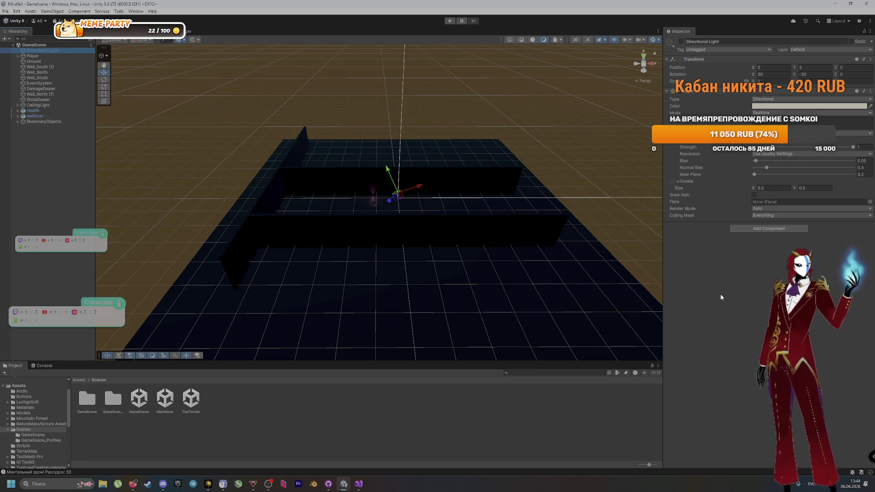
{"action": "key", "text": "Delete"}
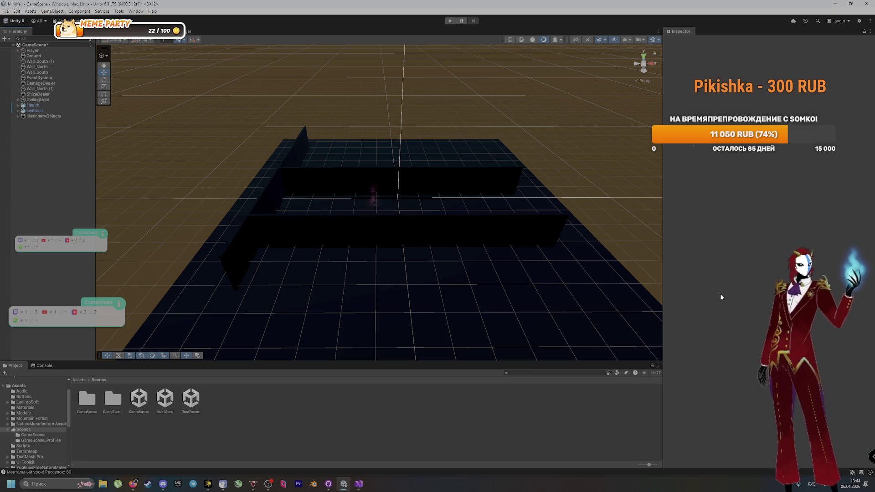
Glance at the browser, then select the Ground plane to show its BlackMaterial in the Inspector
{"action": "right_click", "coordinate": [45, 170]}
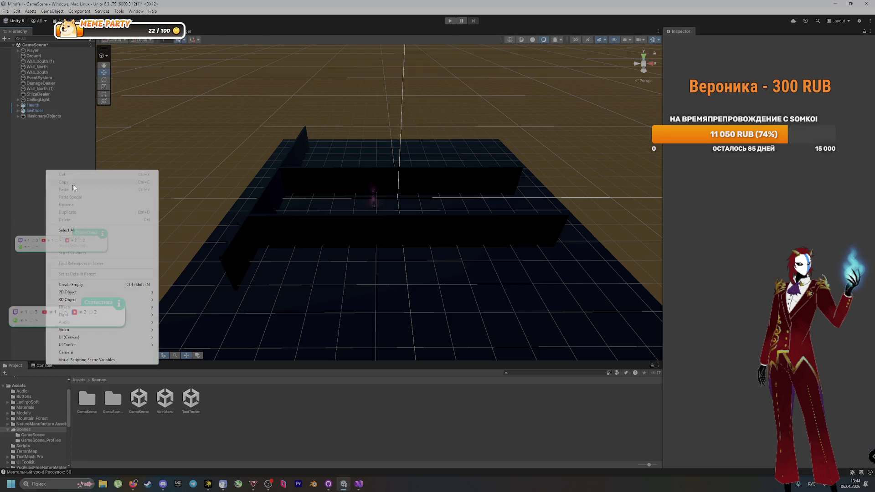
{"action": "mouse_move", "coordinate": [118, 292]}
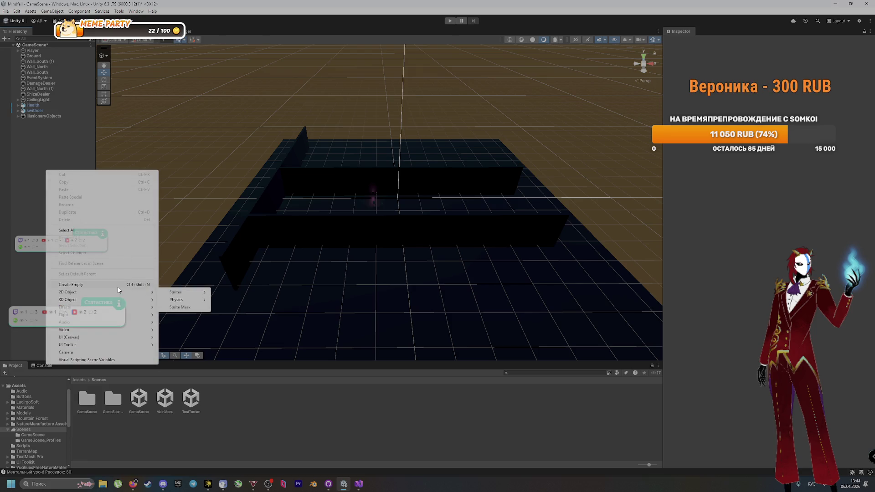
{"action": "key", "text": "alt+Tab"}
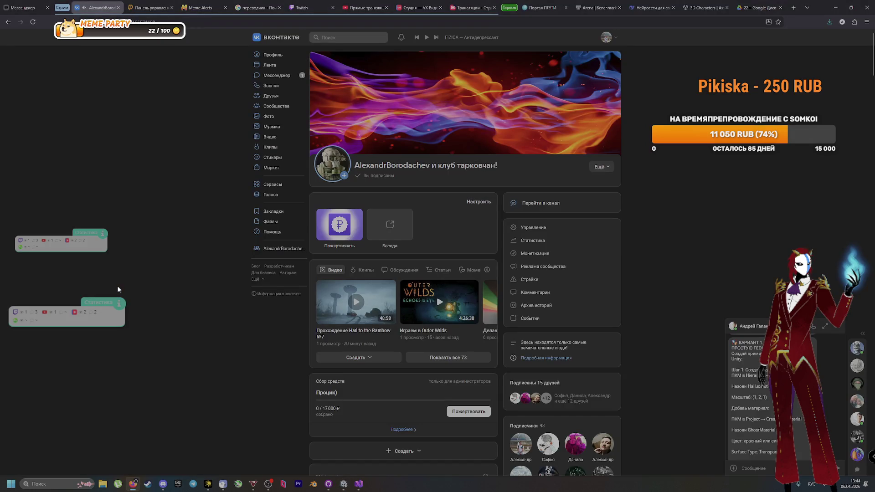
{"action": "key", "text": "alt+Tab"}
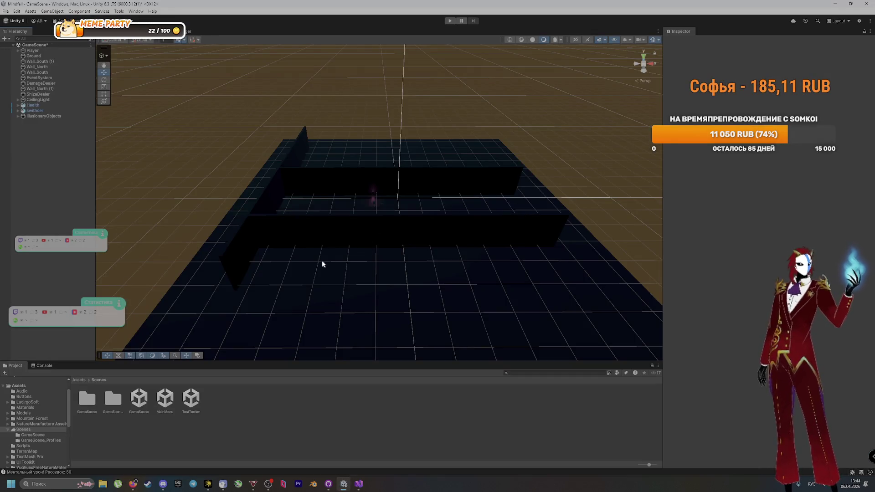
{"action": "left_click", "coordinate": [242, 319]}
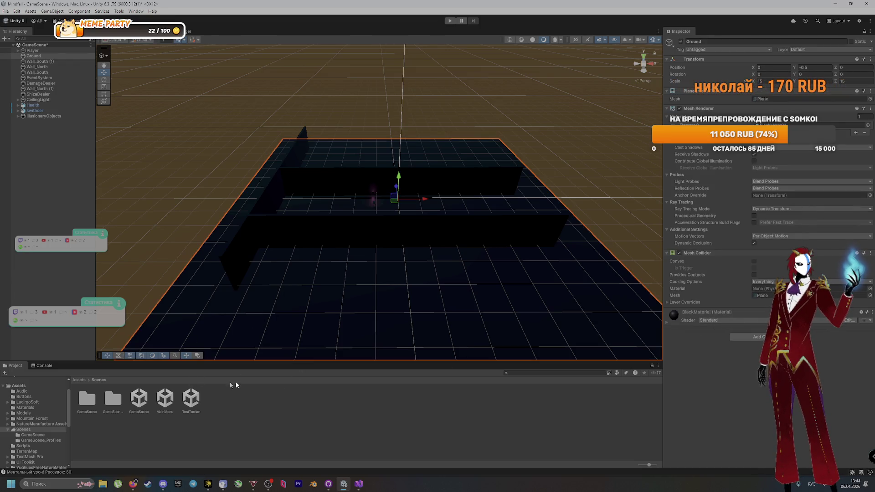
{"action": "left_click", "coordinate": [816, 320]}
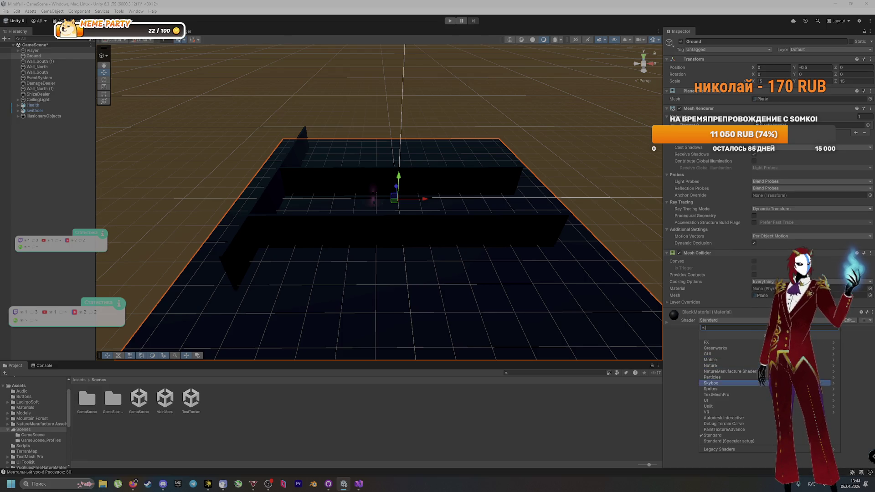
{"action": "left_click", "coordinate": [729, 441]}
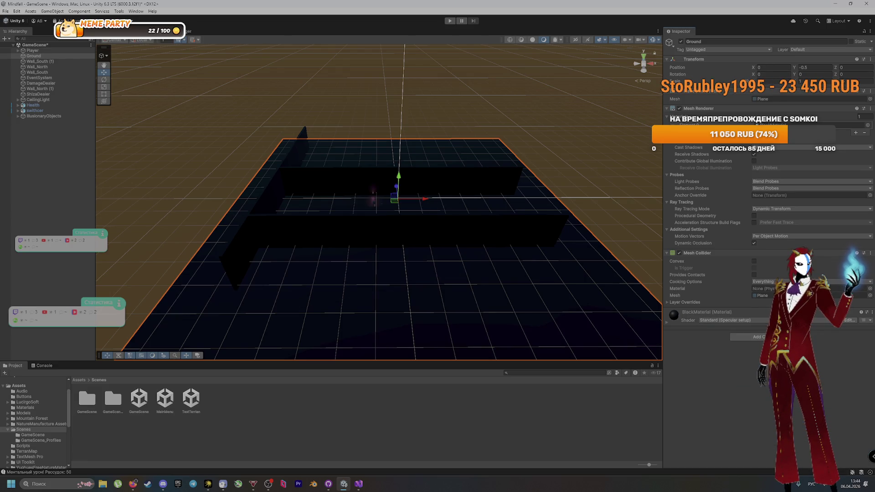
{"action": "left_click", "coordinate": [770, 320]}
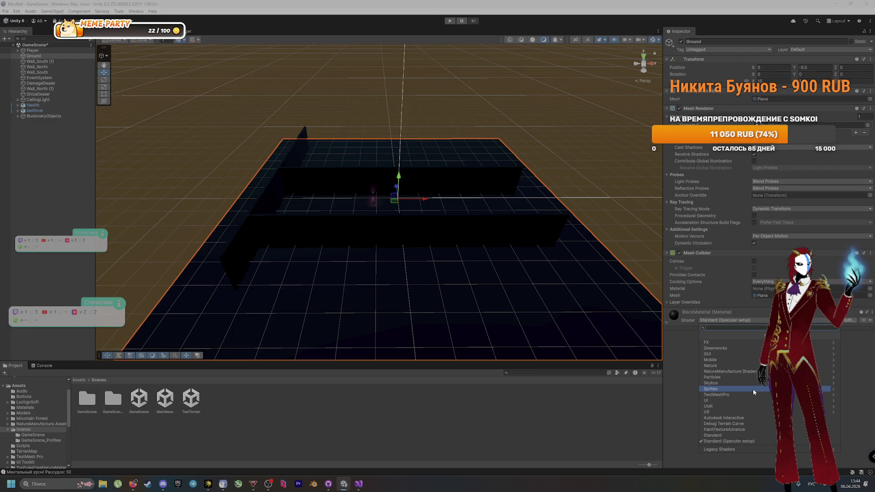
{"action": "left_click", "coordinate": [754, 435]}
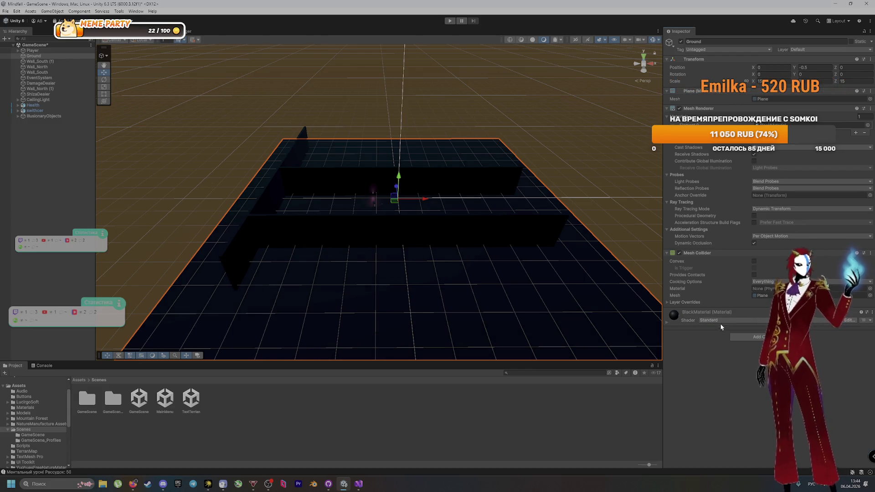
{"action": "left_click", "coordinate": [725, 320]}
{"action": "scroll", "coordinate": [42, 440], "scroll_direction": "up", "scroll_amount": 2}
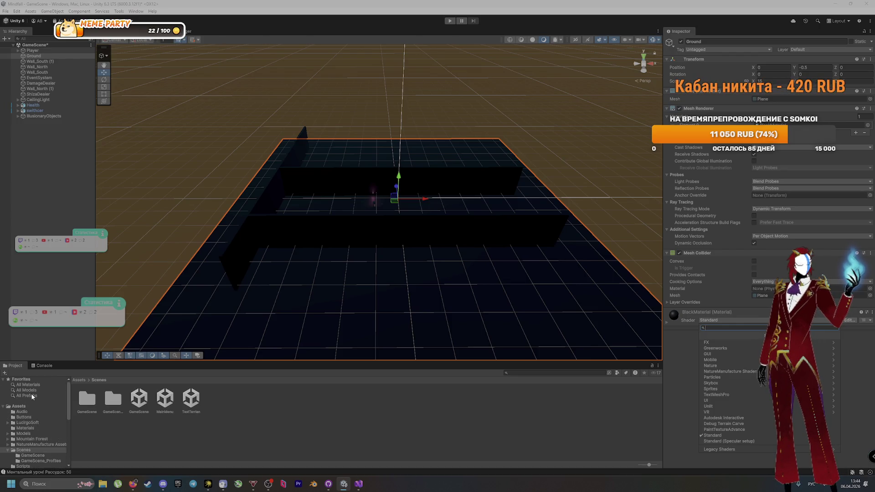
{"action": "left_click", "coordinate": [62, 385]}
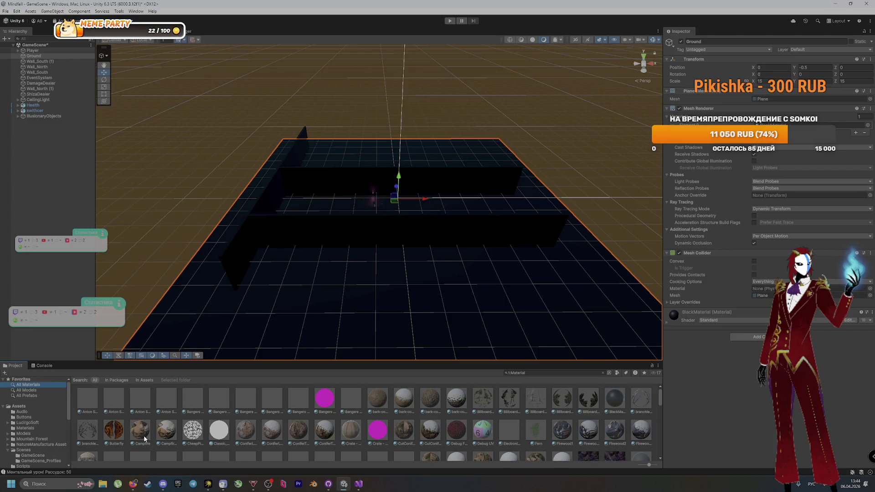
Browse all project materials, try one on the Ground, then restore BlackMaterial
{"action": "scroll", "coordinate": [495, 417], "scroll_direction": "down", "scroll_amount": 5}
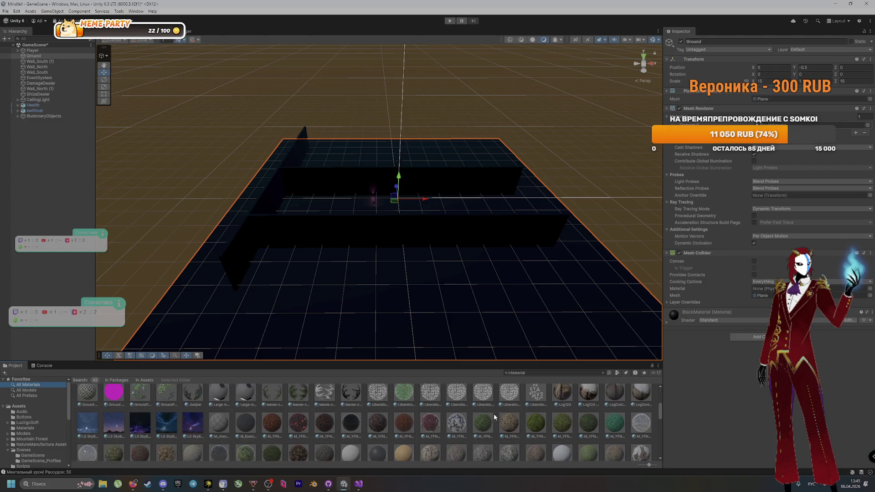
{"action": "scroll", "coordinate": [495, 417], "scroll_direction": "down", "scroll_amount": 5}
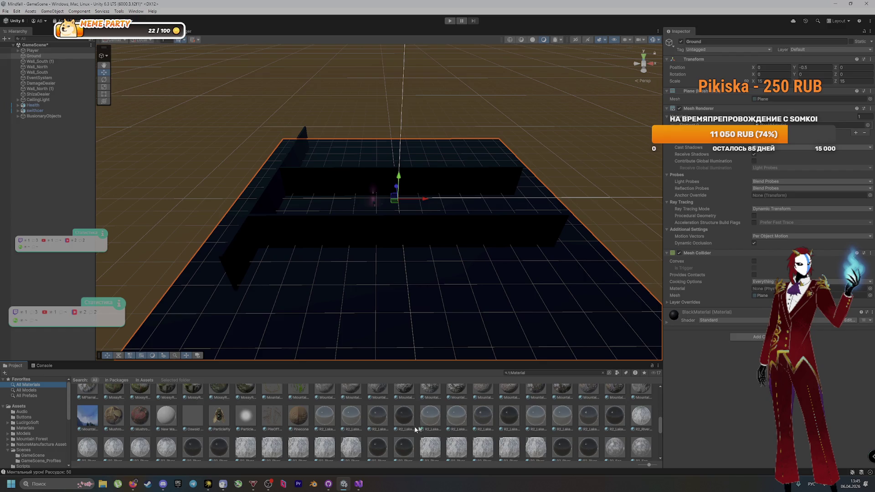
{"action": "scroll", "coordinate": [418, 428], "scroll_direction": "down", "scroll_amount": 2}
{"action": "scroll", "coordinate": [419, 425], "scroll_direction": "up", "scroll_amount": 2}
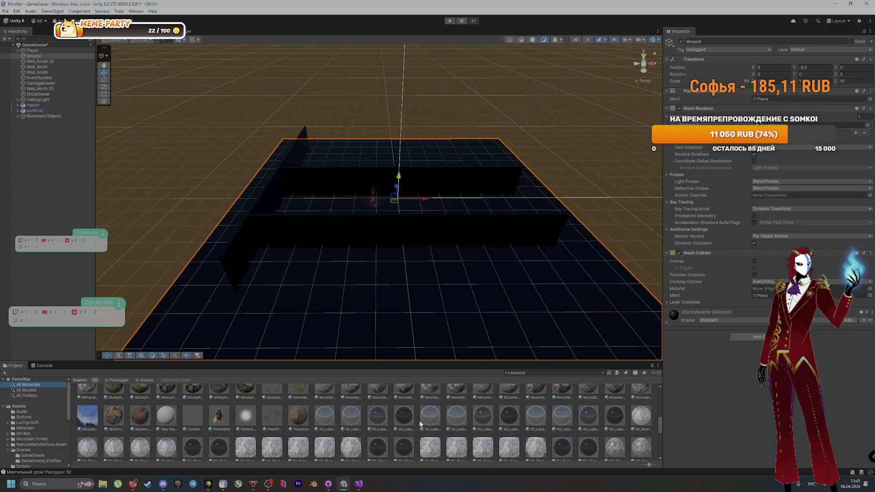
{"action": "mouse_move", "coordinate": [572, 418]}
{"action": "left_mouse_down"}
{"action": "mouse_move", "coordinate": [456, 212]}
{"action": "mouse_move", "coordinate": [557, 267]}
{"action": "mouse_move", "coordinate": [538, 304]}
{"action": "left_mouse_up"}
{"action": "left_click_drag", "start_coordinate": [480, 318], "coordinate": [482, 319]}
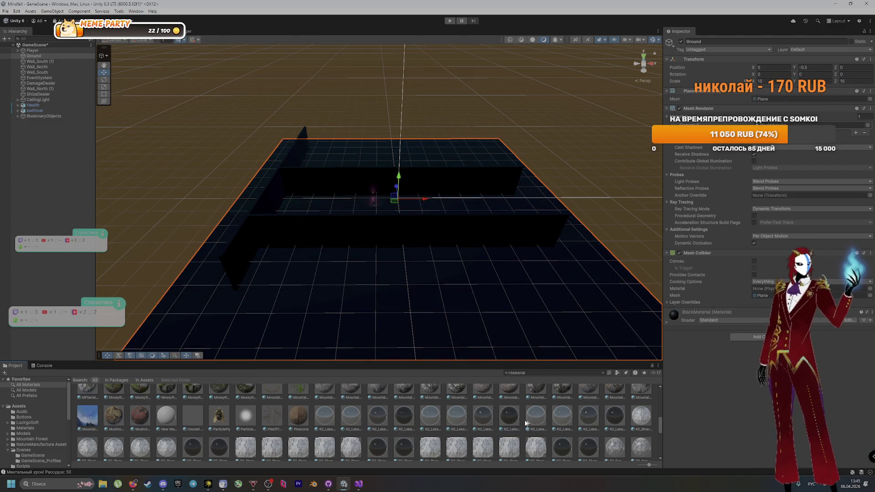
Try the Waterfall material on the Ground, undo it, then preview the bark and other materials
{"action": "scroll", "coordinate": [245, 438], "scroll_direction": "down", "scroll_amount": 2}
{"action": "scroll", "coordinate": [524, 429], "scroll_direction": "down", "scroll_amount": 2}
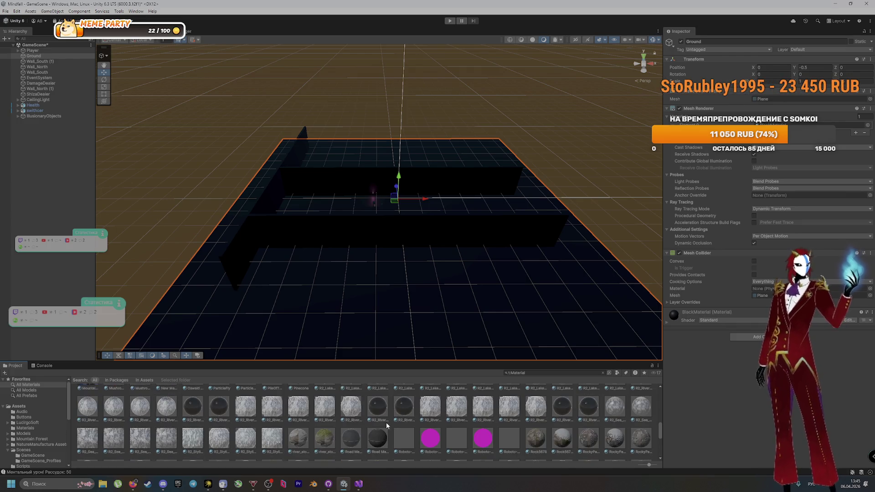
{"action": "scroll", "coordinate": [524, 429], "scroll_direction": "down", "scroll_amount": 5}
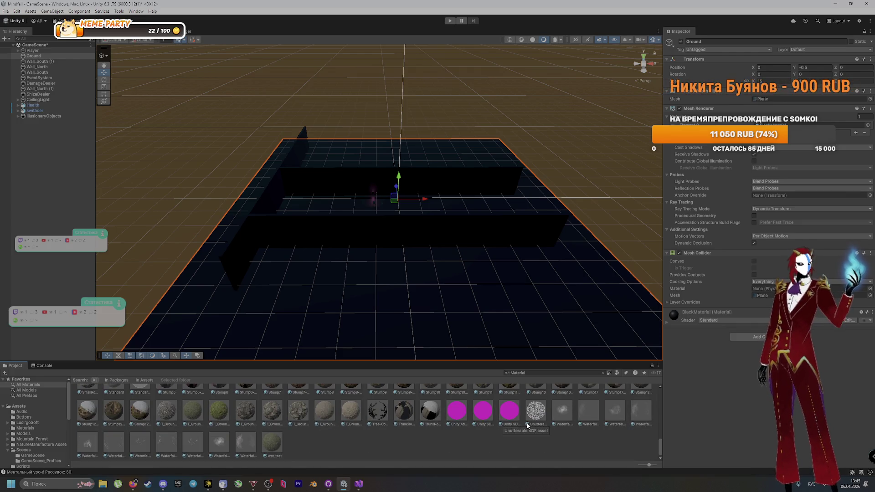
{"action": "left_click_drag", "start_coordinate": [569, 416], "coordinate": [496, 311]}
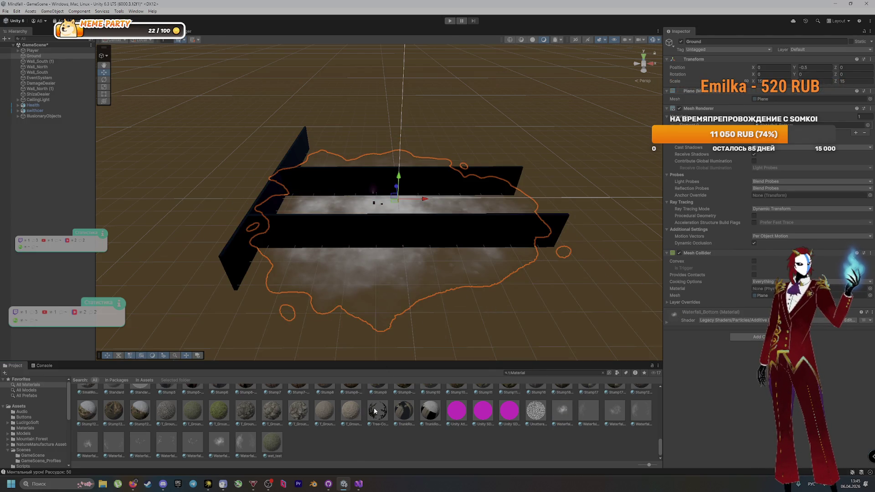
{"action": "key", "text": "ctrl+z"}
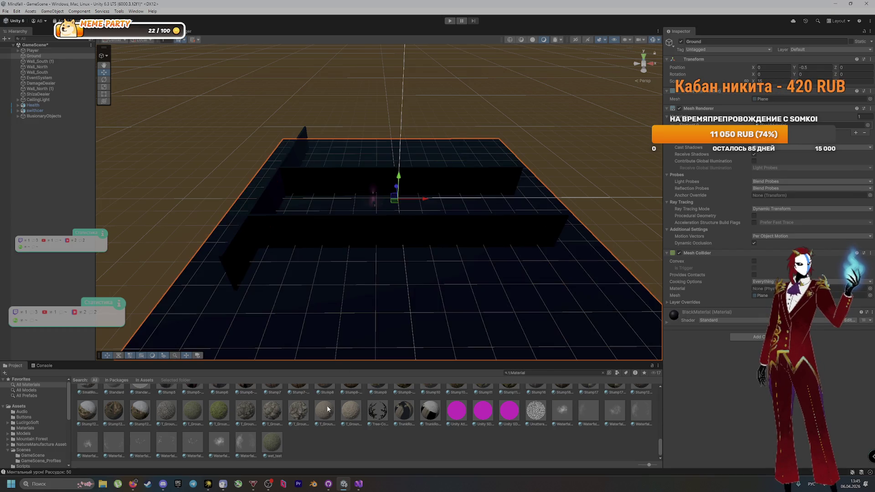
{"action": "scroll", "coordinate": [286, 435], "scroll_direction": "up", "scroll_amount": 10}
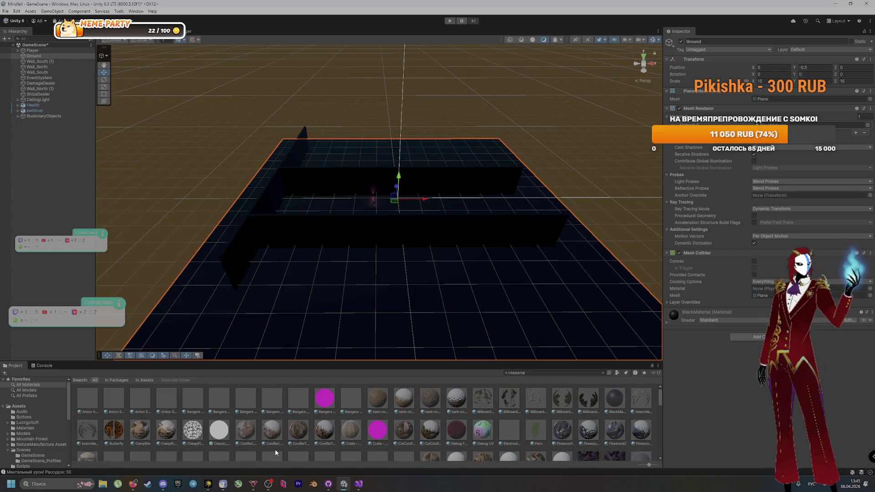
{"action": "mouse_move", "coordinate": [382, 356]}
{"action": "left_mouse_down"}
{"action": "mouse_move", "coordinate": [393, 293]}
{"action": "mouse_move", "coordinate": [352, 445]}
{"action": "left_mouse_up"}
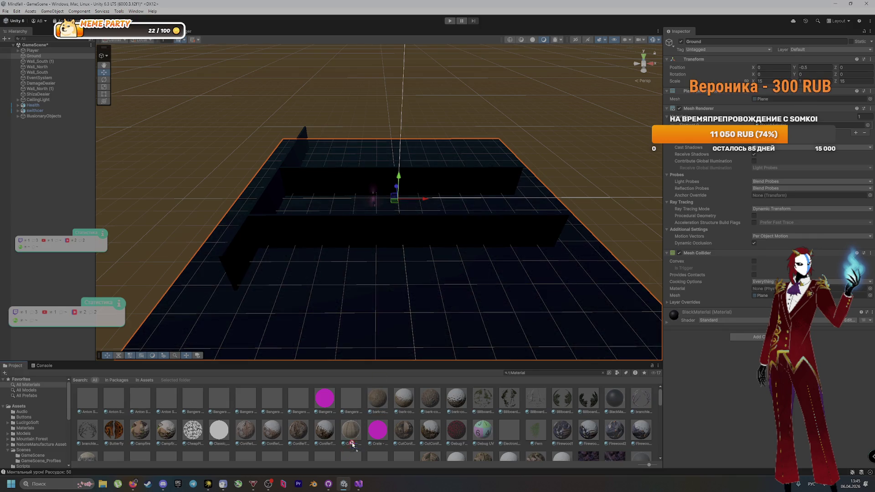
{"action": "left_click", "coordinate": [396, 389]}
{"action": "left_click_drag", "start_coordinate": [402, 390], "coordinate": [402, 319]}
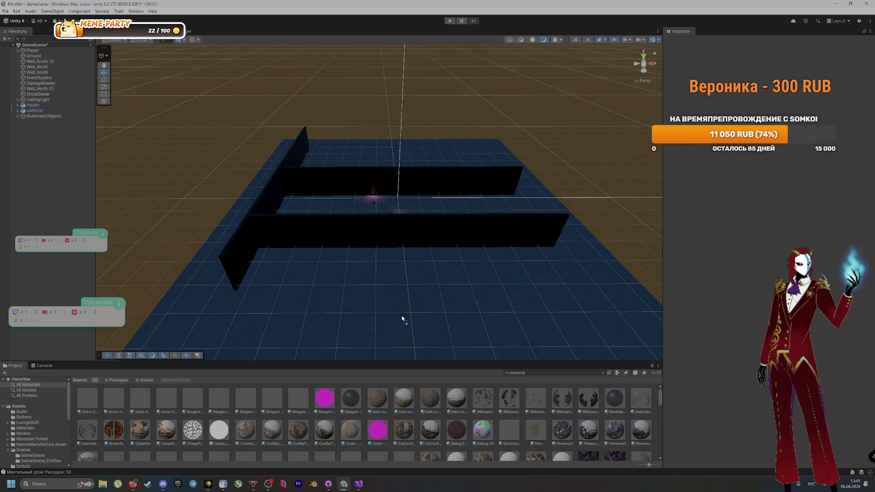
{"action": "left_click_drag", "start_coordinate": [397, 354], "coordinate": [393, 407]}
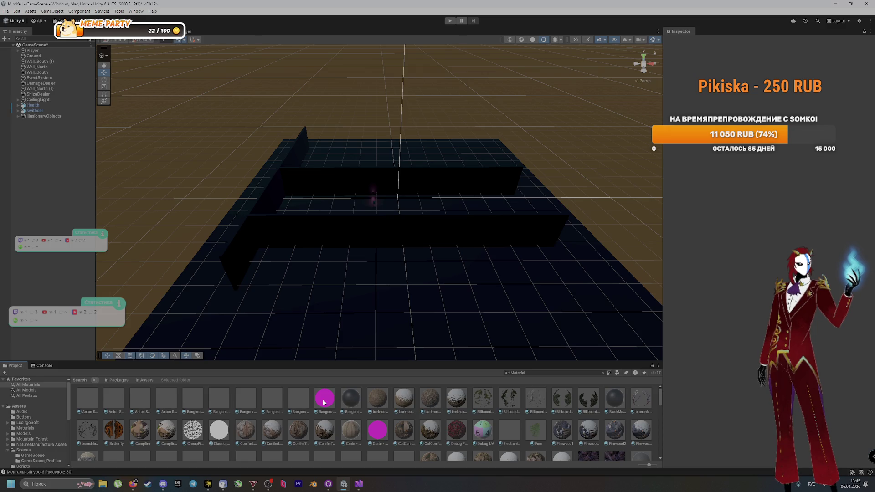
{"action": "left_click", "coordinate": [299, 398]}
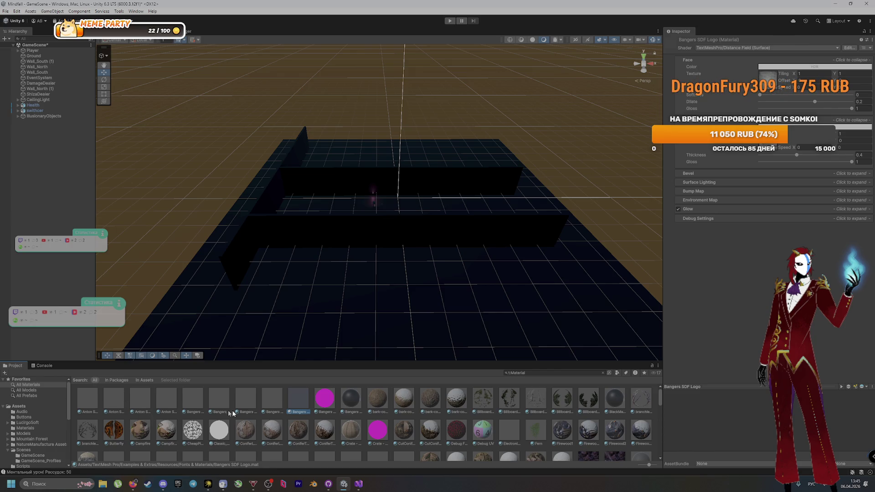
{"action": "left_click", "coordinate": [562, 398]}
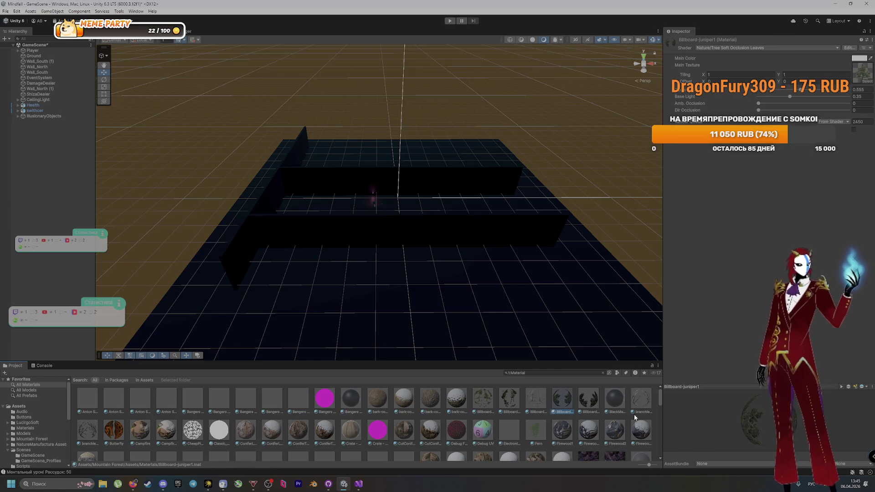
{"action": "left_click", "coordinate": [450, 431]}
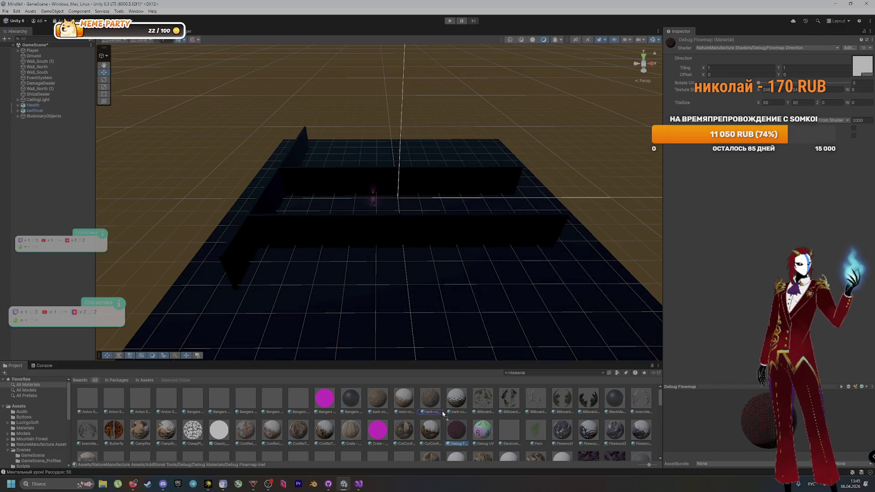
{"action": "scroll", "coordinate": [214, 419], "scroll_direction": "down", "scroll_amount": 5}
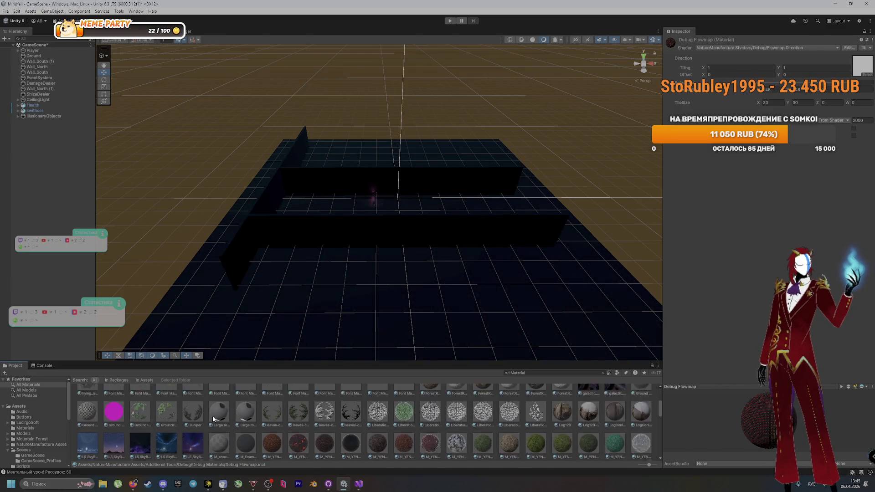
{"action": "scroll", "coordinate": [410, 424], "scroll_direction": "down", "scroll_amount": 2}
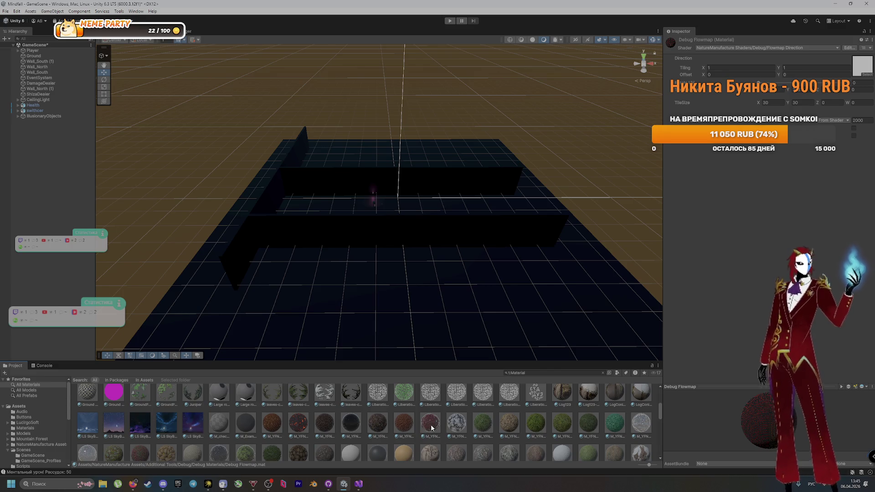
{"action": "mouse_move", "coordinate": [431, 428]}
{"action": "left_mouse_down"}
{"action": "mouse_move", "coordinate": [437, 318]}
{"action": "mouse_move", "coordinate": [454, 428]}
{"action": "mouse_move", "coordinate": [480, 429]}
{"action": "left_mouse_up"}
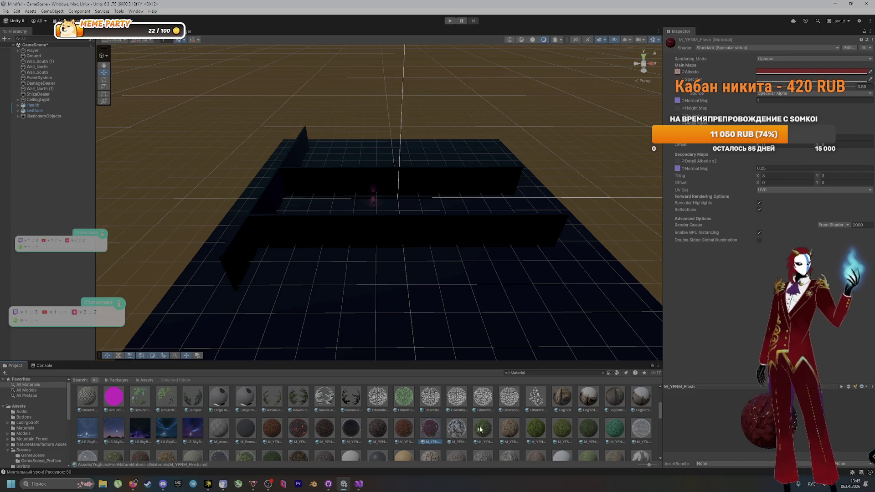
{"action": "scroll", "coordinate": [501, 428], "scroll_direction": "down", "scroll_amount": 2}
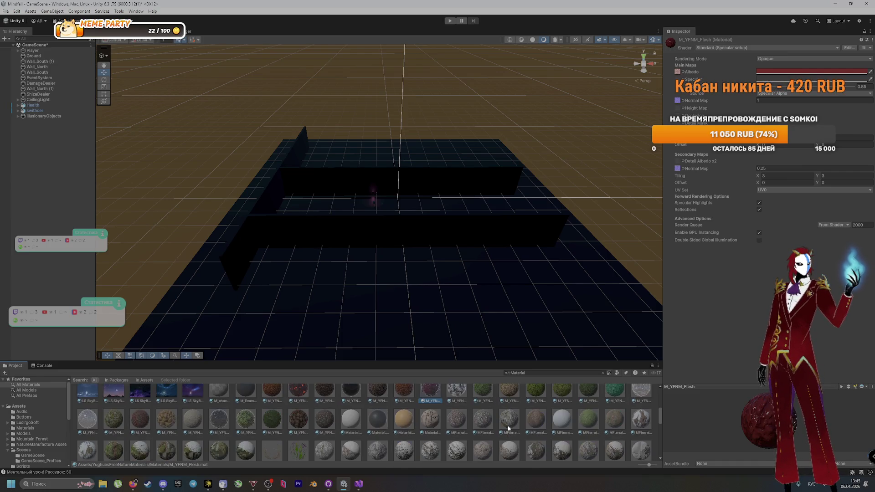
{"action": "left_click", "coordinate": [156, 416]}
{"action": "mouse_move", "coordinate": [285, 433]}
{"action": "left_mouse_down"}
{"action": "mouse_move", "coordinate": [265, 429]}
{"action": "mouse_move", "coordinate": [375, 312]}
{"action": "mouse_move", "coordinate": [321, 411]}
{"action": "mouse_move", "coordinate": [338, 309]}
{"action": "mouse_move", "coordinate": [323, 427]}
{"action": "left_mouse_up"}
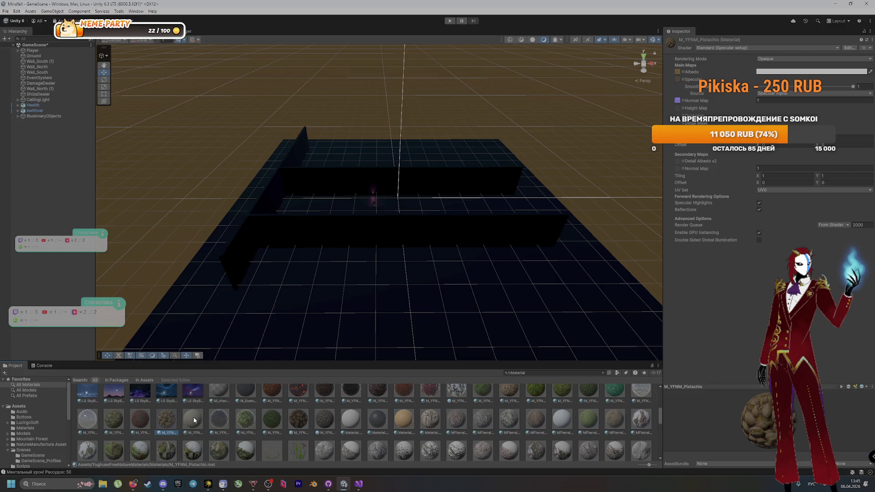
{"action": "mouse_move", "coordinate": [194, 420]}
{"action": "left_mouse_down"}
{"action": "mouse_move", "coordinate": [272, 326]}
{"action": "mouse_move", "coordinate": [217, 415]}
{"action": "mouse_move", "coordinate": [221, 427]}
{"action": "mouse_move", "coordinate": [283, 335]}
{"action": "mouse_move", "coordinate": [229, 415]}
{"action": "mouse_move", "coordinate": [274, 413]}
{"action": "mouse_move", "coordinate": [340, 316]}
{"action": "mouse_move", "coordinate": [281, 414]}
{"action": "left_mouse_up"}
{"action": "mouse_move", "coordinate": [248, 445]}
{"action": "left_mouse_down"}
{"action": "mouse_move", "coordinate": [326, 314]}
{"action": "mouse_move", "coordinate": [309, 427]}
{"action": "left_mouse_up"}
{"action": "left_click", "coordinate": [438, 294]}
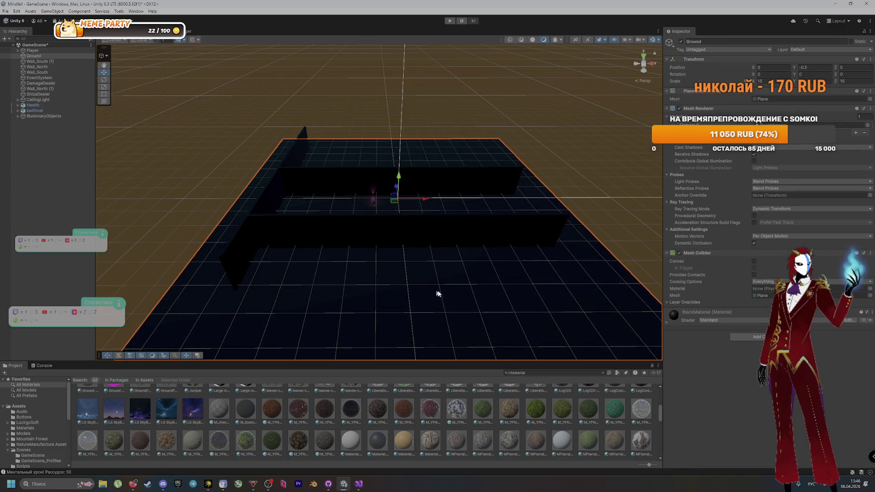
Apply the blue New Material to the Ground plane and back wall, then enter Play mode
{"action": "left_click", "coordinate": [870, 314]}
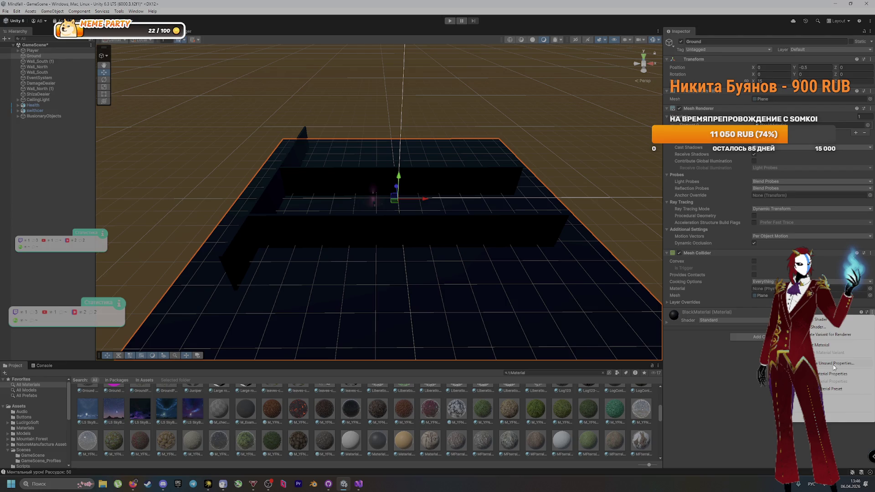
{"action": "left_click", "coordinate": [828, 347]}
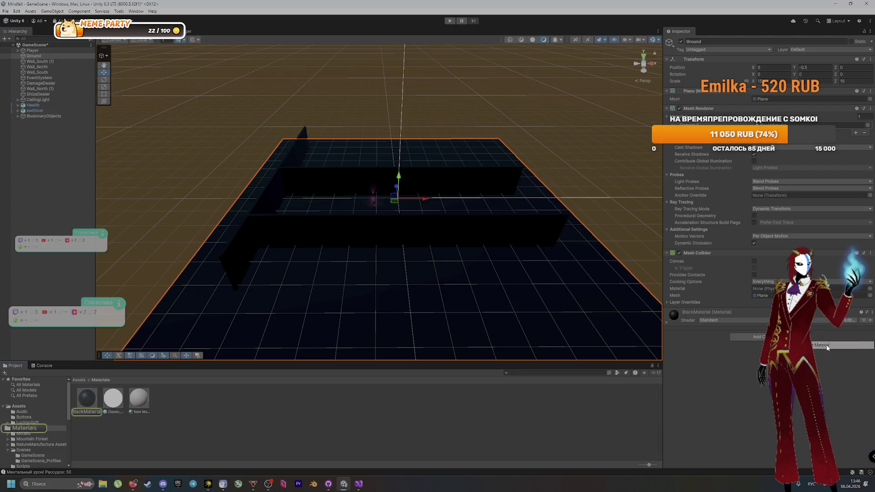
{"action": "mouse_move", "coordinate": [113, 398]}
{"action": "left_mouse_down"}
{"action": "mouse_move", "coordinate": [316, 305]}
{"action": "mouse_move", "coordinate": [260, 366]}
{"action": "left_mouse_up"}
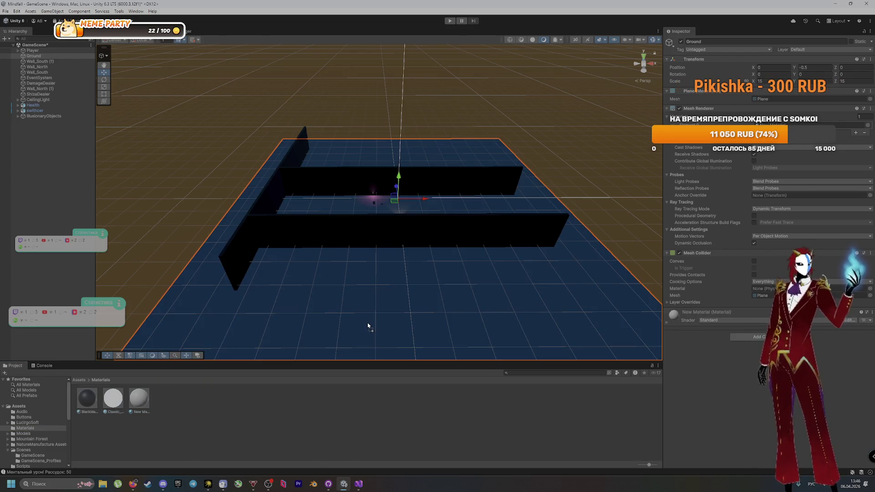
{"action": "left_click_drag", "start_coordinate": [409, 253], "coordinate": [403, 259]}
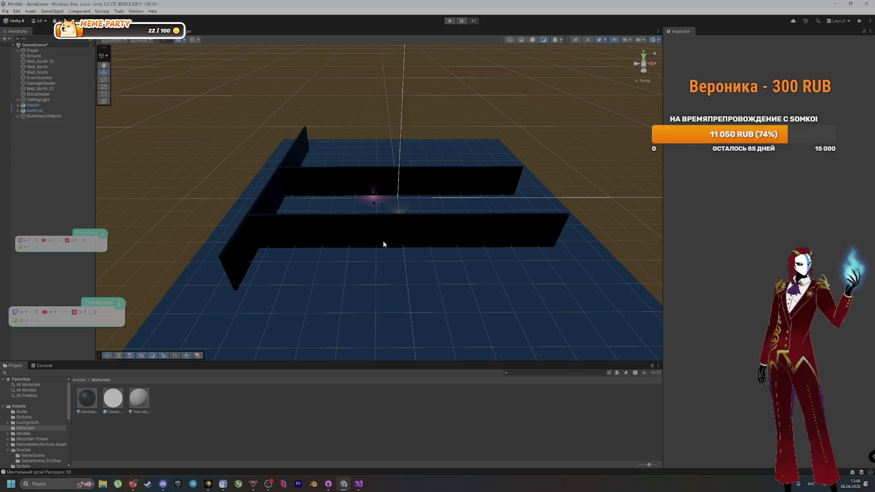
{"action": "mouse_move", "coordinate": [143, 412]}
{"action": "left_mouse_down"}
{"action": "mouse_move", "coordinate": [409, 227]}
{"action": "mouse_move", "coordinate": [389, 177]}
{"action": "left_mouse_up"}
{"action": "left_click", "coordinate": [450, 21]}
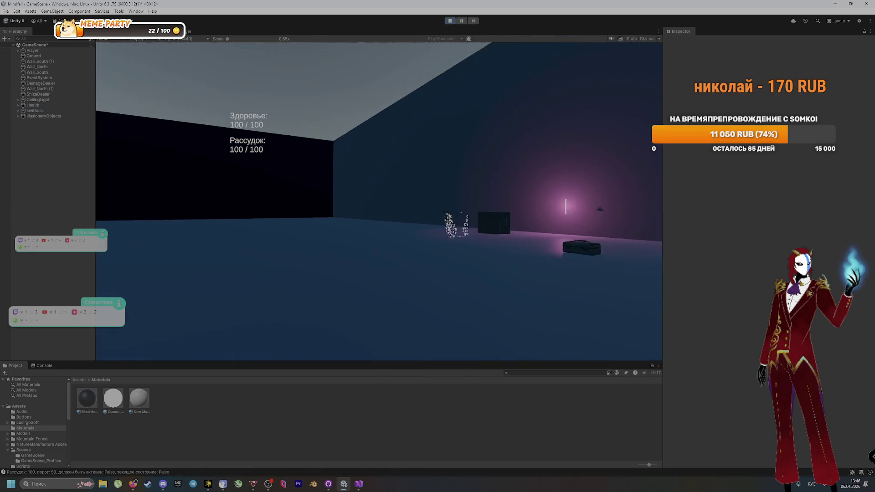
Walk through the level toward the crate until sanity drops and hallucination objects appear
{"action": "key", "text": "w"}
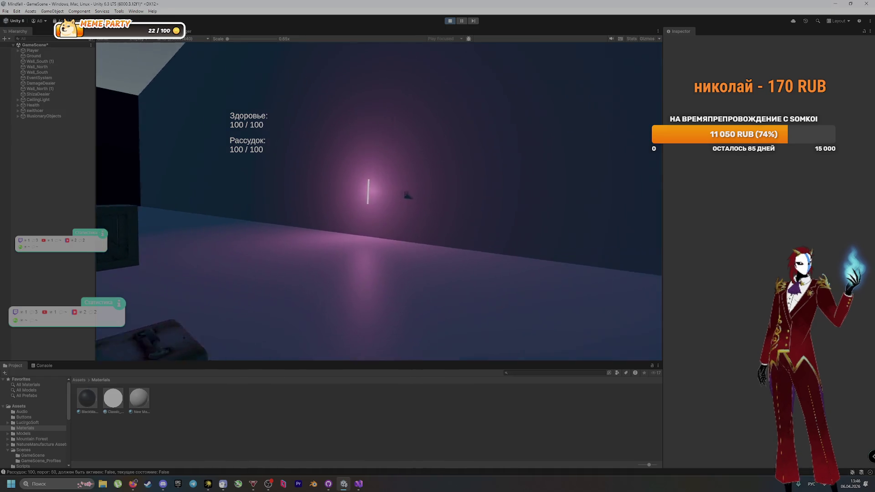
{"action": "key", "text": "w"}
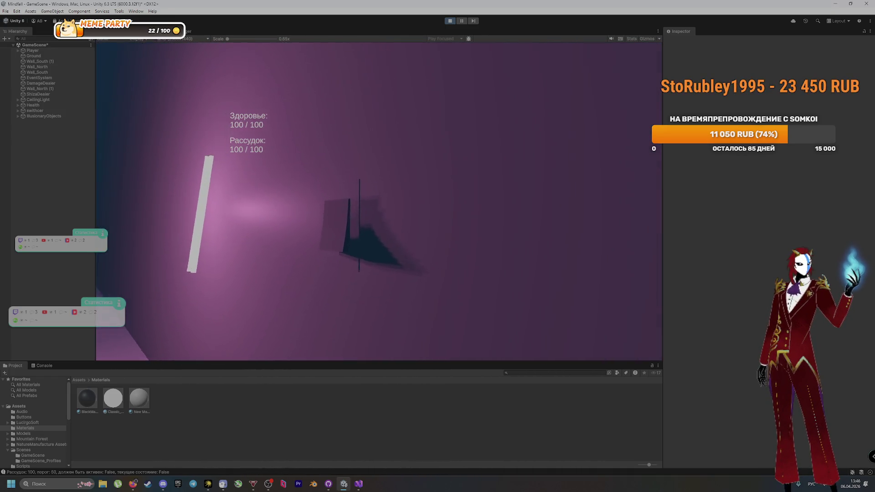
{"action": "key", "text": "w"}
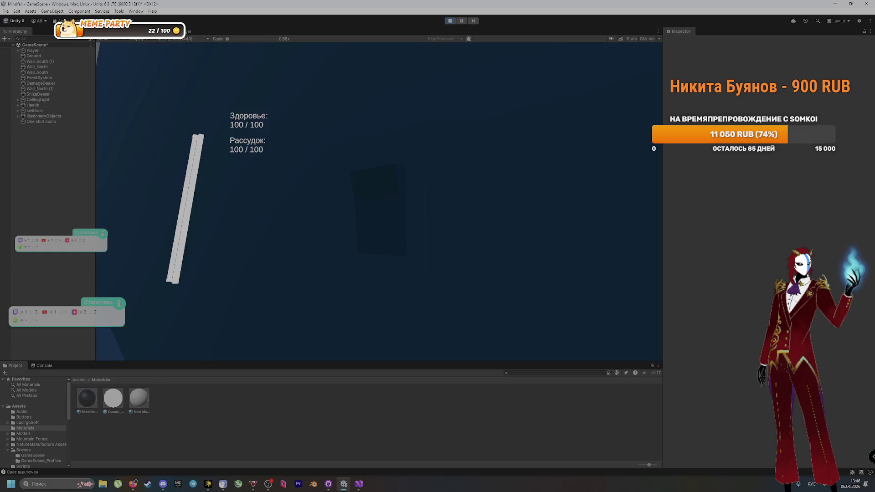
{"action": "key", "text": "w"}
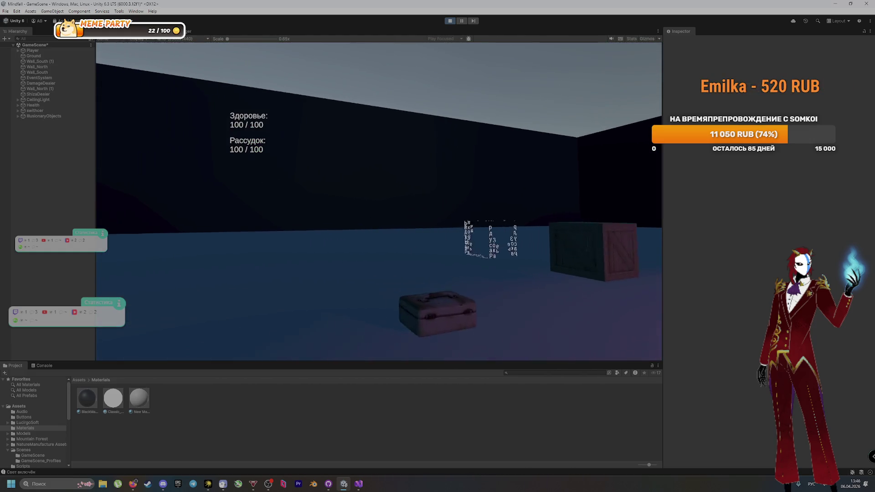
{"action": "key", "text": "w"}
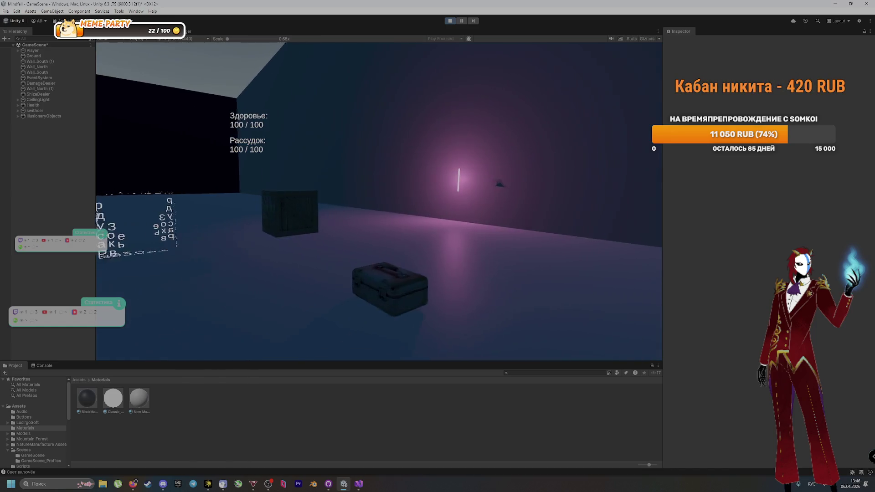
{"action": "key", "text": "w"}
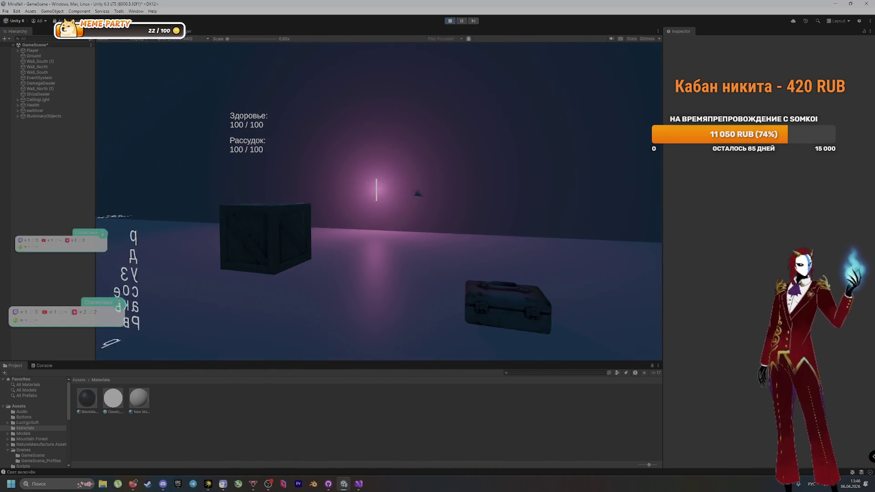
{"action": "key", "text": "w"}
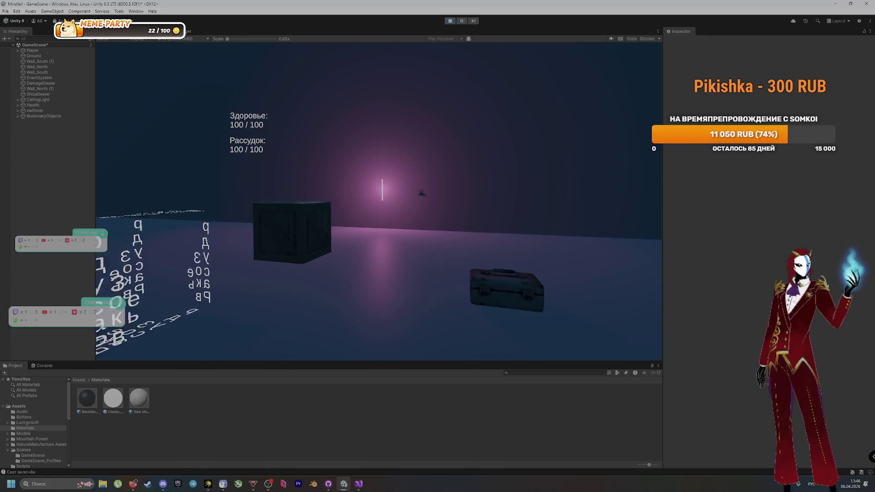
{"action": "key", "text": "w"}
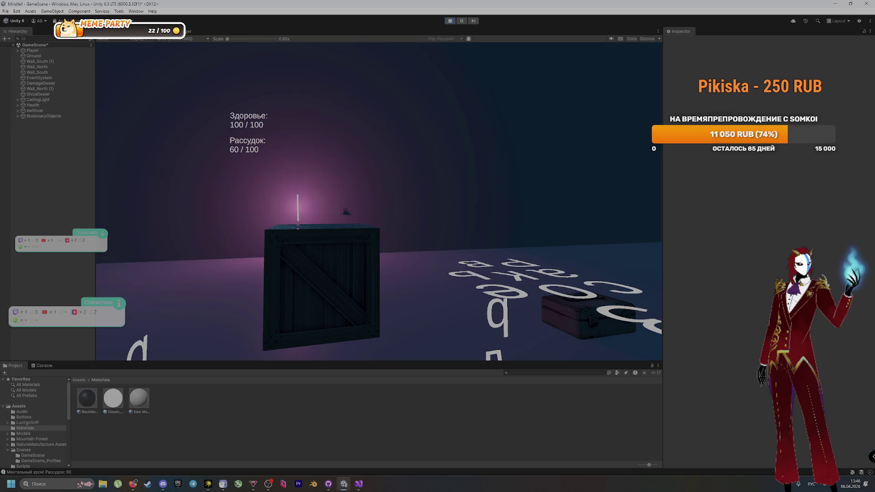
{"action": "key", "text": "a"}
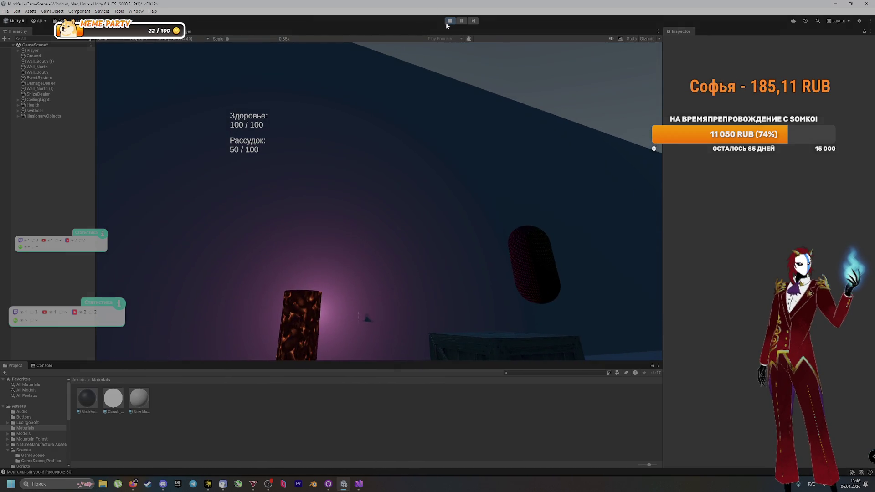
Stop Play mode and show the top-level Assets folder in the Project window
{"action": "key", "text": "ctrl+p"}
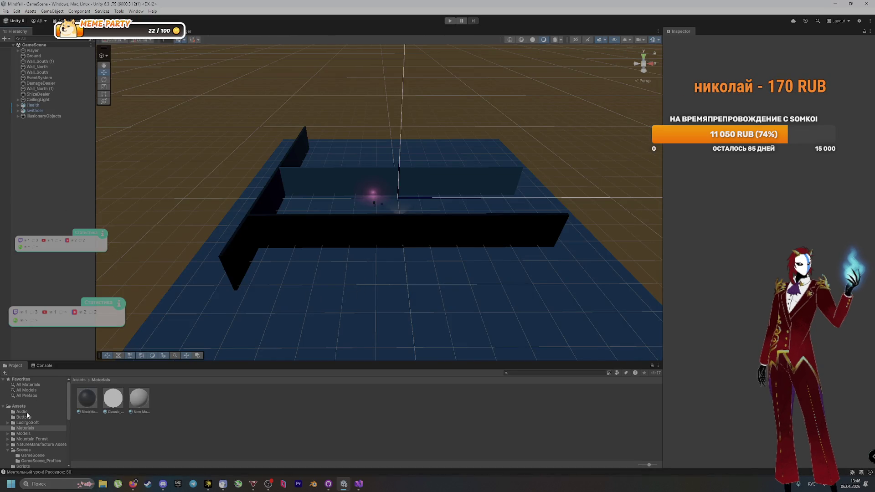
{"action": "scroll", "coordinate": [27, 416], "scroll_direction": "down", "scroll_amount": 3}
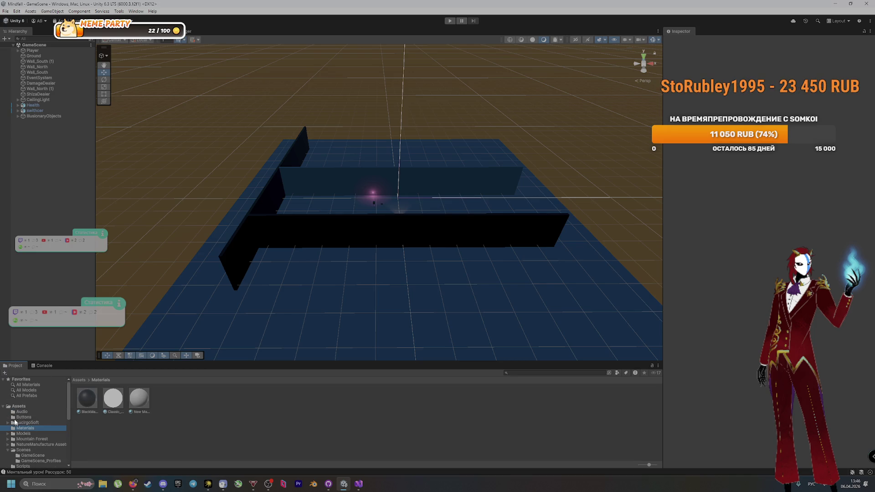
{"action": "left_click", "coordinate": [20, 406]}
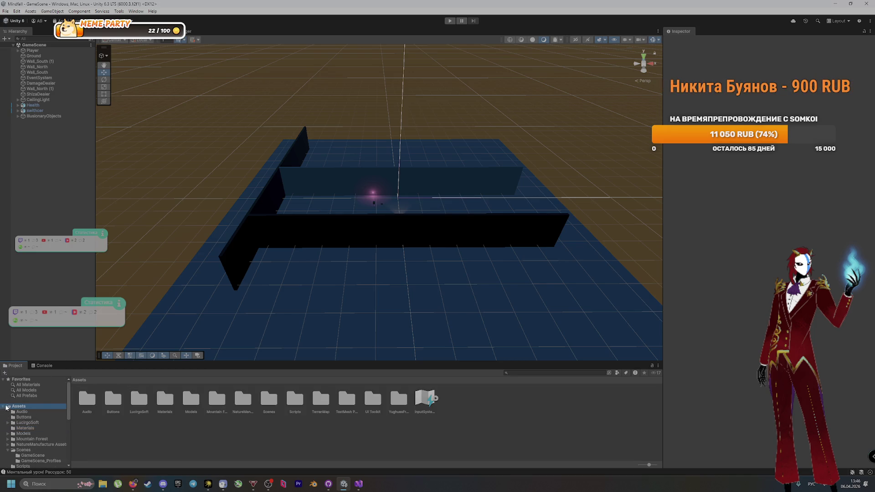
Browse the Packages and NatureManufacture Assets folders, ending back at the top-level Assets folder
{"action": "scroll", "coordinate": [11, 417], "scroll_direction": "down", "scroll_amount": 5}
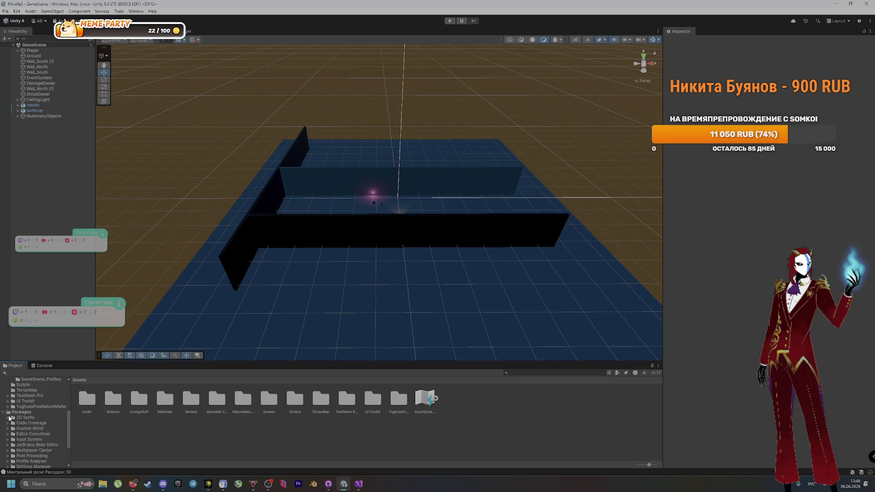
{"action": "left_click", "coordinate": [5, 413]}
{"action": "left_click", "coordinate": [4, 413]}
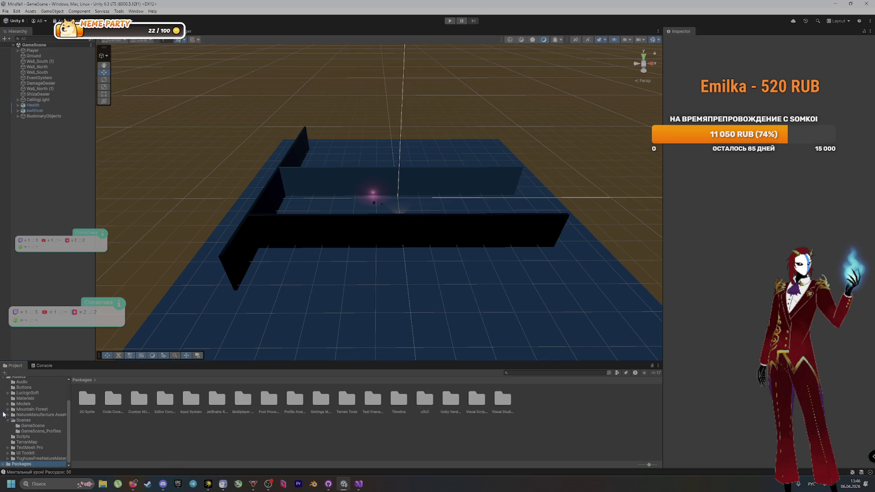
{"action": "left_click", "coordinate": [7, 416]}
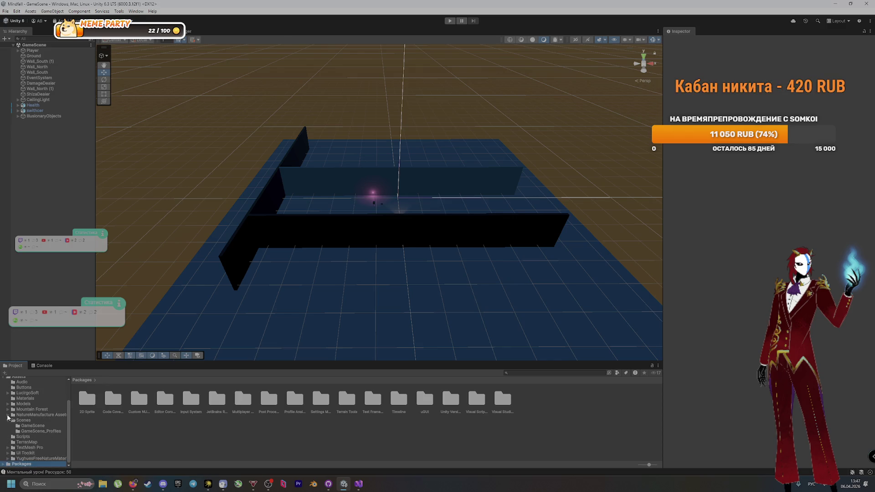
{"action": "scroll", "coordinate": [8, 418], "scroll_direction": "up", "scroll_amount": 3}
{"action": "left_click", "coordinate": [18, 406]}
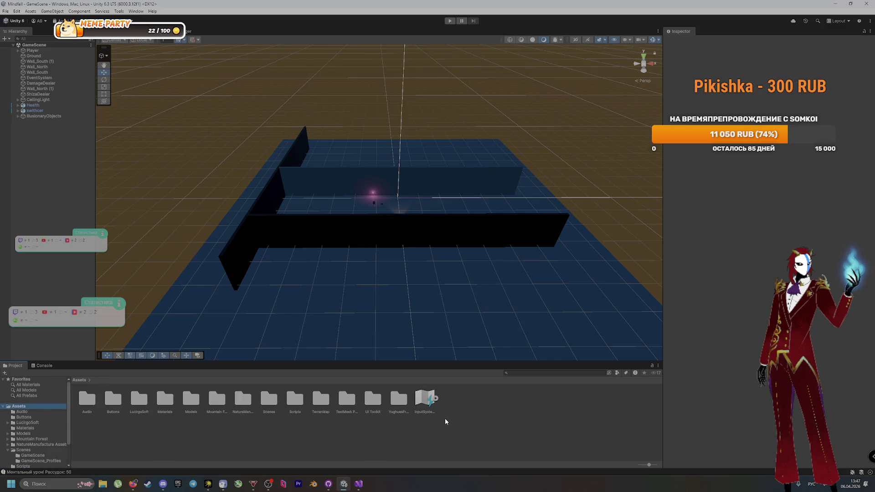
Check the VK page in the browser, then open the Hierarchy's create-object menu
{"action": "key", "text": "alt+Tab"}
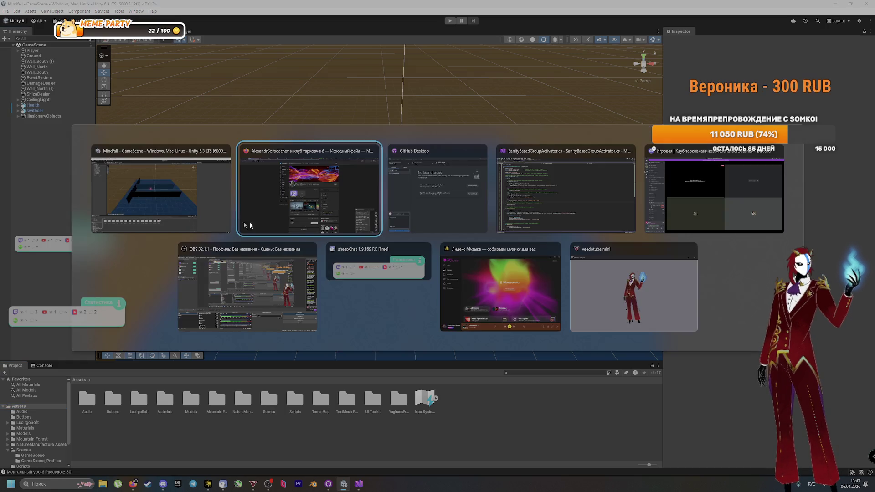
{"action": "left_click", "coordinate": [466, 253]}
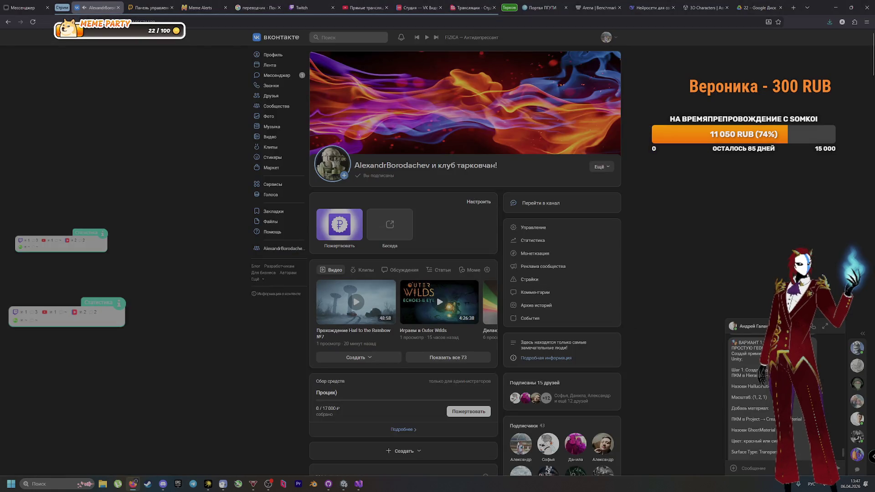
{"action": "key", "text": "alt+Tab"}
{"action": "right_click", "coordinate": [42, 168]}
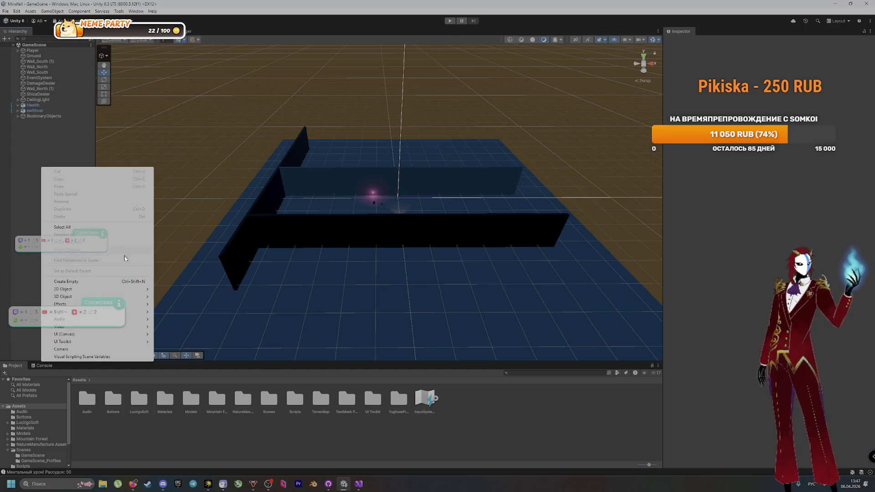
Create an empty object named Enemys in the Hierarchy and save GameScene
{"action": "mouse_move", "coordinate": [128, 299]}
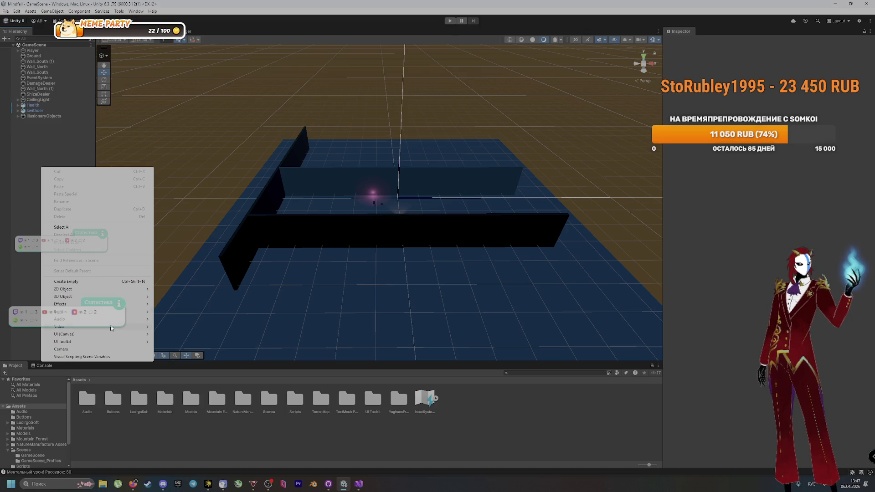
{"action": "mouse_move", "coordinate": [95, 315]}
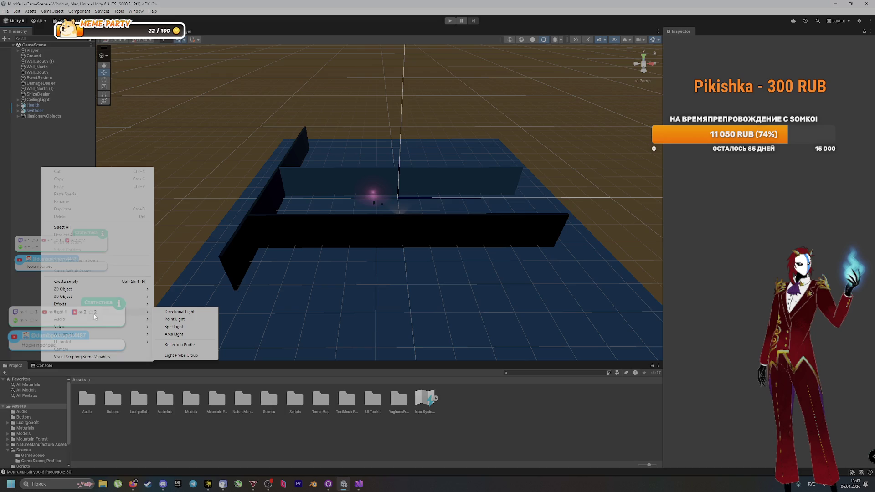
{"action": "left_click", "coordinate": [101, 282]}
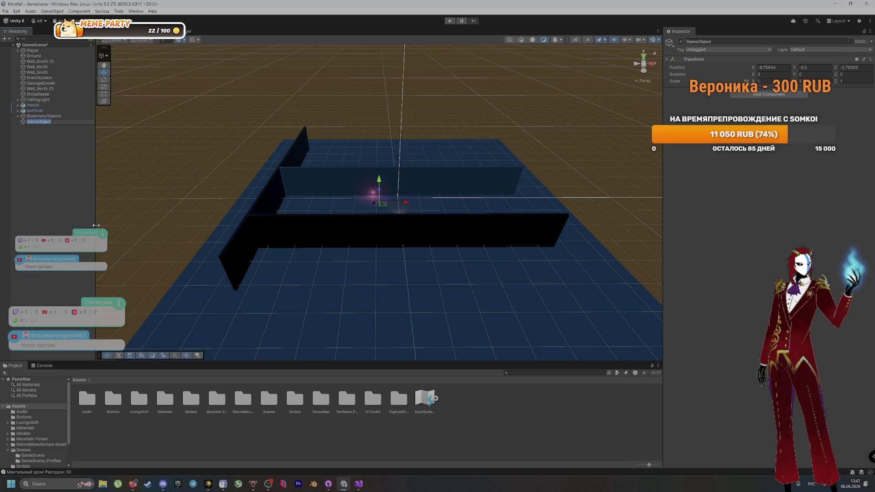
{"action": "type", "text": "Уту"}
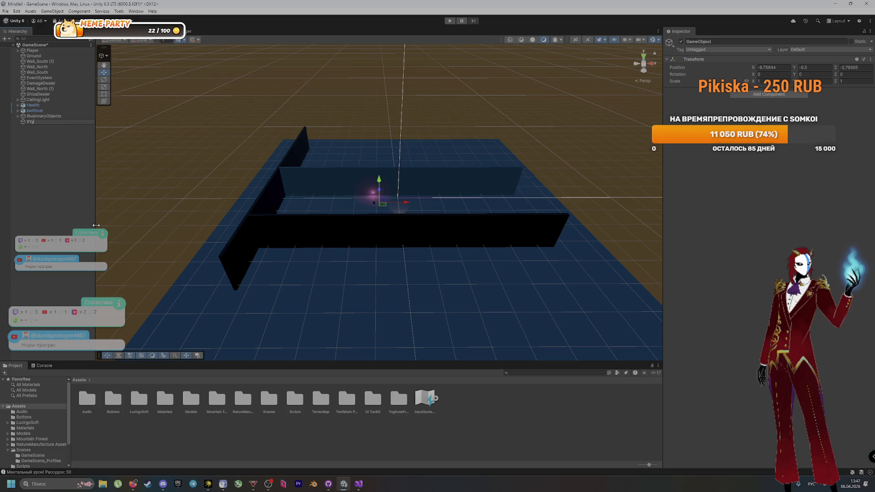
{"action": "type", "text": "Enem"}
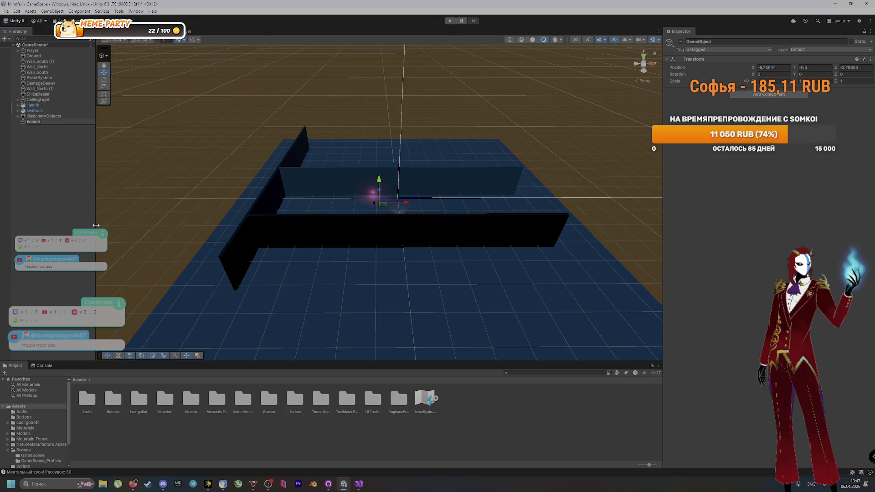
{"action": "type", "text": "ys"}
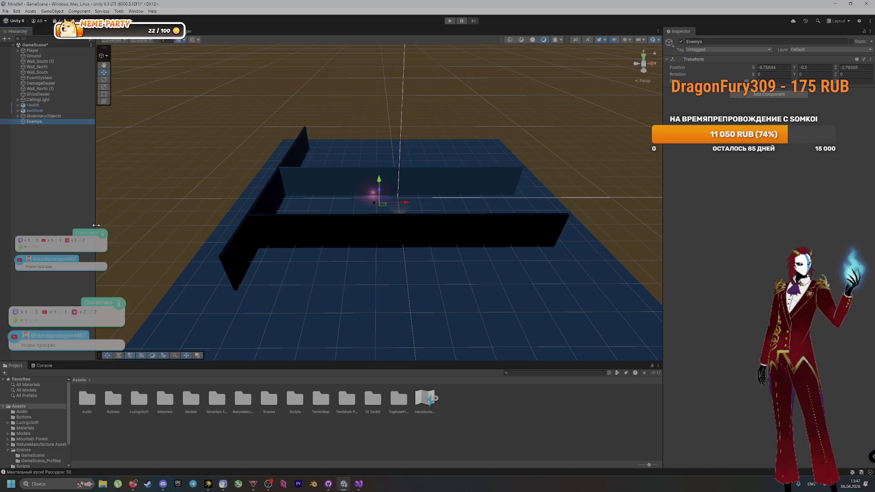
{"action": "key", "text": "ctrl+s"}
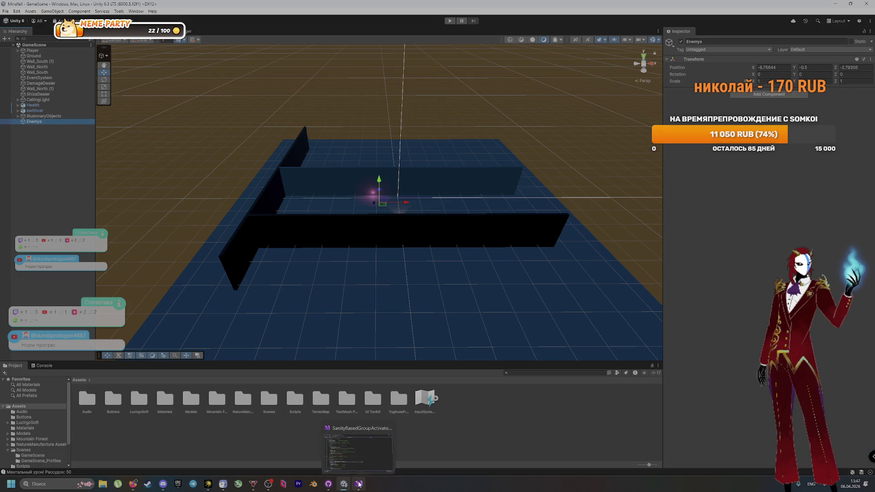
{"action": "left_click", "coordinate": [359, 485]}
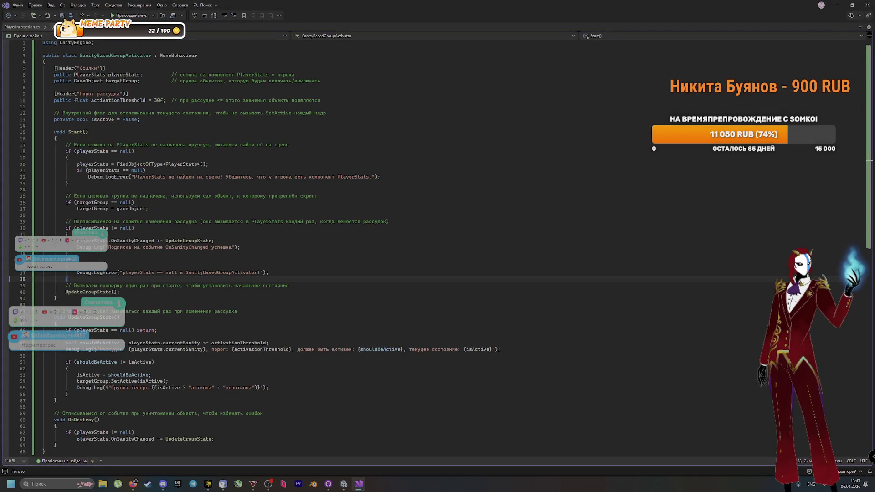
{"action": "left_click", "coordinate": [838, 5]}
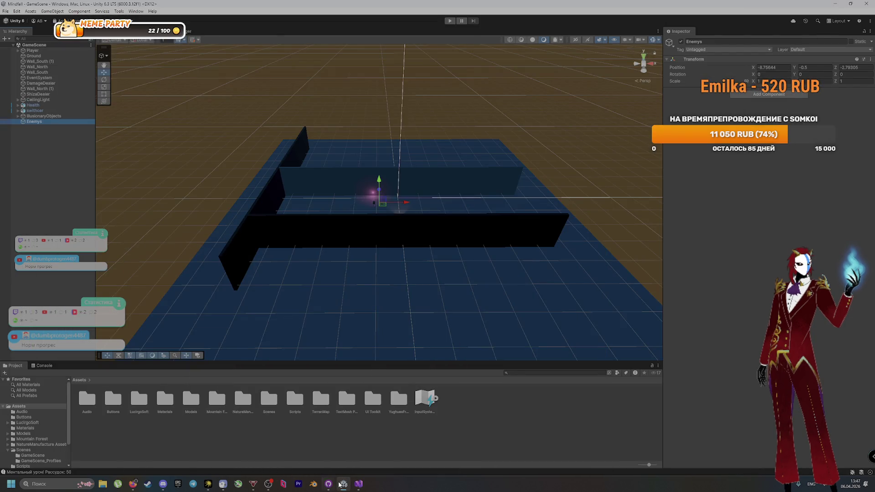
{"action": "left_click", "coordinate": [387, 436]}
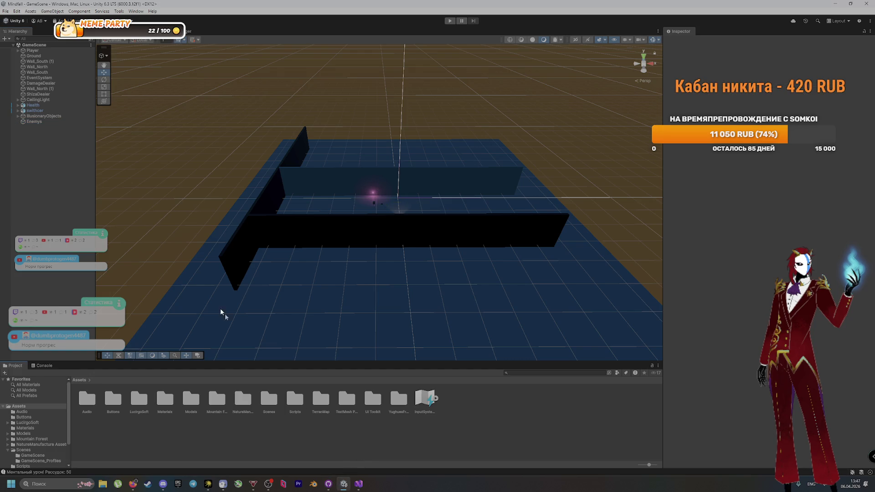
Add a 3D Capsule as a child of the Enemys object
{"action": "right_click", "coordinate": [39, 121]}
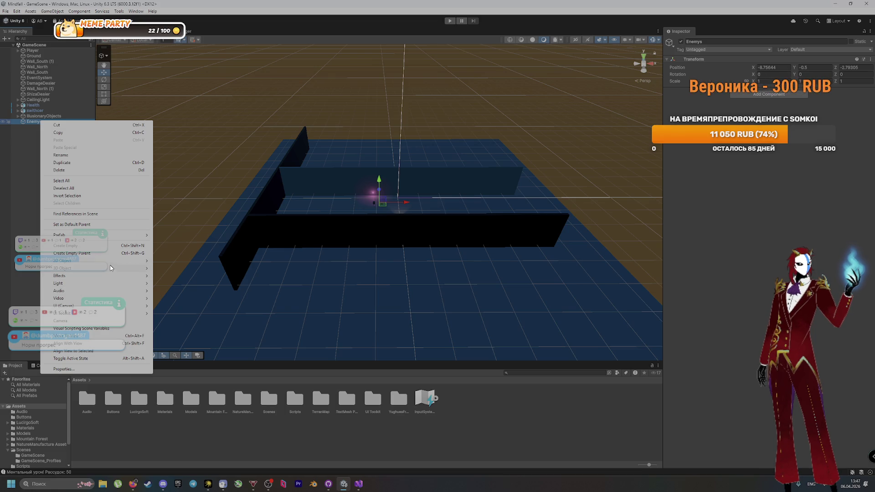
{"action": "mouse_move", "coordinate": [111, 268]}
{"action": "left_click", "coordinate": [172, 283]}
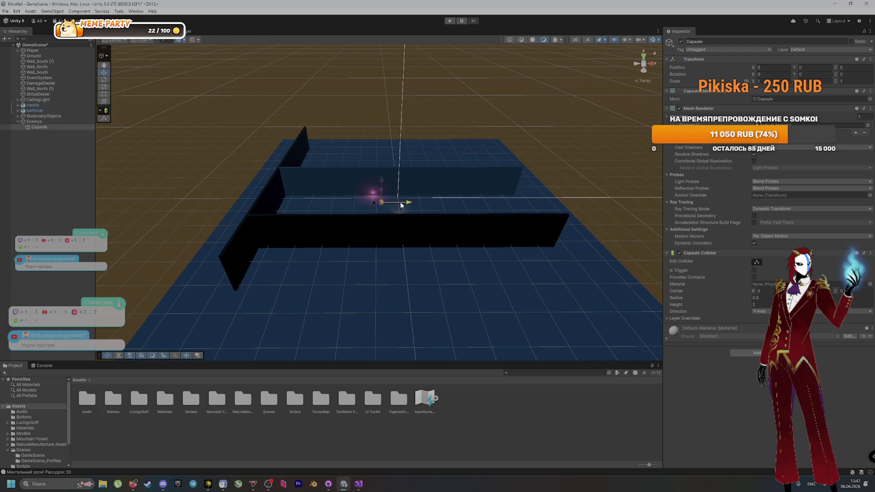
Move the capsule with the gizmo to X -44.31, Y 0.4, Z 5.7
{"action": "left_click_drag", "start_coordinate": [448, 187], "coordinate": [449, 181]}
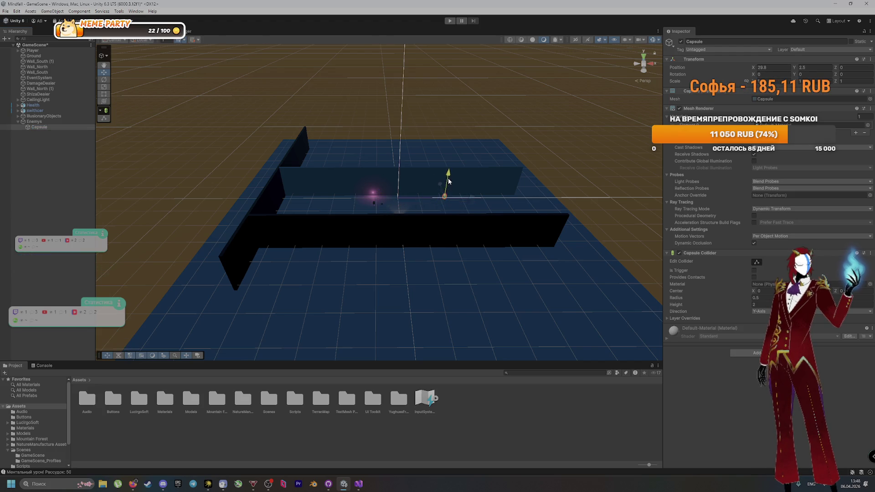
{"action": "key", "text": "alt+Tab"}
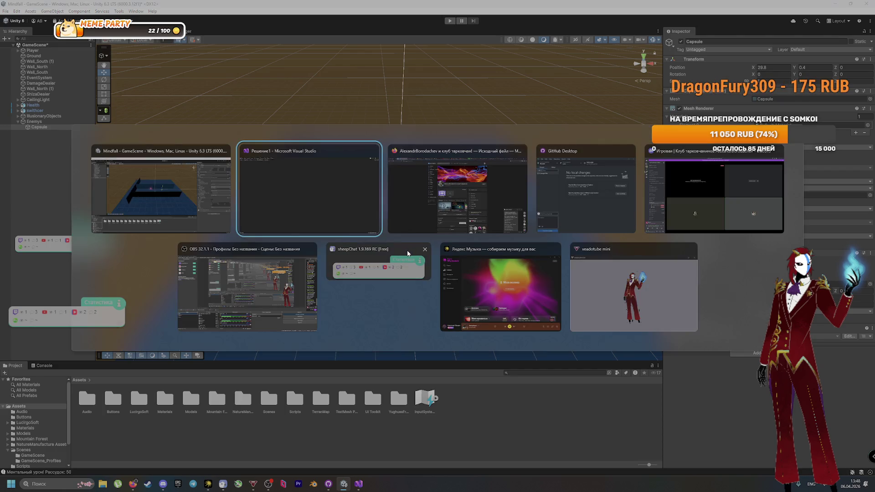
{"action": "left_click", "coordinate": [440, 228]}
{"action": "key", "text": "alt+Tab"}
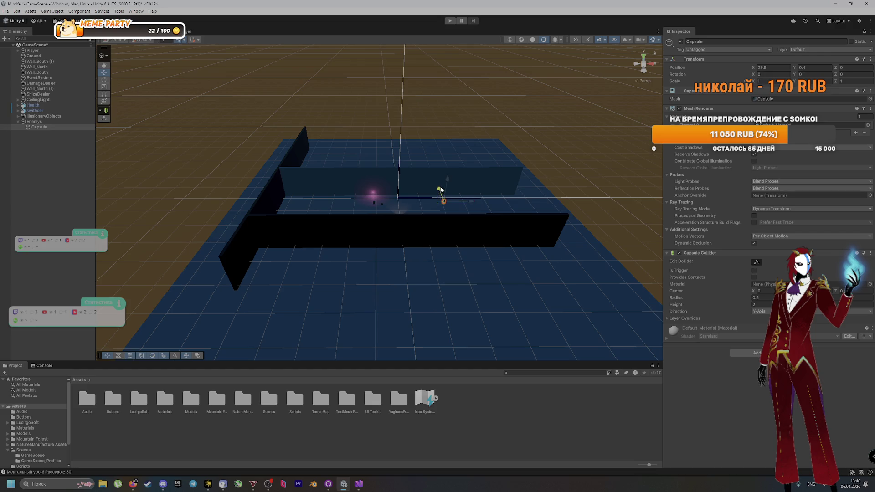
{"action": "left_click_drag", "start_coordinate": [440, 189], "coordinate": [437, 184]}
{"action": "scroll", "coordinate": [496, 201], "scroll_direction": "up", "scroll_amount": 5}
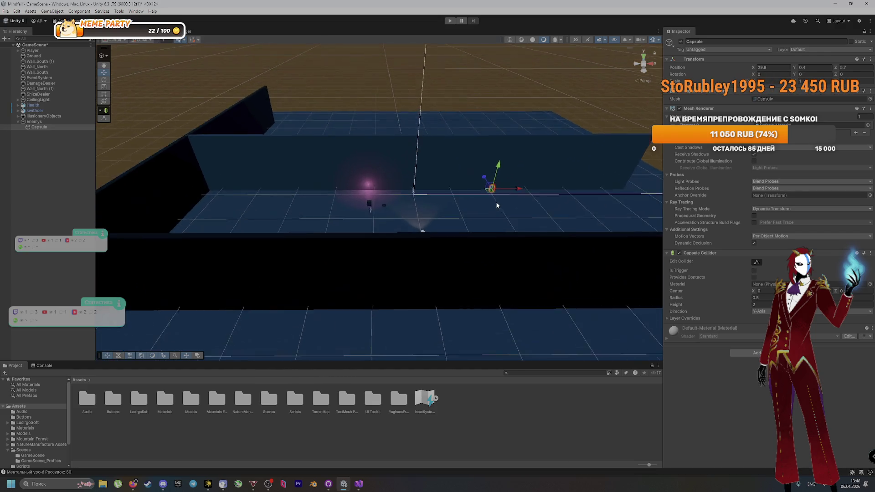
{"action": "scroll", "coordinate": [358, 187], "scroll_direction": "down", "scroll_amount": 3}
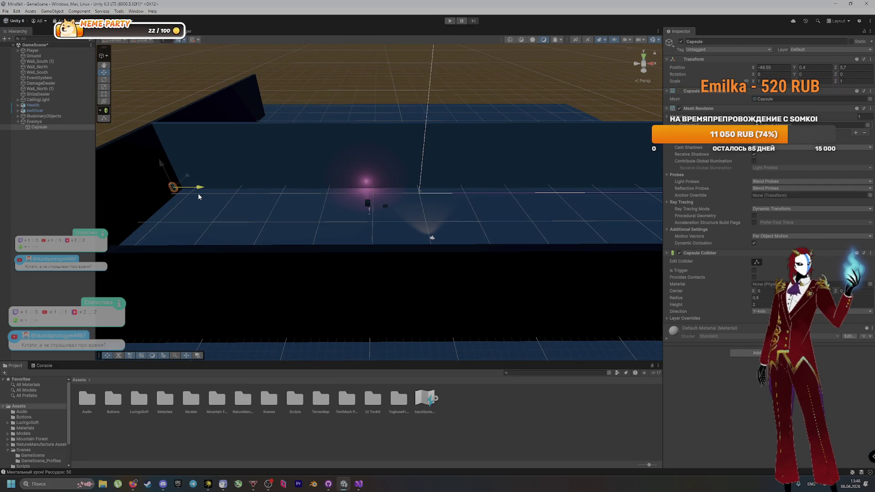
{"action": "left_click_drag", "start_coordinate": [208, 194], "coordinate": [209, 194]}
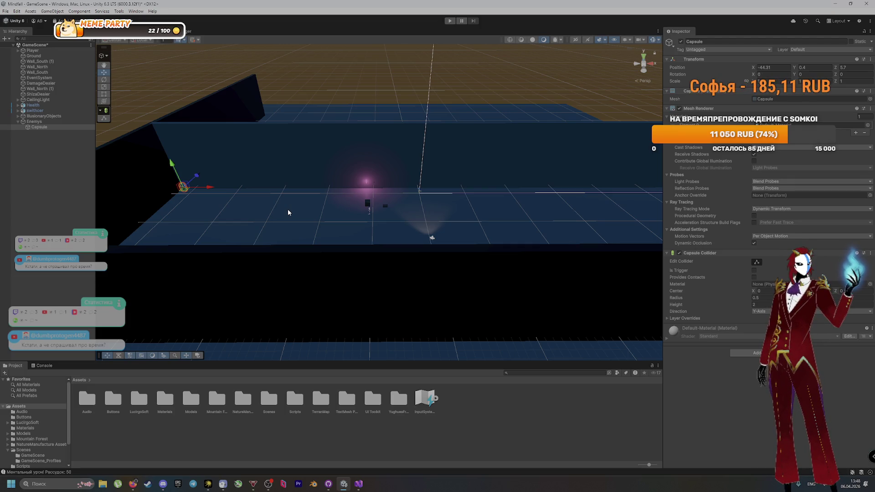
{"action": "key", "text": "alt+Tab"}
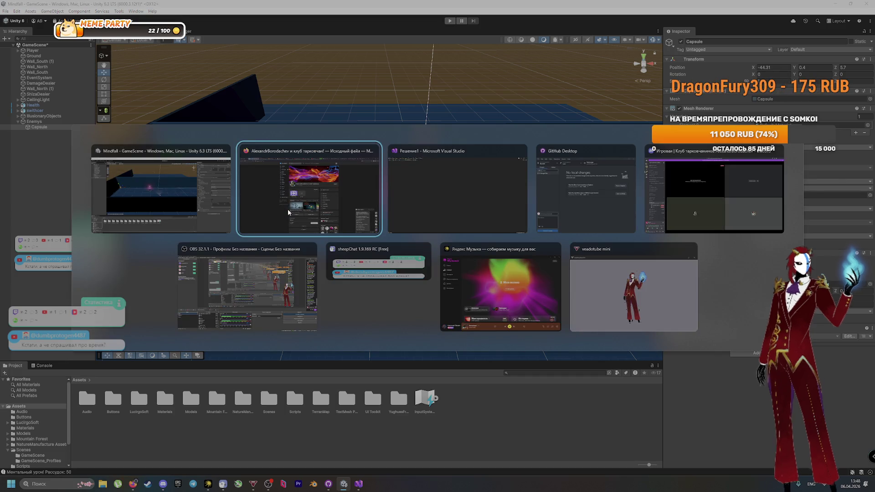
Check the browser, then rename the Enemys capsule to Hallucination_Test
{"action": "left_click", "coordinate": [288, 212]}
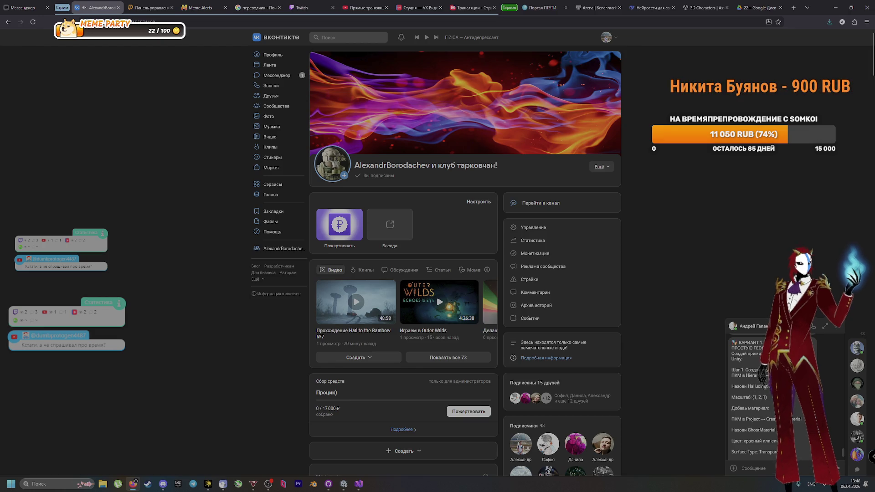
{"action": "key", "text": "alt+Tab"}
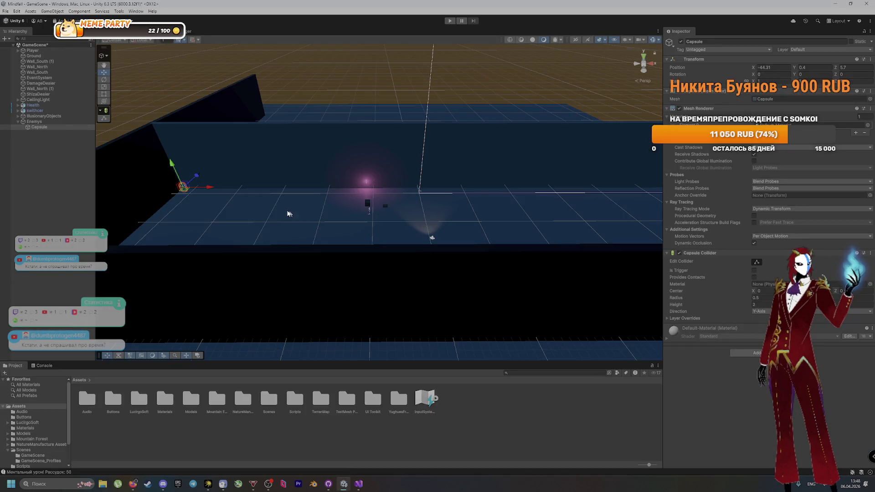
{"action": "key", "text": "F2"}
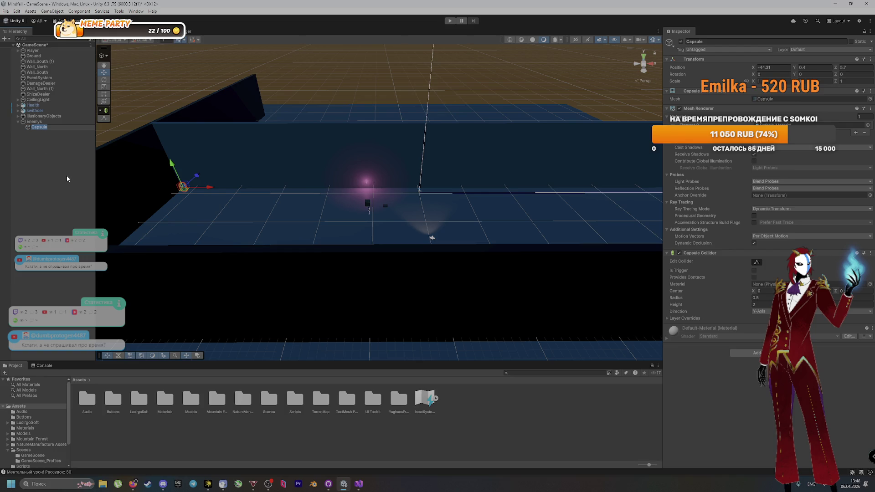
{"action": "type", "text": "Hallucination_Test"}
{"action": "key", "text": "Return"}
Look at the browser again, then bring up GitHub Desktop with its changed files
{"action": "key", "text": "alt+Tab"}
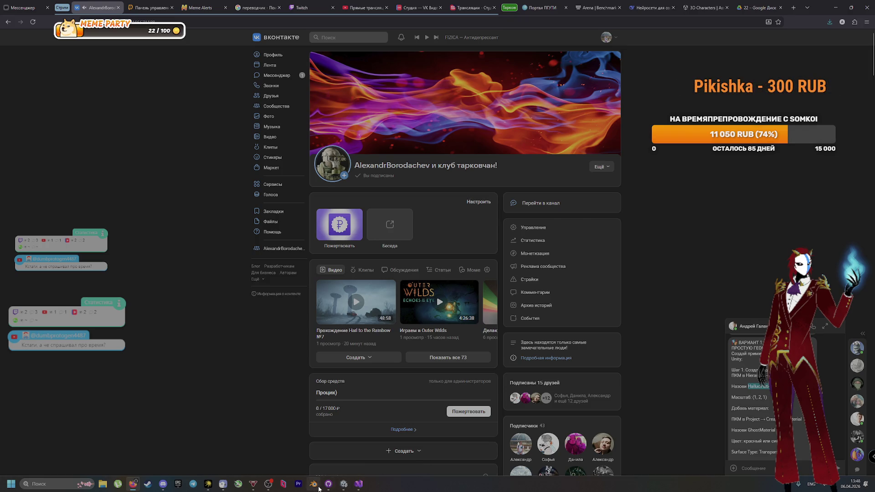
{"action": "key", "text": "alt+Tab"}
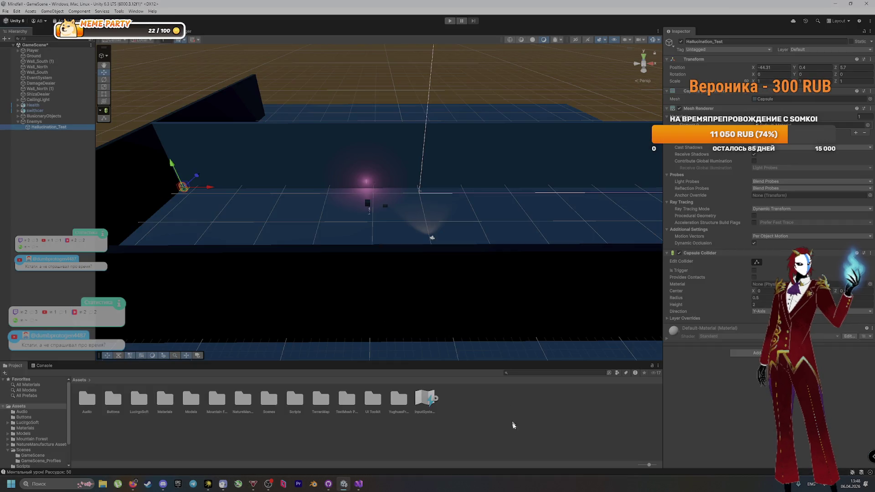
{"action": "left_click", "coordinate": [328, 484]}
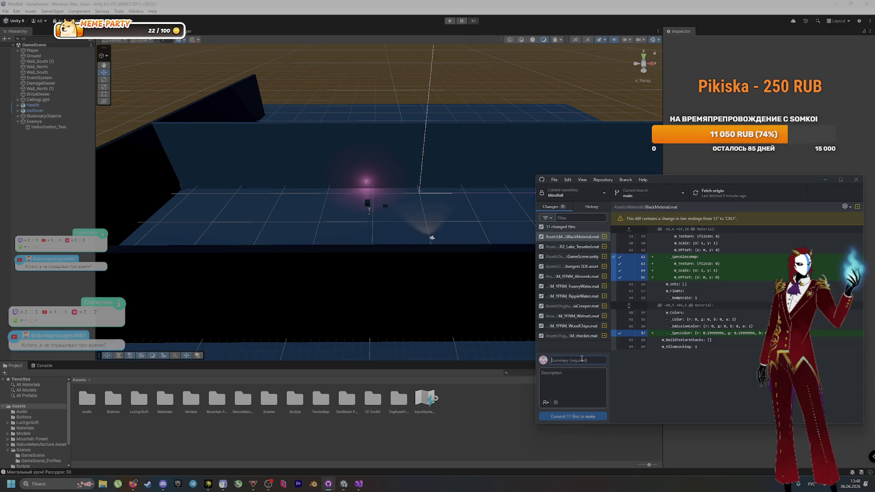
Commit the 11 changed files to main with message 'Создал по сздал в ней Hallucination_Test' and push to origin
{"action": "type", "text": "Создал по"}
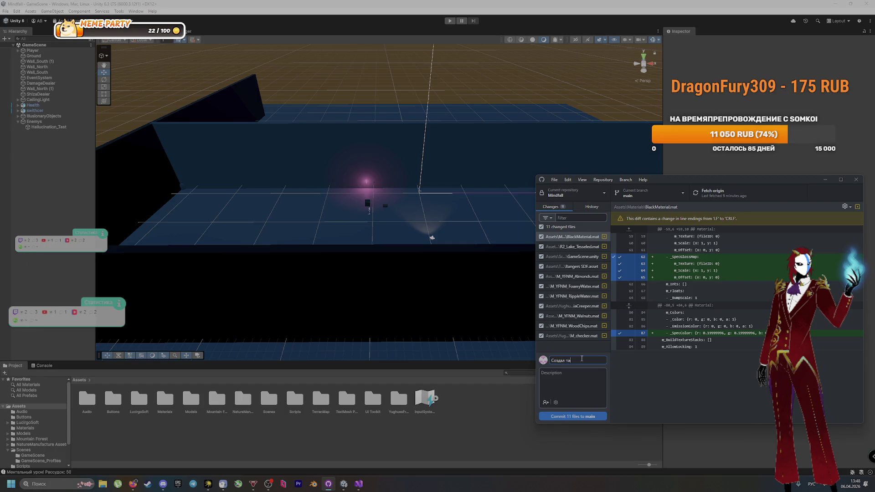
{"action": "type", "text": " с врагами и"}
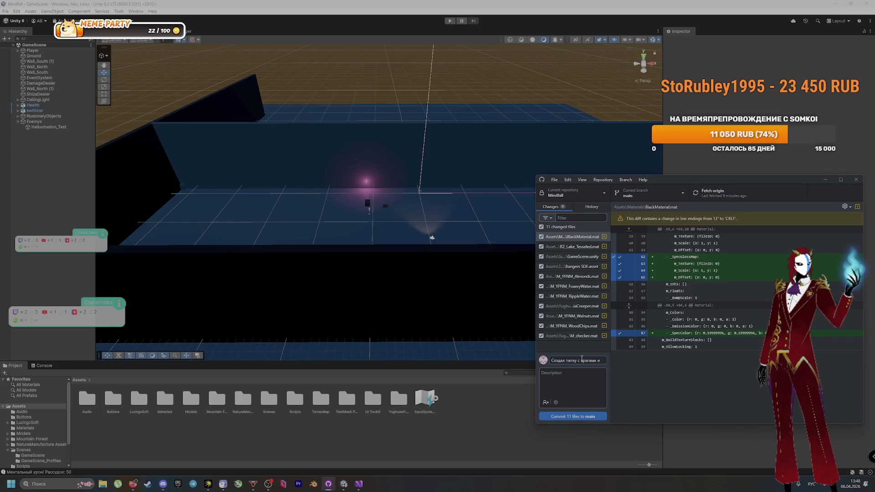
{"action": "type", "text": "здал в"}
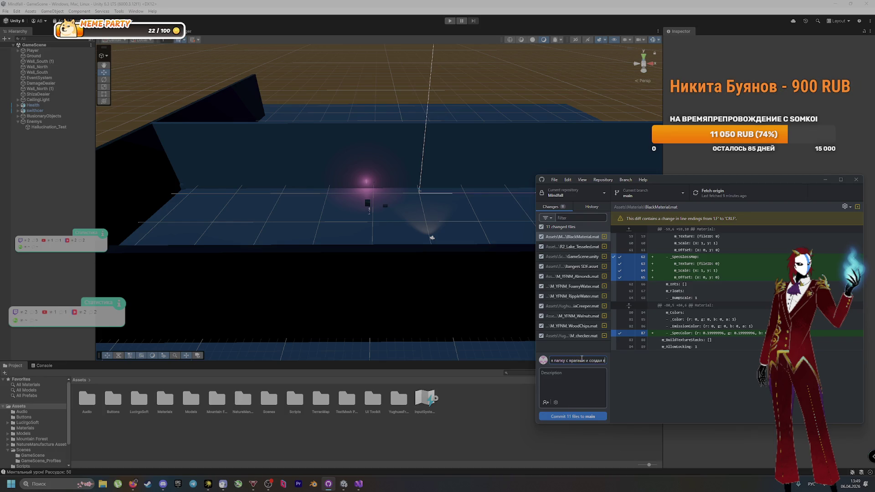
{"action": "type", "text": " ней Hallucination_Test"}
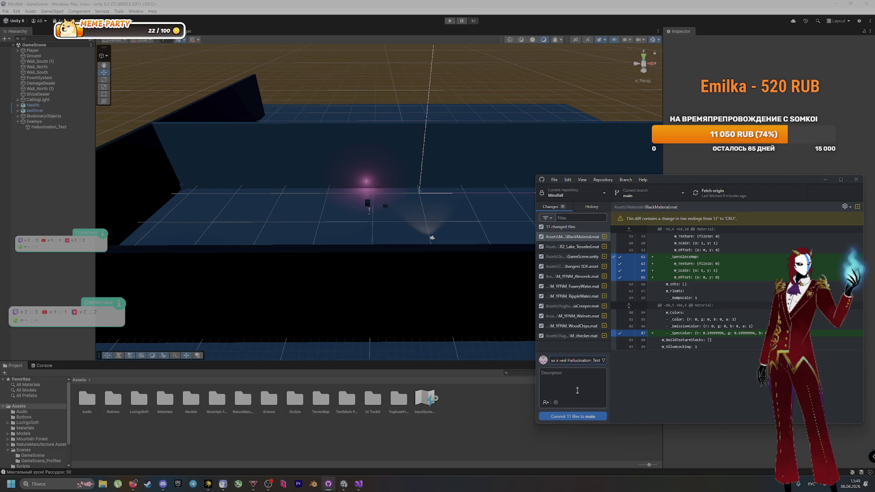
{"action": "left_click", "coordinate": [590, 417]}
{"action": "key", "text": "ctrl+p"}
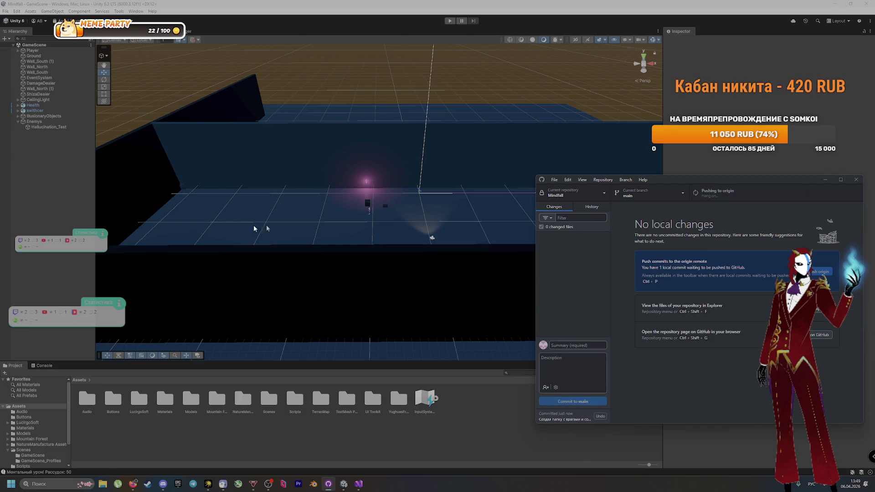
Review the material name in the VK chat instructions, then return to the Unity editor
{"action": "left_click", "coordinate": [133, 484]}
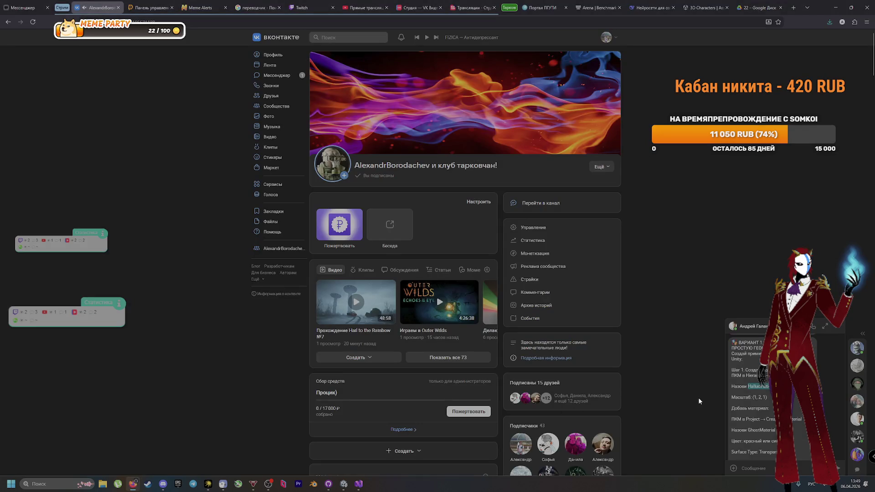
{"action": "scroll", "coordinate": [755, 416], "scroll_direction": "down", "scroll_amount": 1}
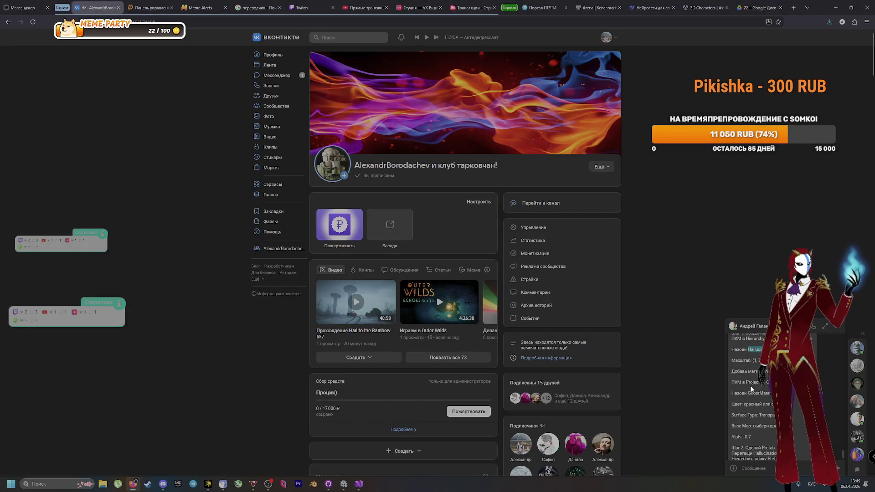
{"action": "double_click", "coordinate": [761, 394]}
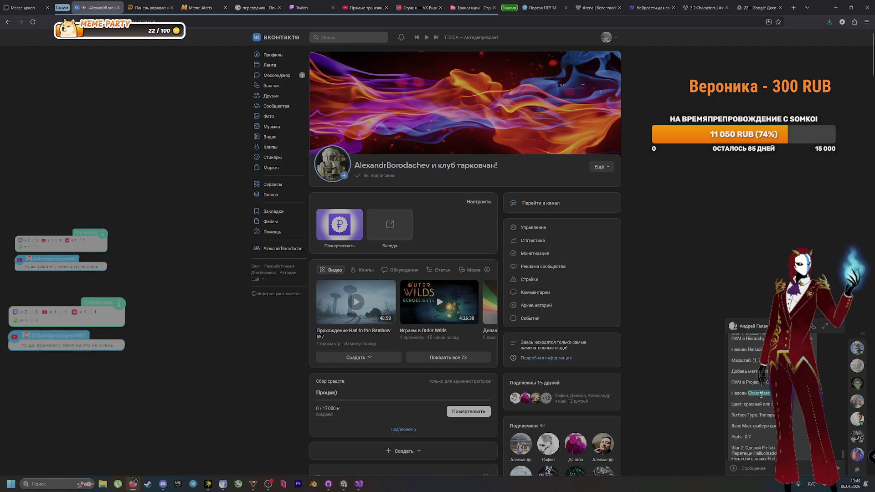
{"action": "key", "text": "alt+Tab"}
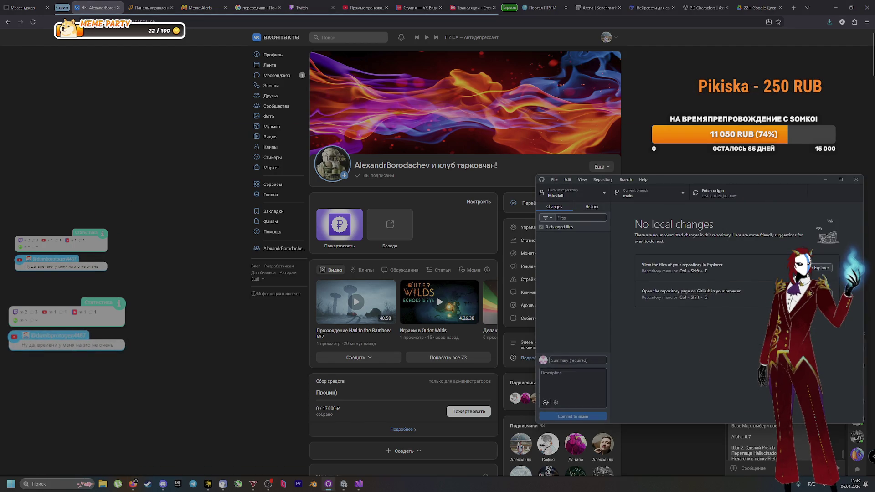
{"action": "key", "text": "alt+Tab"}
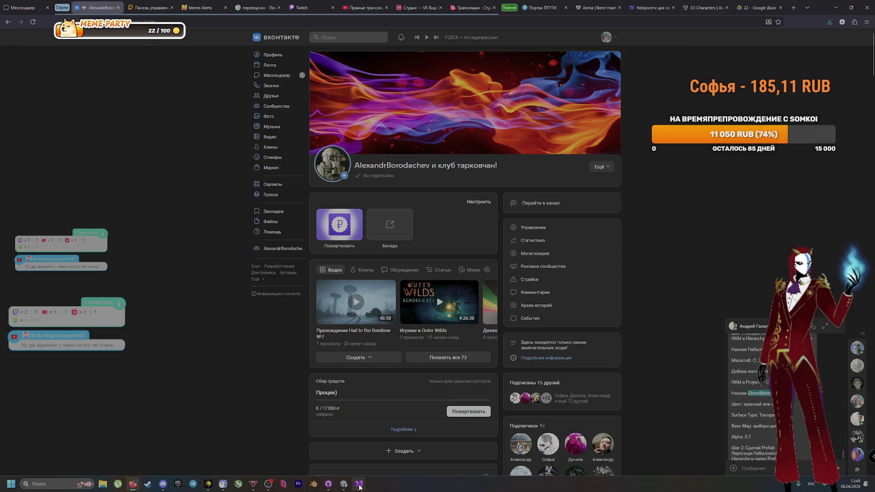
{"action": "mouse_move", "coordinate": [332, 486]}
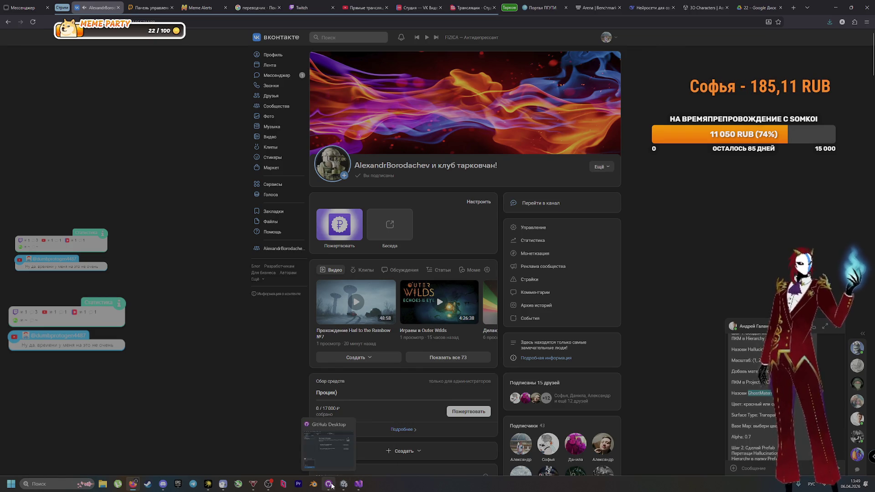
{"action": "left_click", "coordinate": [338, 486]}
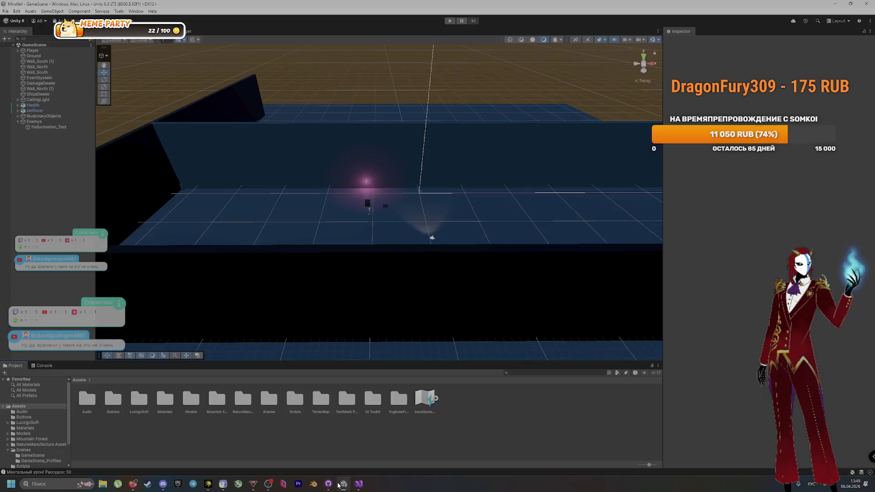
Select the Hallucination_Test capsule and bring up the Project panel's Create menu for new assets
{"action": "left_click", "coordinate": [182, 188]}
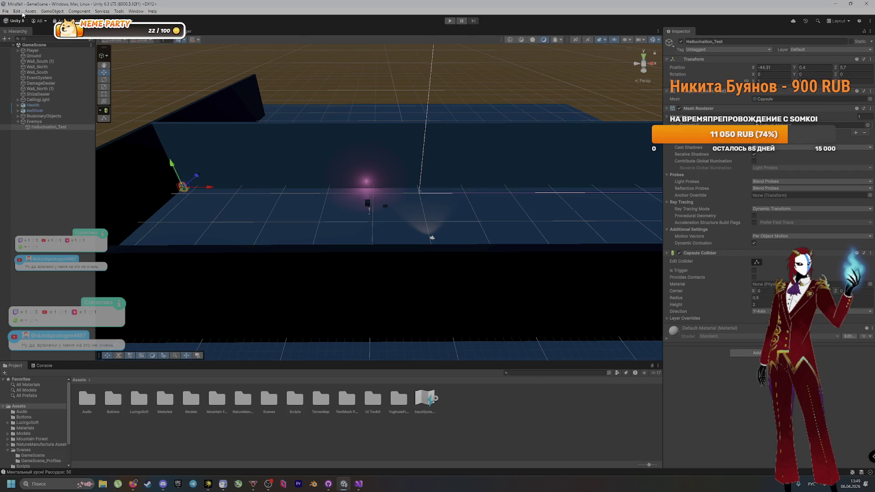
{"action": "key", "text": "alt+Tab"}
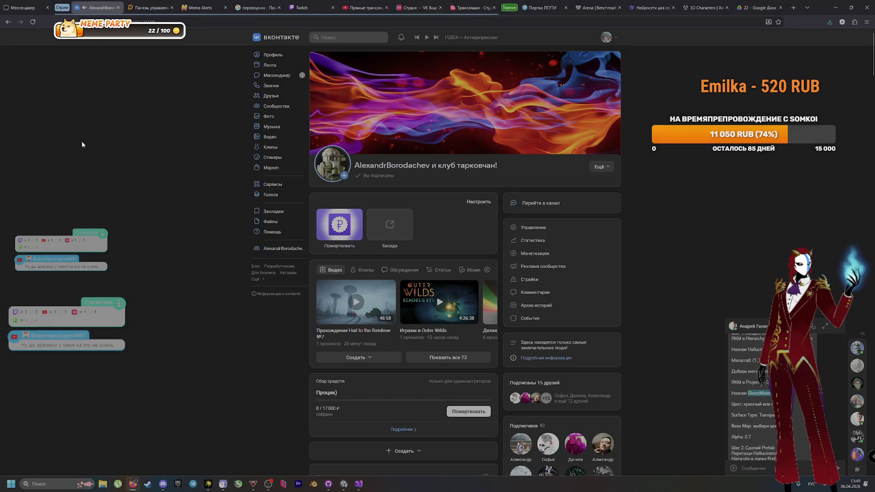
{"action": "key", "text": "alt+Tab"}
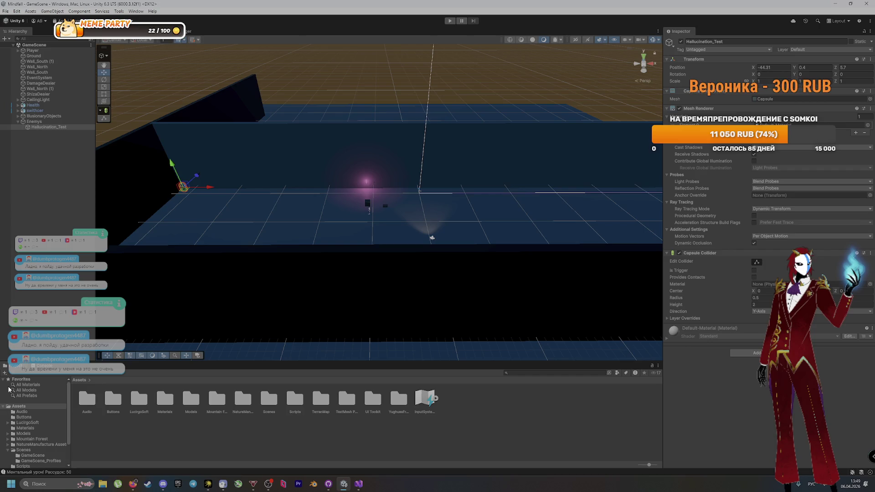
{"action": "left_click", "coordinate": [5, 373]}
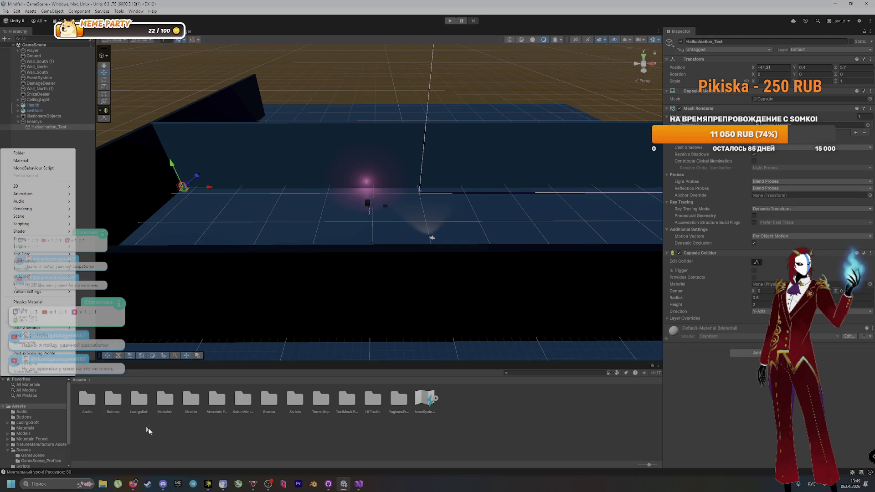
Create a new material named GhostMaterial inside the Assets/Materials folder
{"action": "left_click", "coordinate": [209, 439]}
{"action": "double_click", "coordinate": [168, 409]}
{"action": "right_click", "coordinate": [193, 398]}
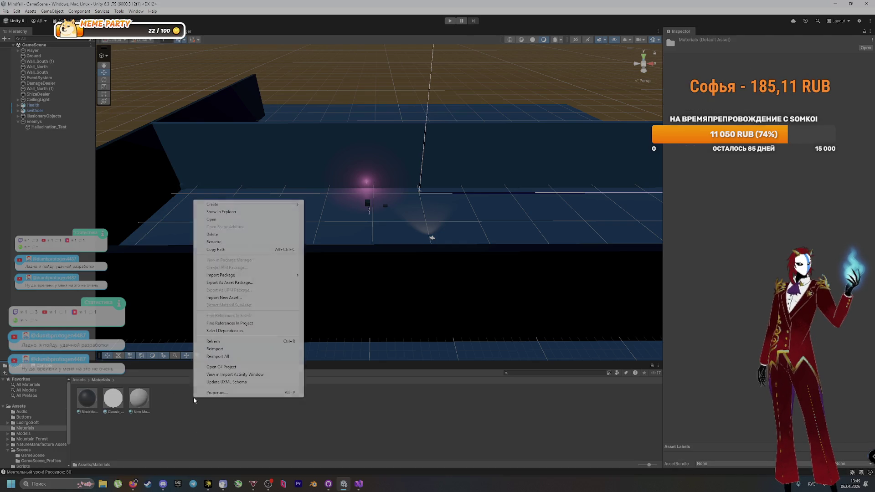
{"action": "mouse_move", "coordinate": [250, 204]}
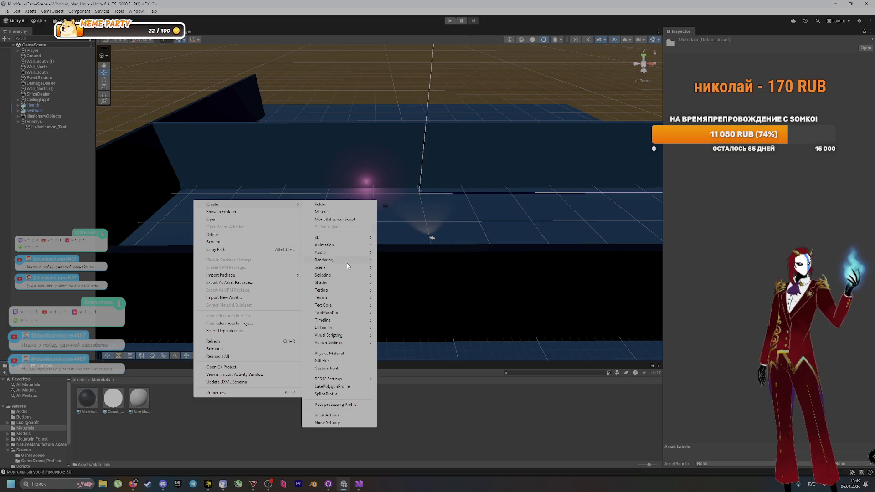
{"action": "left_click", "coordinate": [351, 212]}
{"action": "type", "text": "GhostMaterial"}
{"action": "key", "text": "Return"}
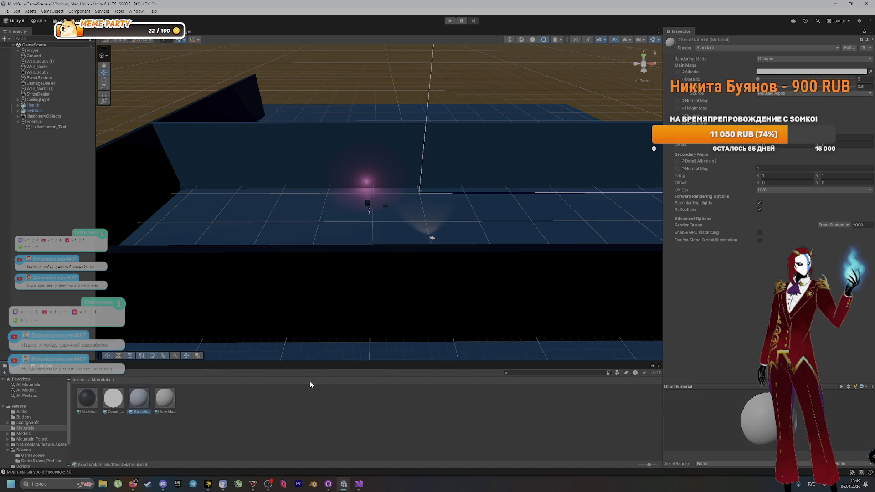
{"action": "key", "text": "alt+Tab"}
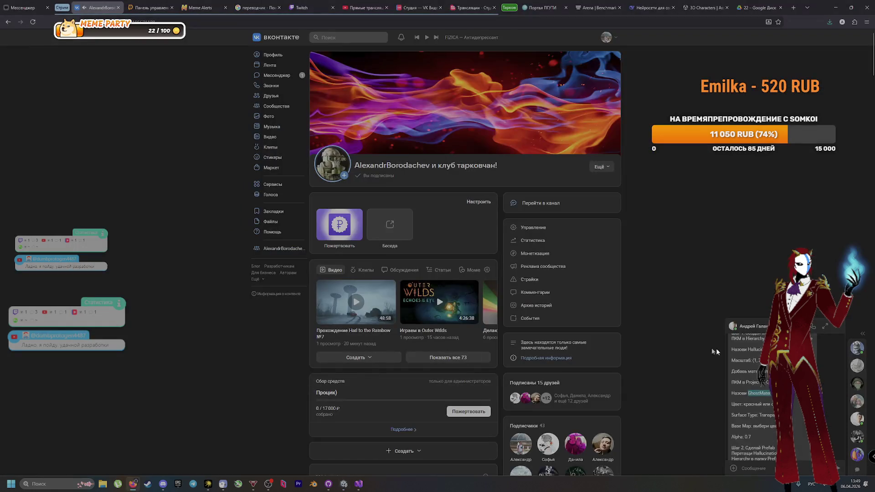
{"action": "key", "text": "alt+Tab"}
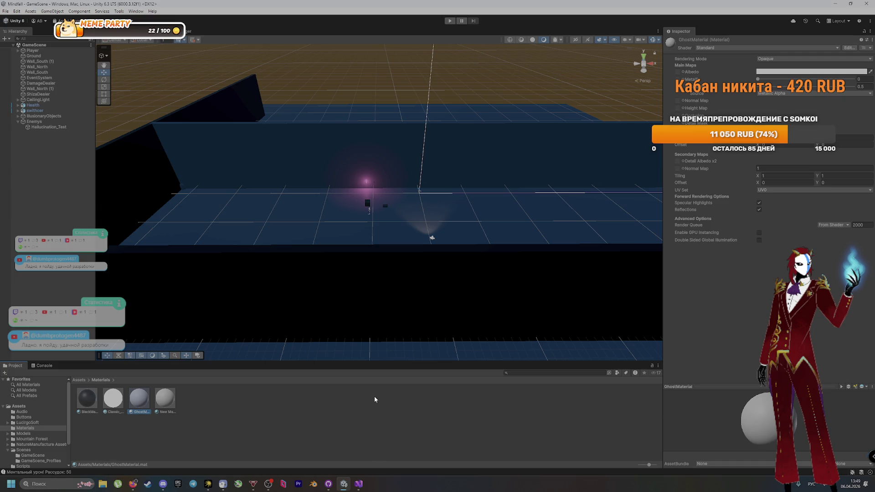
Set GhostMaterial's Albedo colour to pure red (R 255, G 0, B 0) with alpha 165
{"action": "left_click", "coordinate": [870, 73]}
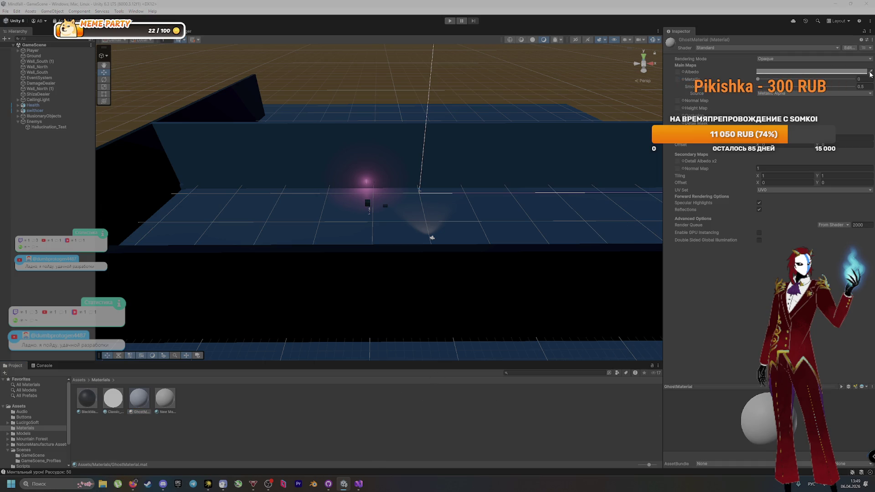
{"action": "left_click", "coordinate": [802, 346]}
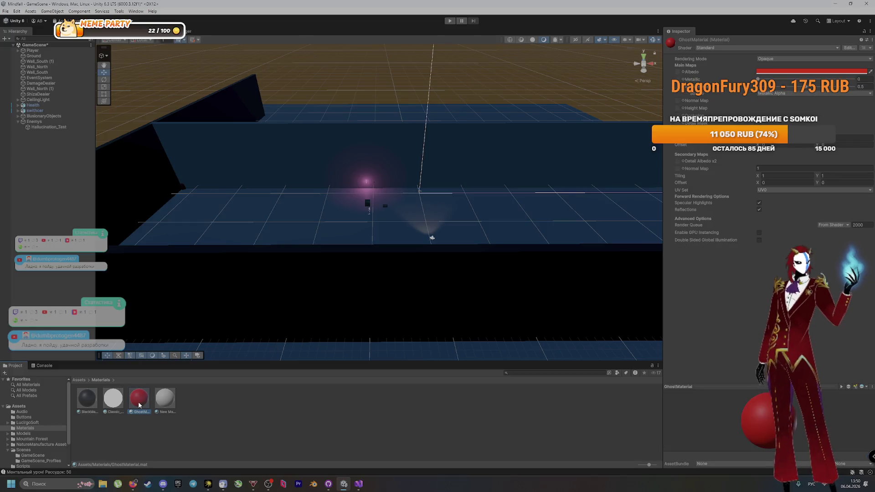
{"action": "left_click", "coordinate": [859, 74]}
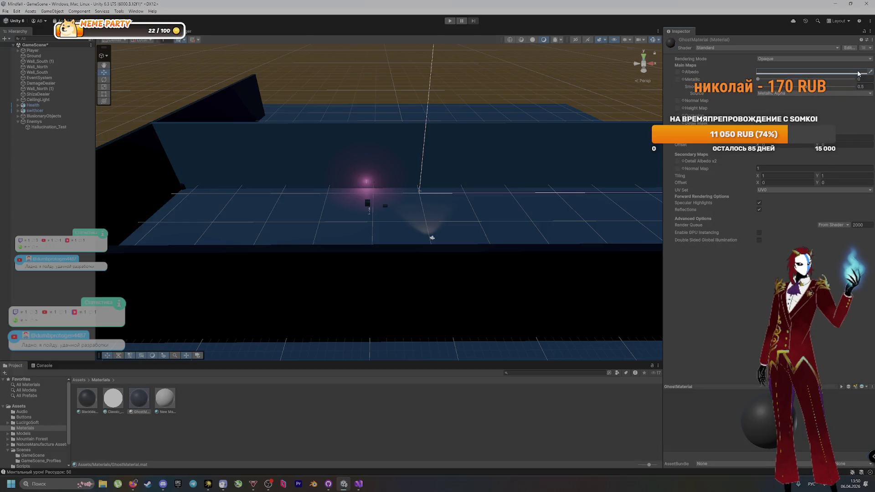
{"action": "left_click", "coordinate": [859, 73]}
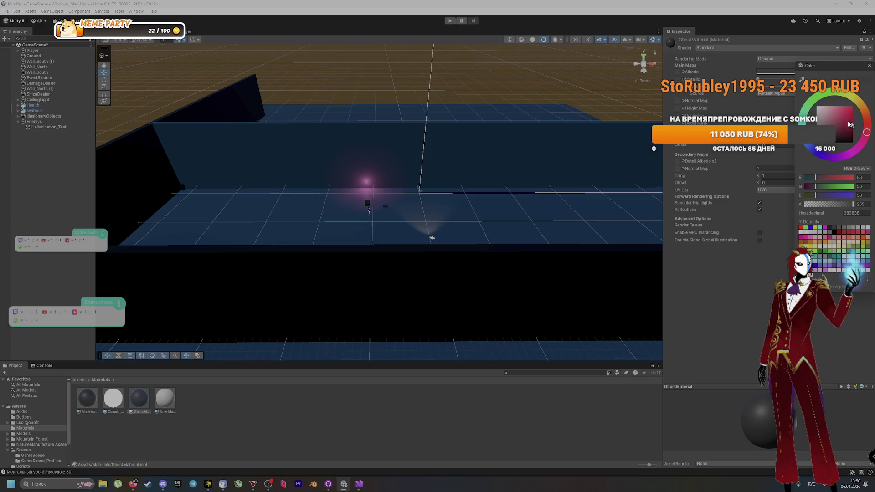
{"action": "left_click", "coordinate": [867, 81]}
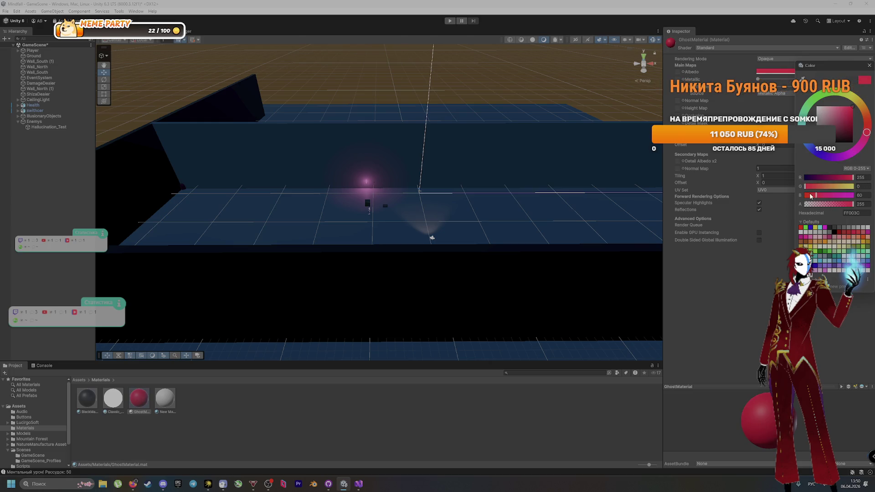
{"action": "mouse_move", "coordinate": [815, 195]}
{"action": "left_mouse_down"}
{"action": "mouse_move", "coordinate": [793, 195]}
{"action": "mouse_move", "coordinate": [836, 186]}
{"action": "mouse_move", "coordinate": [805, 187]}
{"action": "left_mouse_up"}
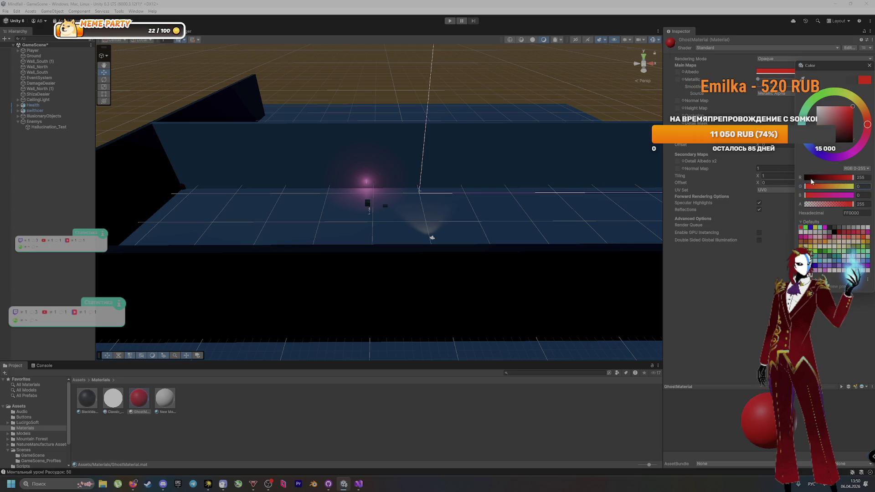
{"action": "mouse_move", "coordinate": [853, 204]}
{"action": "left_mouse_down"}
{"action": "mouse_move", "coordinate": [827, 206]}
{"action": "mouse_move", "coordinate": [869, 204]}
{"action": "left_mouse_up"}
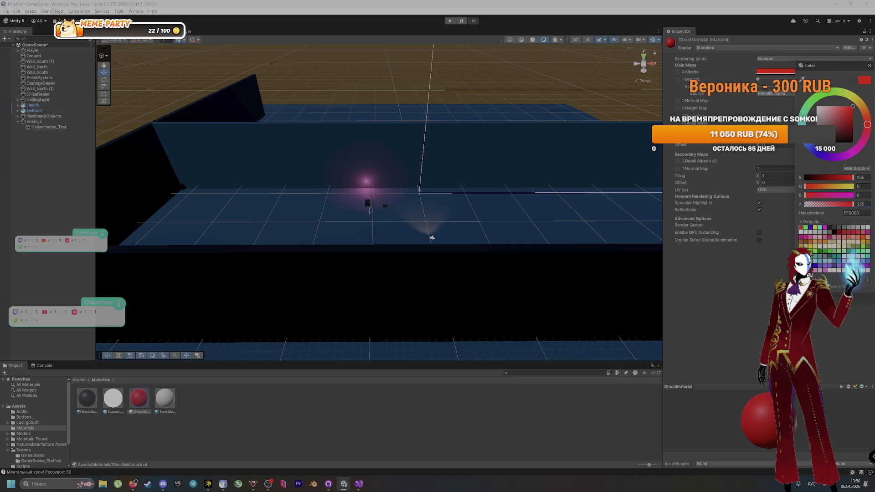
{"action": "left_click", "coordinate": [761, 306]}
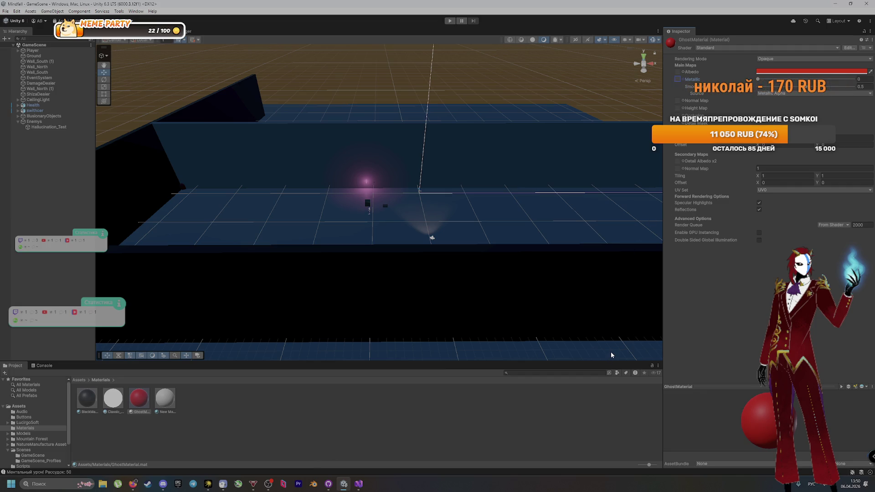
{"action": "left_click", "coordinate": [133, 485]}
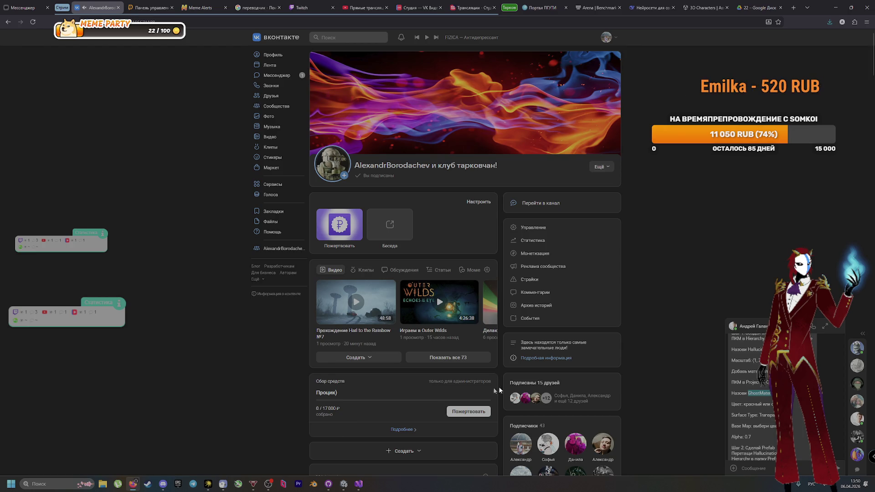
Back in Unity, select GhostMaterial in the Materials folder to show its red settings
{"action": "scroll", "coordinate": [667, 407], "scroll_direction": "down", "scroll_amount": 1}
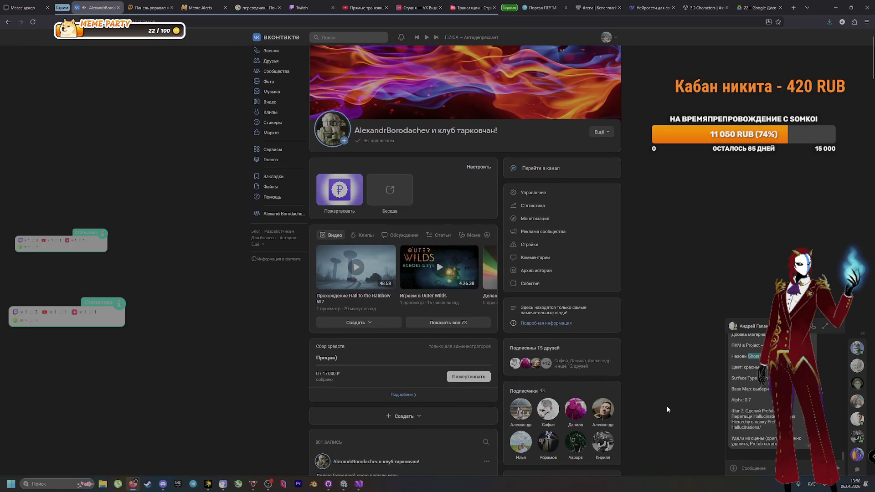
{"action": "key", "text": "alt+Tab"}
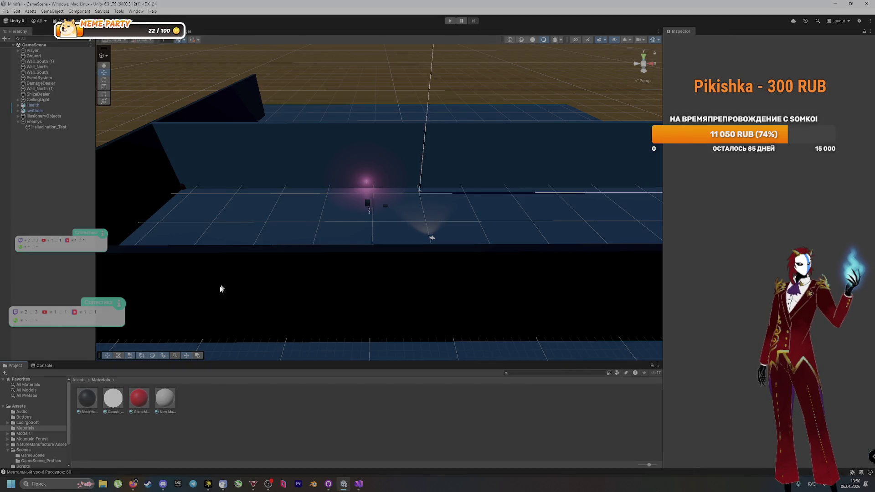
{"action": "left_click", "coordinate": [139, 398]}
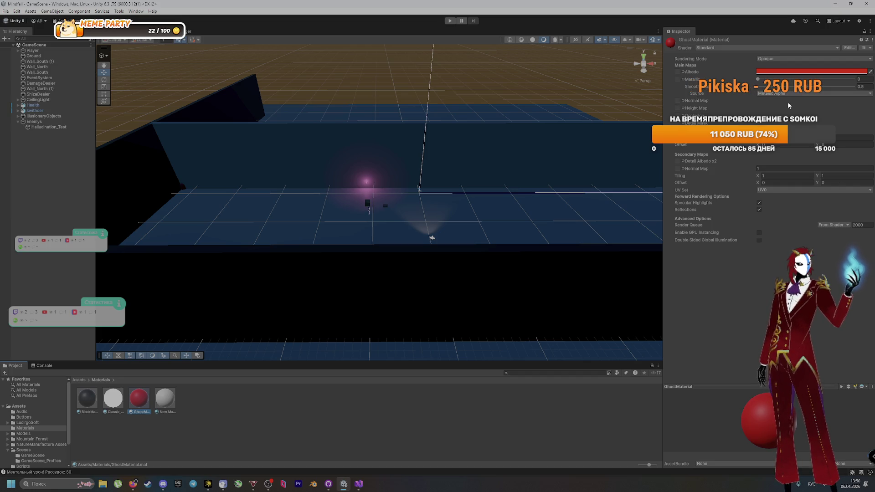
{"action": "key", "text": "alt+Tab"}
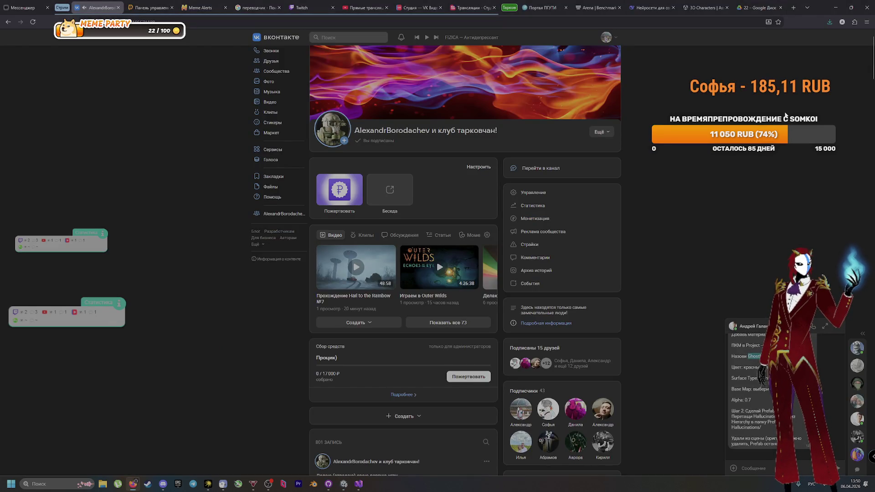
{"action": "key", "text": "alt+Tab"}
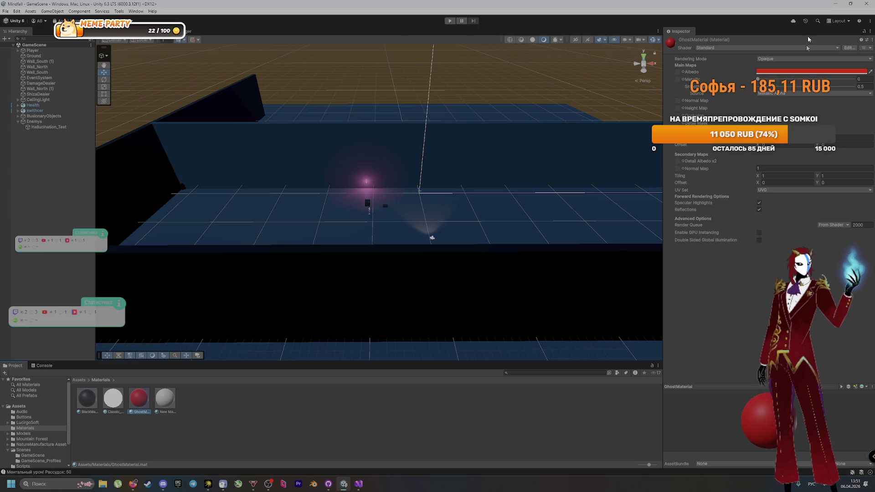
Check GhostMaterial's rendering mode options, leaving Opaque, and consult the Surface Type chat notes
{"action": "left_click", "coordinate": [810, 57]}
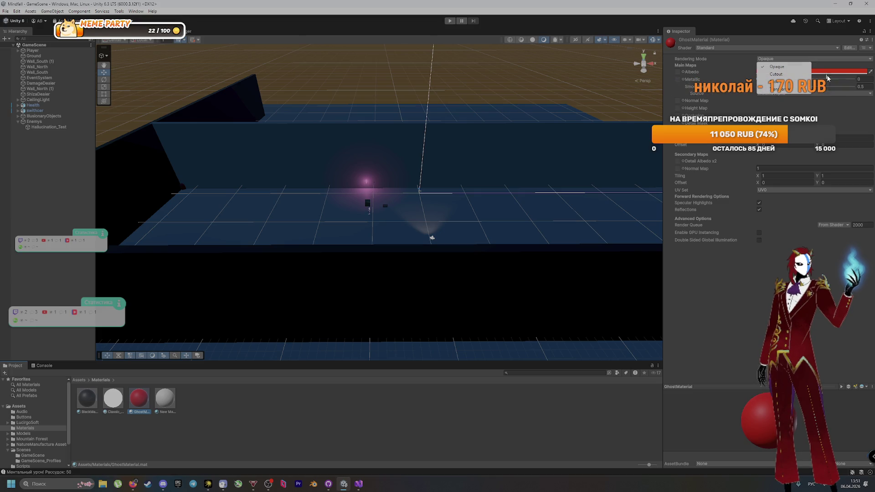
{"action": "left_click", "coordinate": [792, 117]}
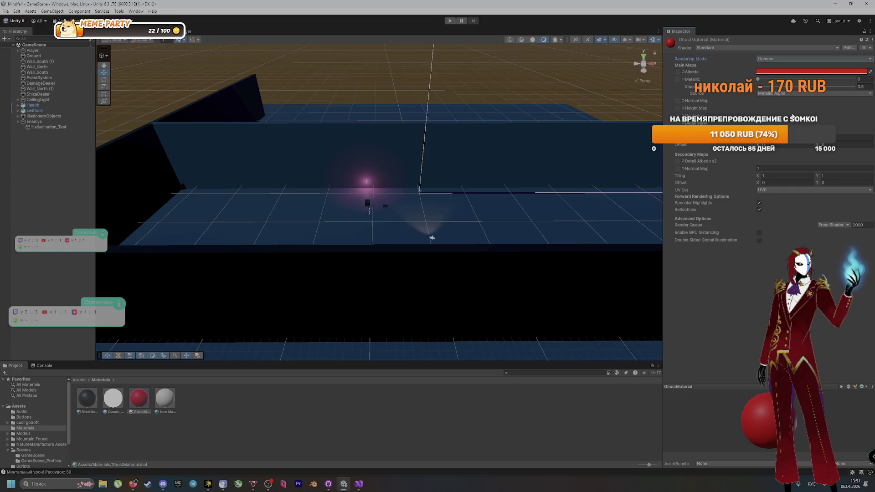
{"action": "key", "text": "alt+Tab"}
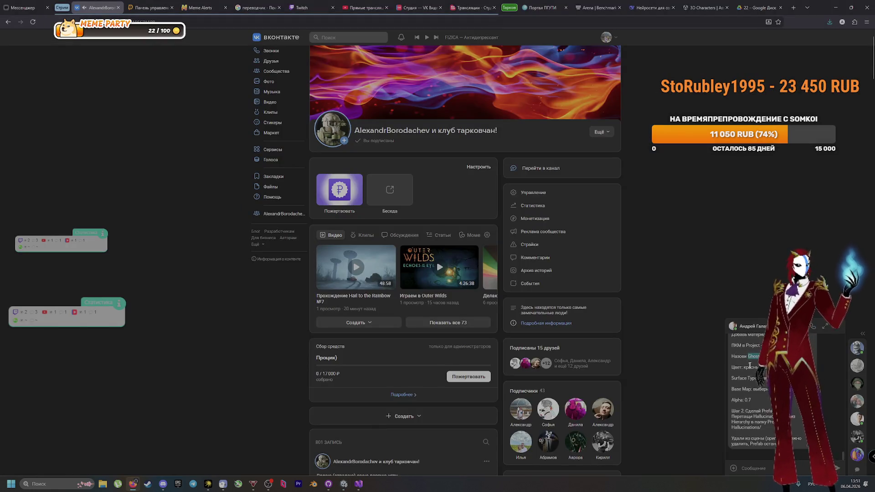
{"action": "double_click", "coordinate": [750, 379]}
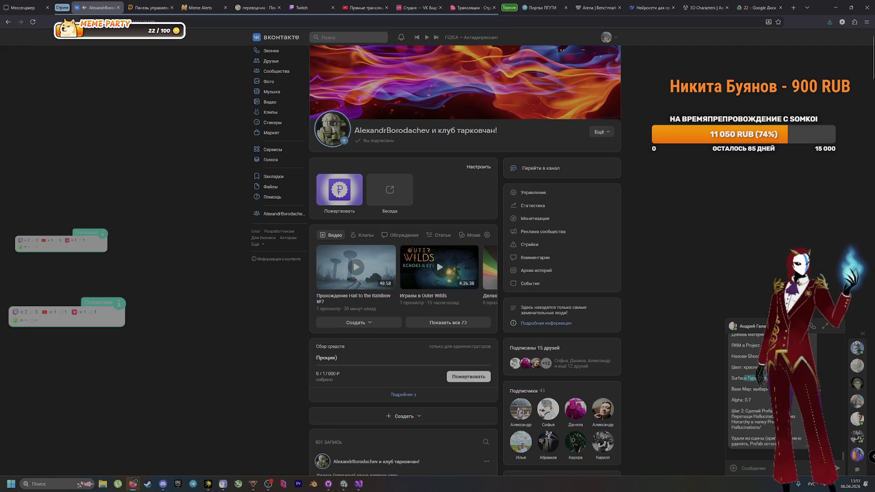
{"action": "double_click", "coordinate": [750, 379]}
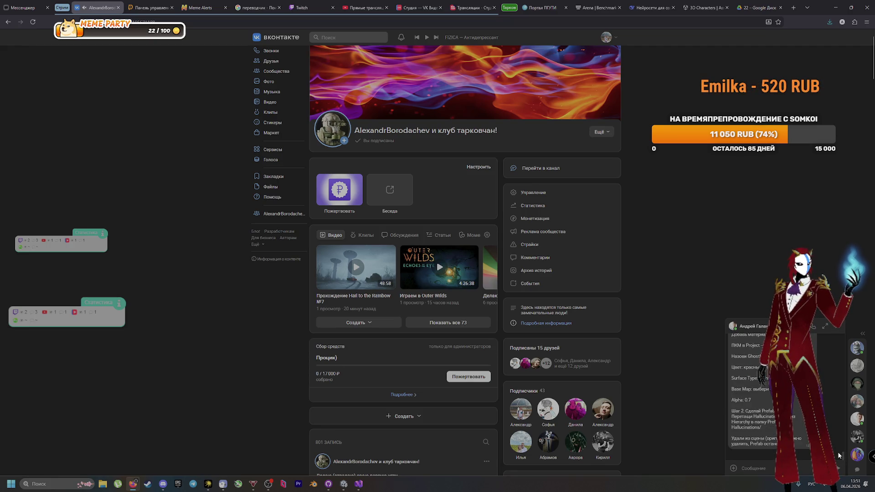
{"action": "key", "text": "alt+Tab"}
Set GhostMaterial's rendering mode to Transparent and drop the material onto the scene capsule
{"action": "left_click", "coordinate": [792, 58]}
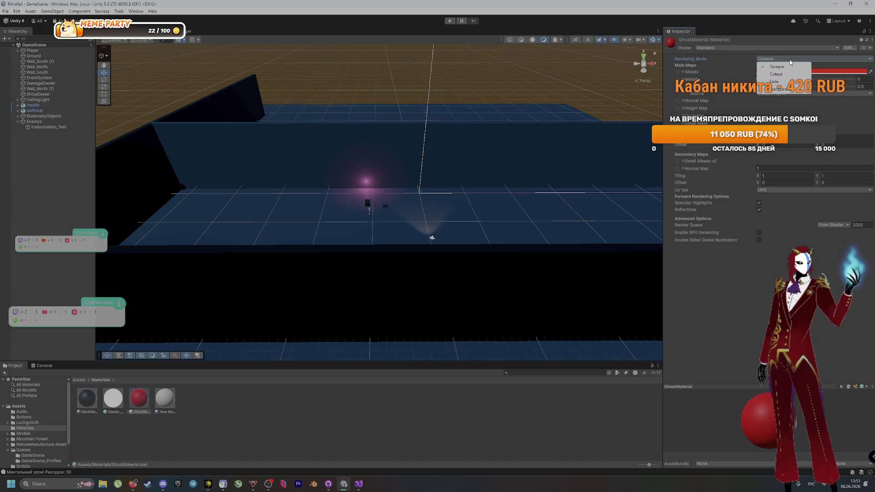
{"action": "left_click", "coordinate": [788, 90]}
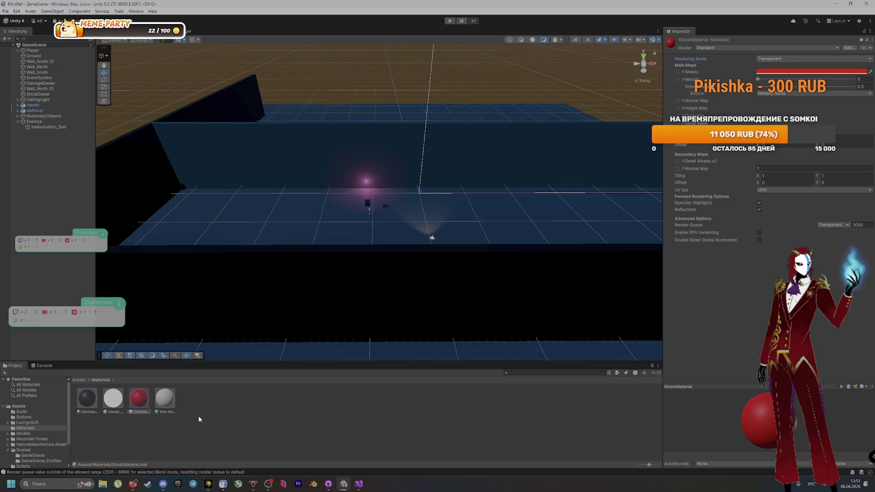
{"action": "mouse_move", "coordinate": [148, 390]}
{"action": "left_mouse_down"}
{"action": "mouse_move", "coordinate": [182, 190]}
{"action": "mouse_move", "coordinate": [274, 152]}
{"action": "mouse_move", "coordinate": [317, 207]}
{"action": "mouse_move", "coordinate": [330, 180]}
{"action": "mouse_move", "coordinate": [334, 201]}
{"action": "mouse_move", "coordinate": [330, 178]}
{"action": "mouse_move", "coordinate": [331, 204]}
{"action": "mouse_move", "coordinate": [329, 176]}
{"action": "mouse_move", "coordinate": [184, 191]}
{"action": "mouse_move", "coordinate": [282, 424]}
{"action": "left_mouse_up"}
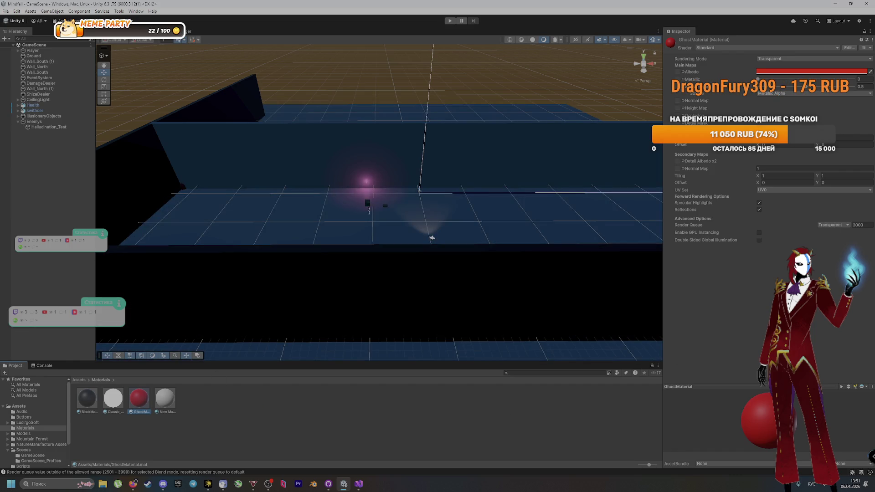
{"action": "left_click", "coordinate": [784, 94]}
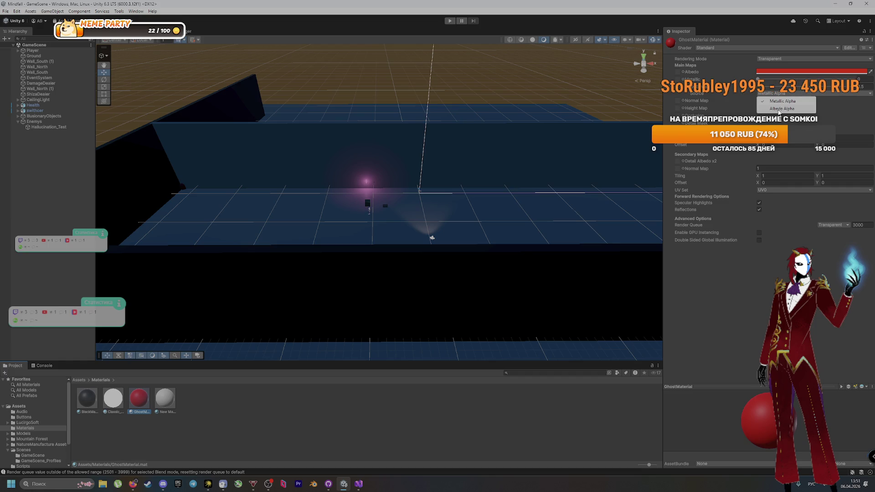
{"action": "left_click", "coordinate": [724, 59]}
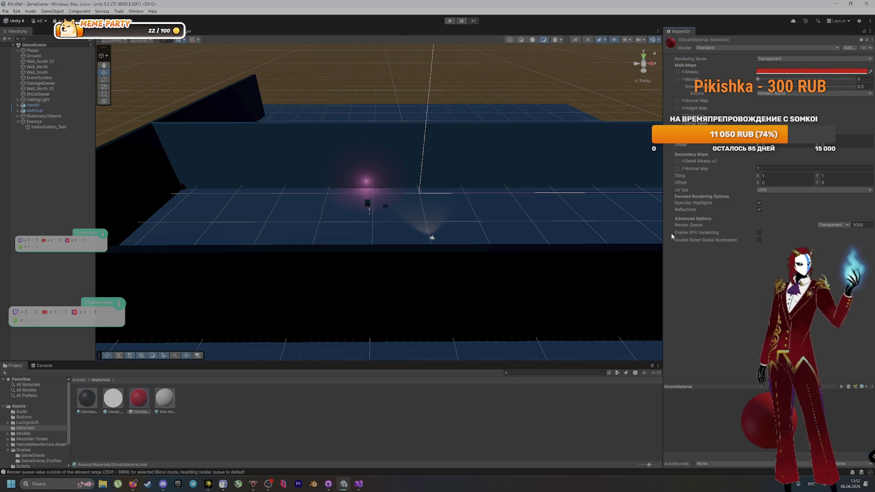
Move the Hallucination_Test capsule up along Y to about Y 1.15, Z 4.48
{"action": "left_click", "coordinate": [182, 188]}
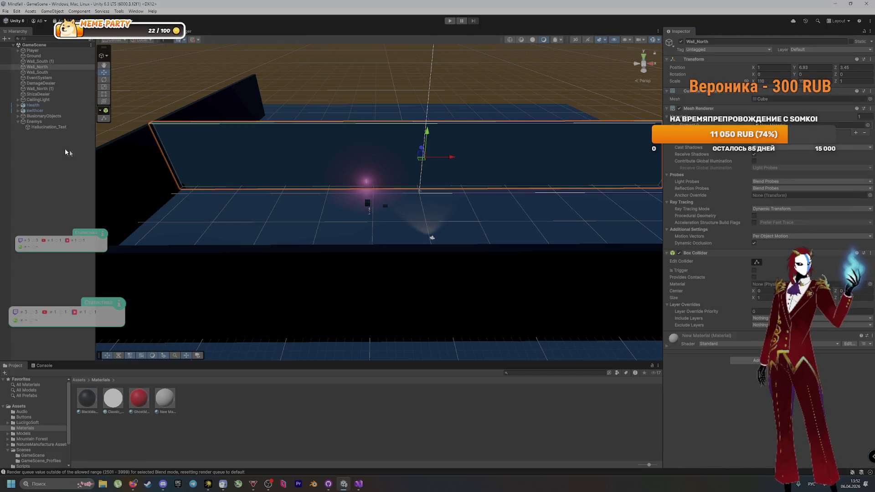
{"action": "left_click", "coordinate": [49, 127]}
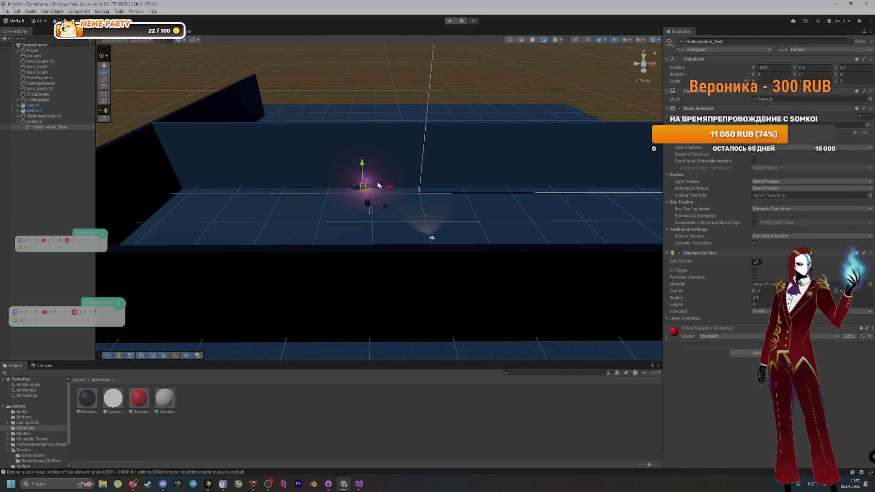
{"action": "scroll", "coordinate": [375, 201], "scroll_direction": "up", "scroll_amount": 5}
{"action": "key", "text": "q"}
{"action": "left_click_drag", "start_coordinate": [352, 132], "coordinate": [400, 214]}
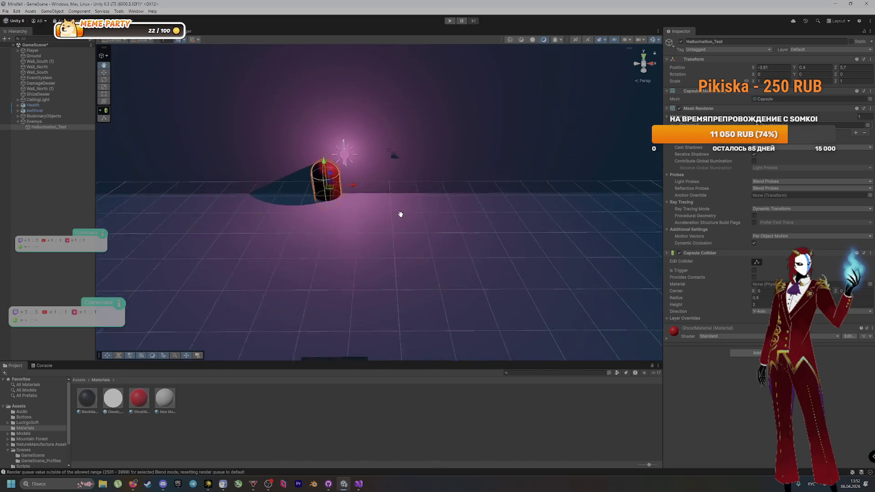
{"action": "key", "text": "w"}
{"action": "mouse_move", "coordinate": [333, 176]}
{"action": "left_mouse_down"}
{"action": "mouse_move", "coordinate": [333, 140]}
{"action": "mouse_move", "coordinate": [338, 177]}
{"action": "mouse_move", "coordinate": [329, 176]}
{"action": "mouse_move", "coordinate": [344, 185]}
{"action": "left_mouse_up"}
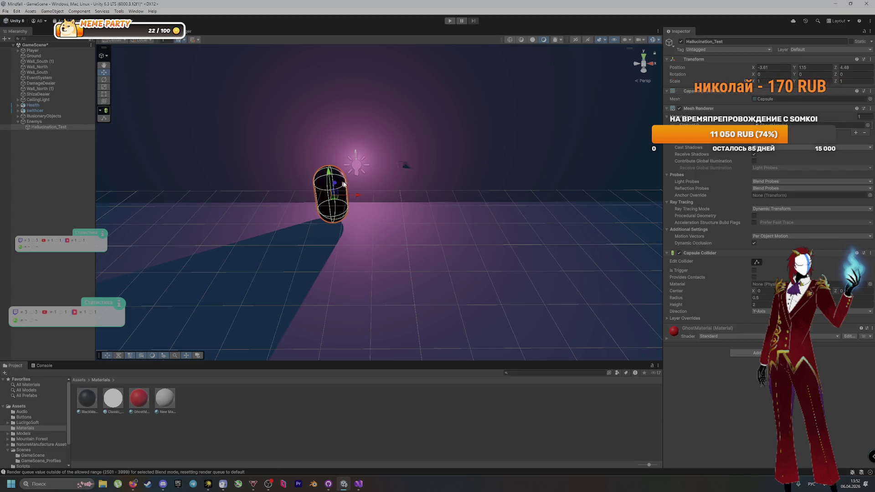
{"action": "left_click", "coordinate": [34, 193]}
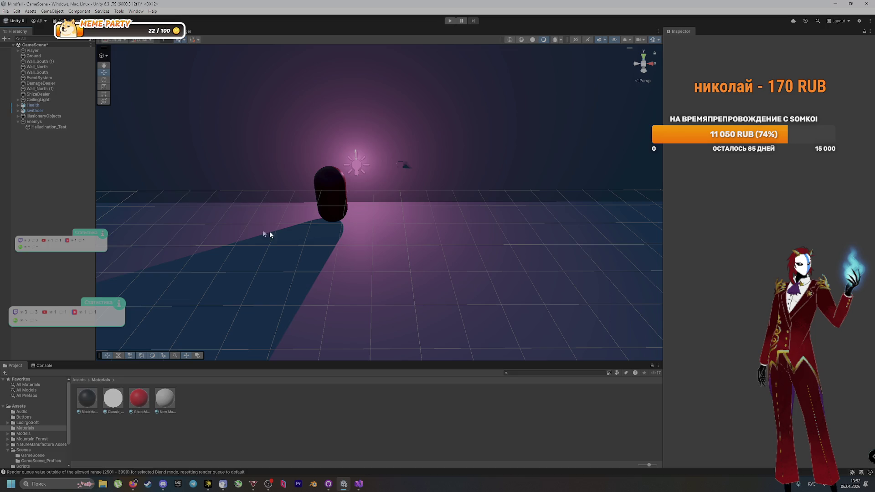
{"action": "left_click", "coordinate": [322, 194]}
{"action": "left_click", "coordinate": [56, 169]}
{"action": "scroll", "coordinate": [213, 231], "scroll_direction": "down", "scroll_amount": 3}
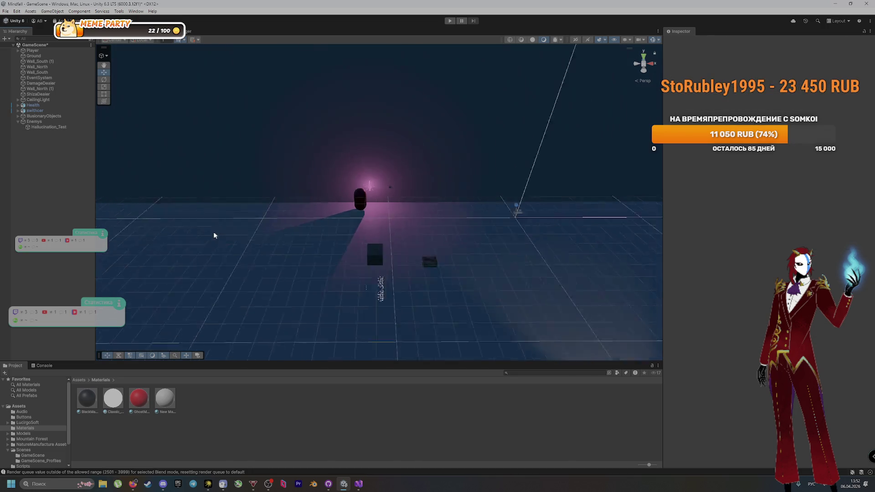
{"action": "scroll", "coordinate": [214, 235], "scroll_direction": "down", "scroll_amount": 5}
Add a Directional Light from the Hierarchy's Light menu and select it
{"action": "right_click", "coordinate": [21, 146]}
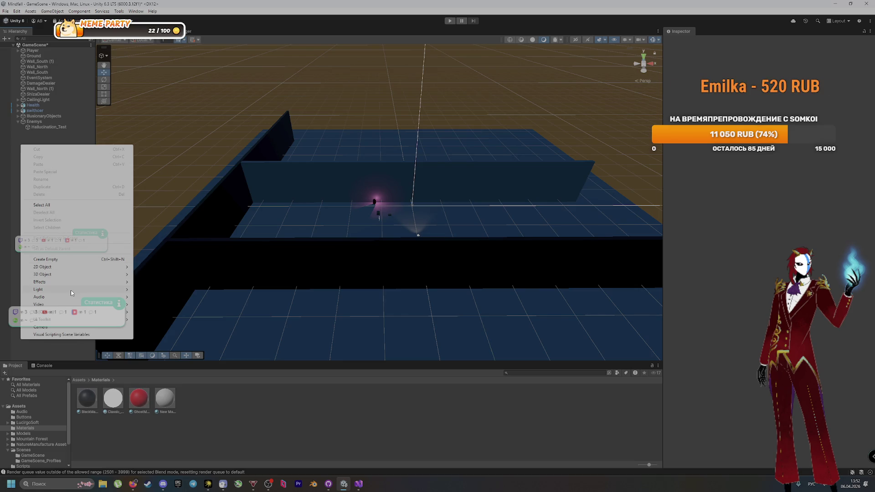
{"action": "mouse_move", "coordinate": [70, 290]}
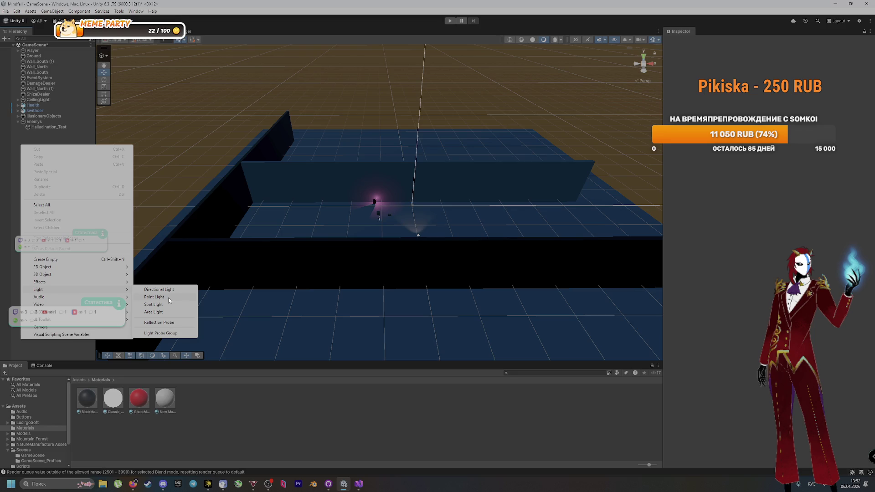
{"action": "left_click", "coordinate": [159, 289]}
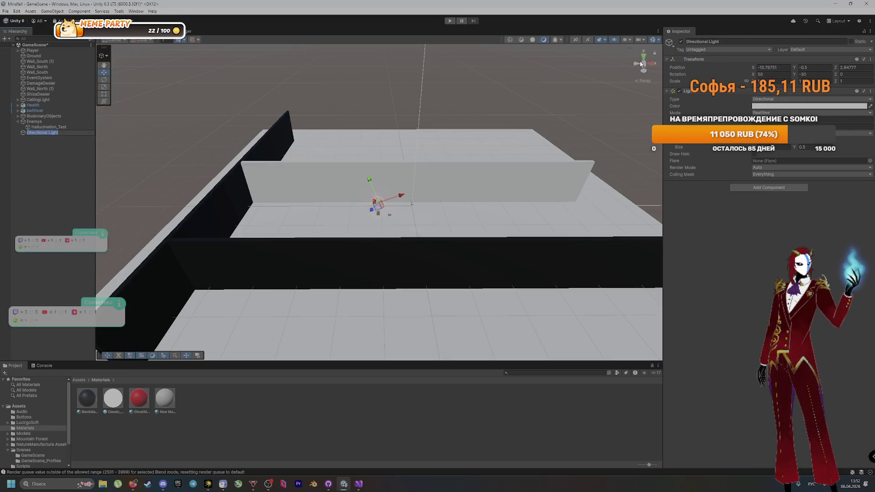
{"action": "left_click", "coordinate": [697, 42]}
{"action": "left_click", "coordinate": [49, 168]}
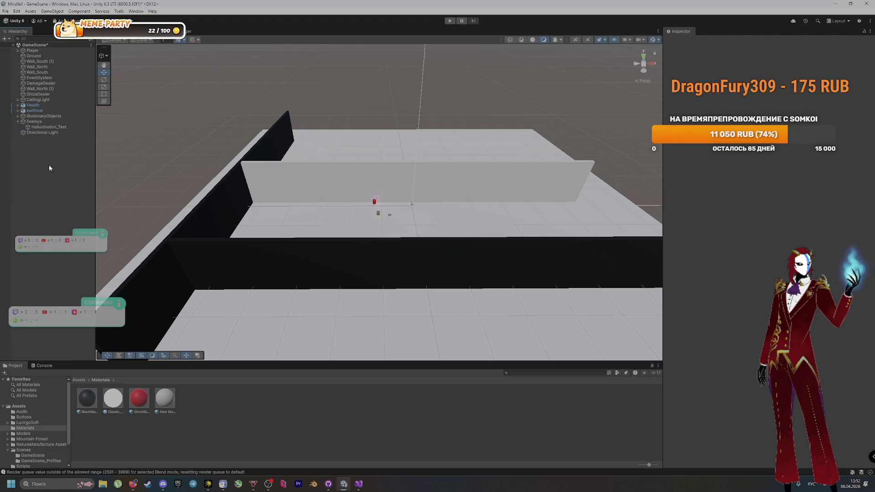
{"action": "left_click", "coordinate": [42, 132]}
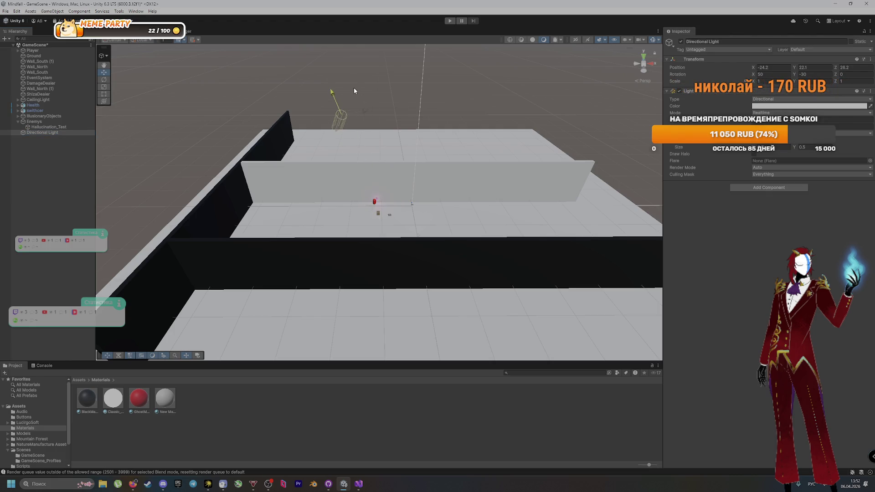
Raise the Directional Light to roughly X -11.06, Y 53.65, Z 3.37
{"action": "mouse_move", "coordinate": [337, 129]}
{"action": "left_mouse_down"}
{"action": "mouse_move", "coordinate": [343, 117]}
{"action": "mouse_move", "coordinate": [443, 96]}
{"action": "left_mouse_up"}
{"action": "scroll", "coordinate": [467, 191], "scroll_direction": "down", "scroll_amount": 3}
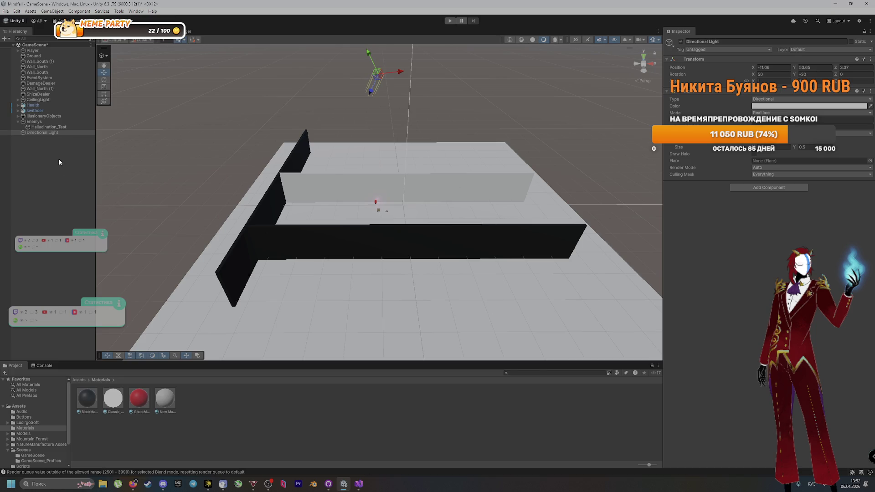
{"action": "left_click", "coordinate": [344, 213]}
Inspect the Ground and walls, confirming Wall_North uses New Material on the Standard shader
{"action": "left_click", "coordinate": [347, 196]}
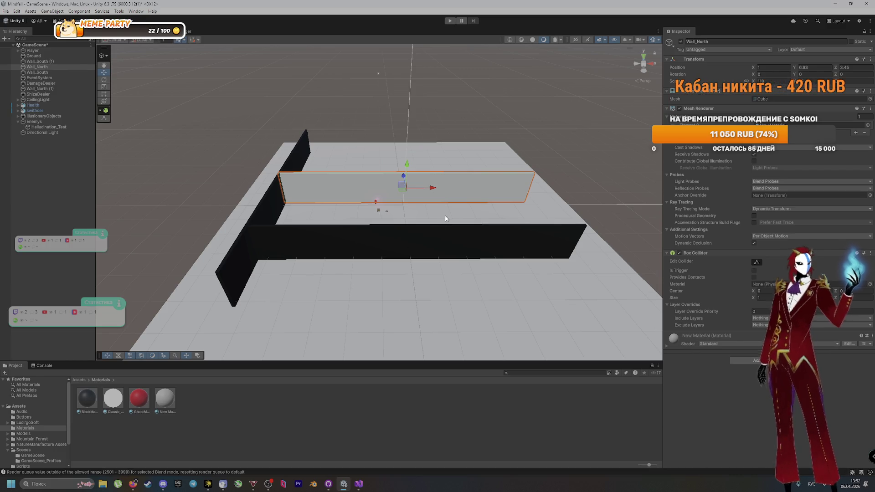
{"action": "left_click", "coordinate": [474, 256]}
{"action": "left_click", "coordinate": [474, 256]}
{"action": "left_click", "coordinate": [474, 256]}
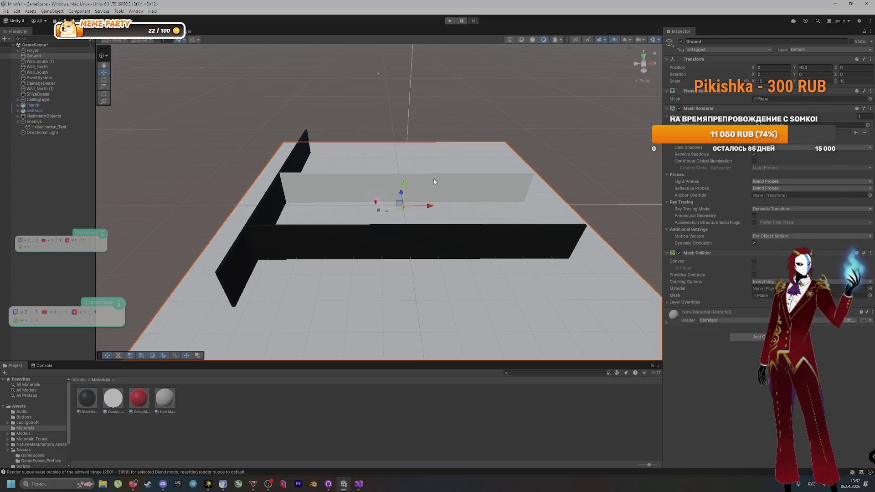
{"action": "left_click", "coordinate": [269, 210]}
{"action": "left_click", "coordinate": [269, 212]}
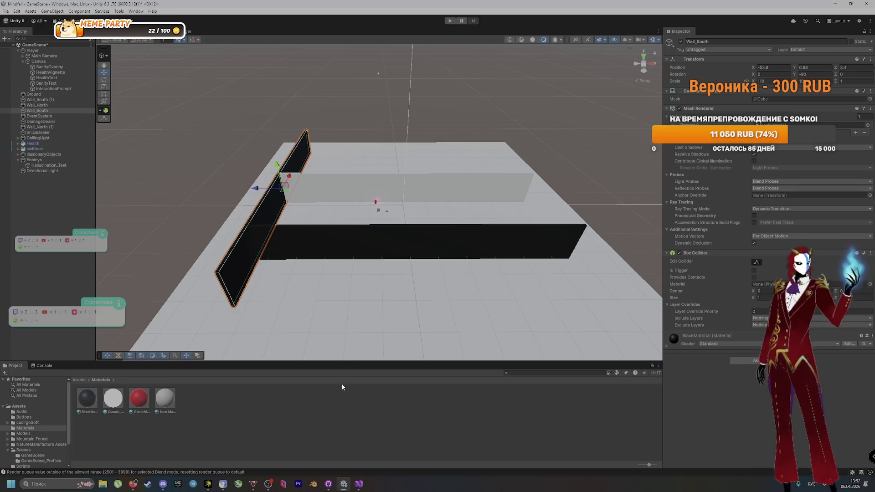
{"action": "left_click", "coordinate": [344, 192]}
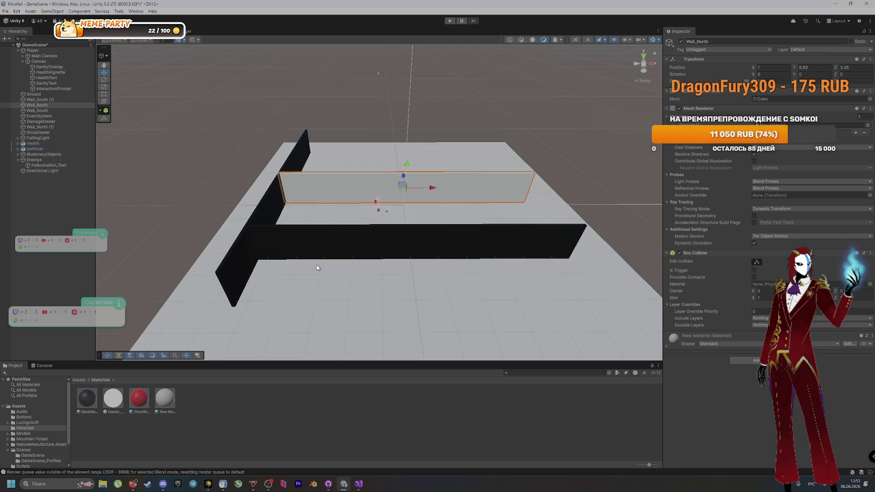
{"action": "left_click", "coordinate": [836, 343]}
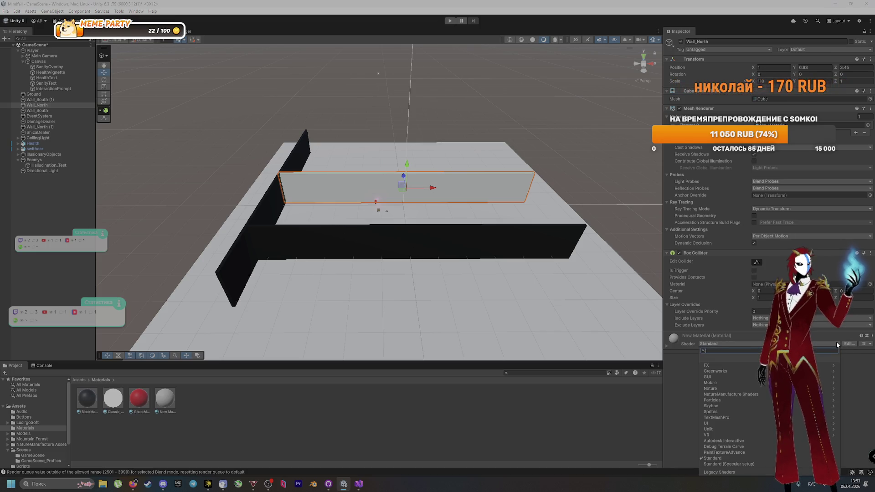
{"action": "left_click", "coordinate": [854, 358]}
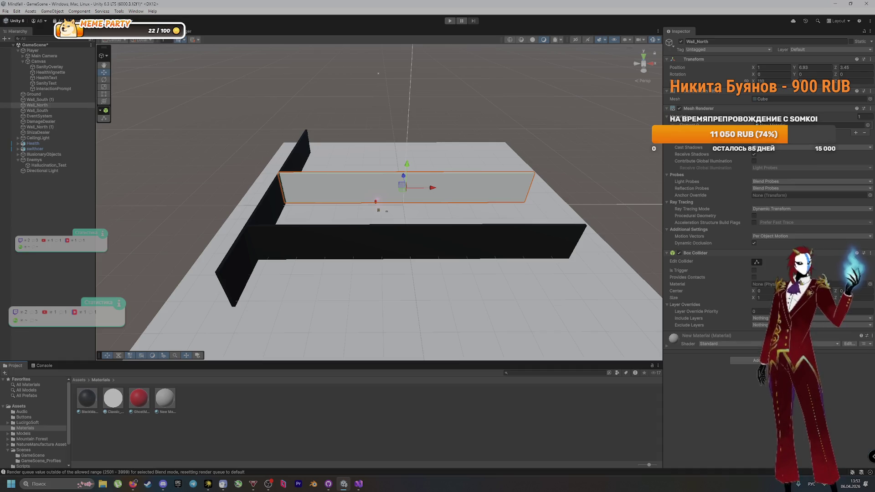
{"action": "left_click", "coordinate": [306, 417]}
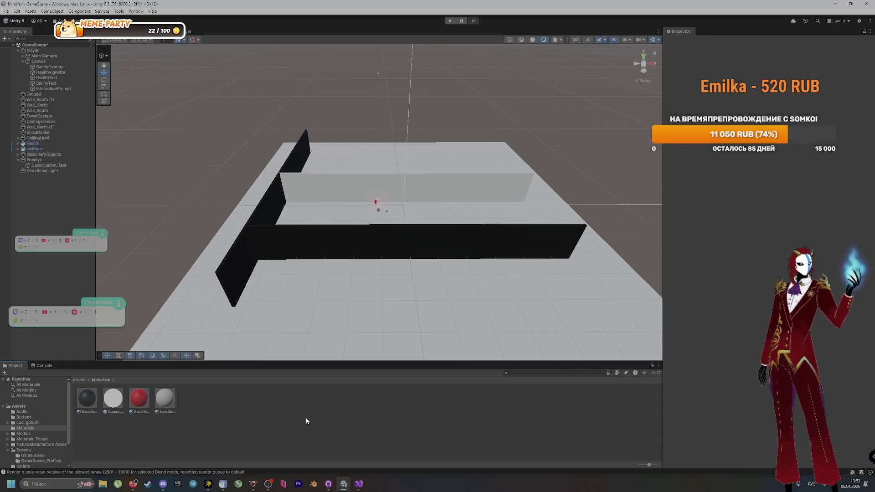
{"action": "right_click", "coordinate": [234, 406]}
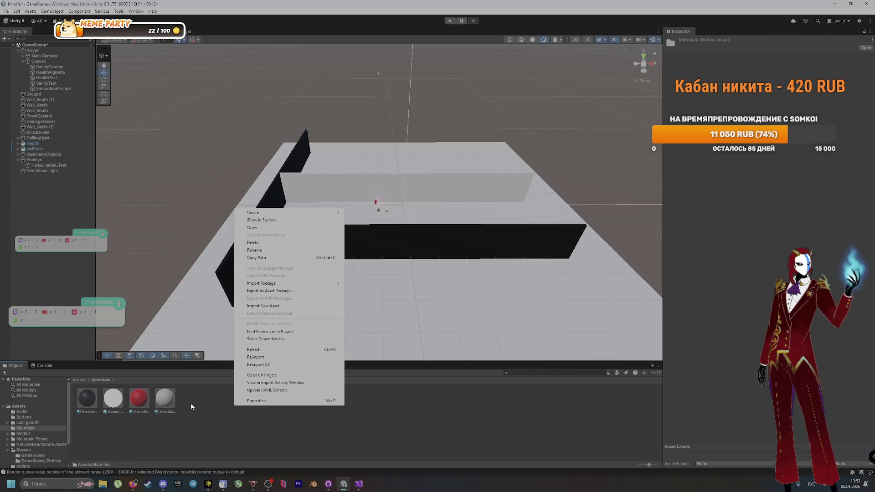
Change New Material's Albedo to light grey so the Ground and Wall_North turn pale grey
{"action": "left_click", "coordinate": [170, 404]}
{"action": "left_click", "coordinate": [170, 403]}
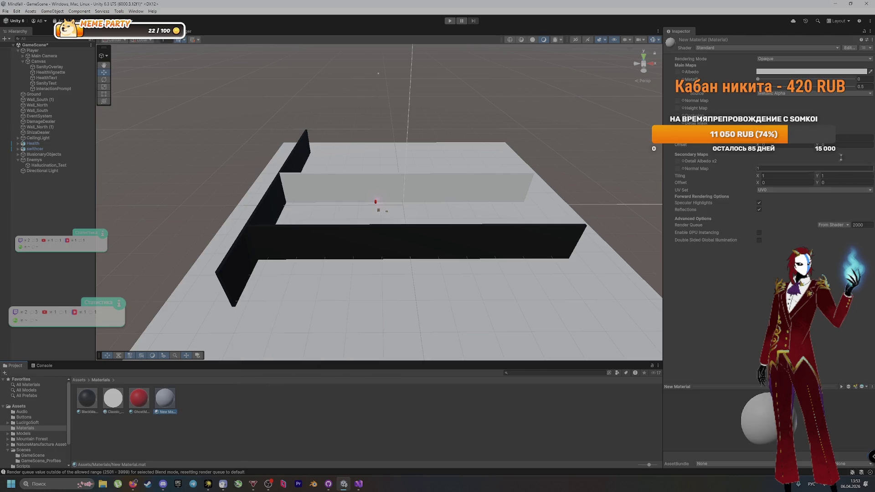
{"action": "left_click", "coordinate": [811, 71]}
{"action": "mouse_move", "coordinate": [836, 116]}
{"action": "left_mouse_down"}
{"action": "mouse_move", "coordinate": [804, 129]}
{"action": "mouse_move", "coordinate": [843, 120]}
{"action": "mouse_move", "coordinate": [839, 125]}
{"action": "mouse_move", "coordinate": [825, 111]}
{"action": "mouse_move", "coordinate": [794, 145]}
{"action": "left_mouse_up"}
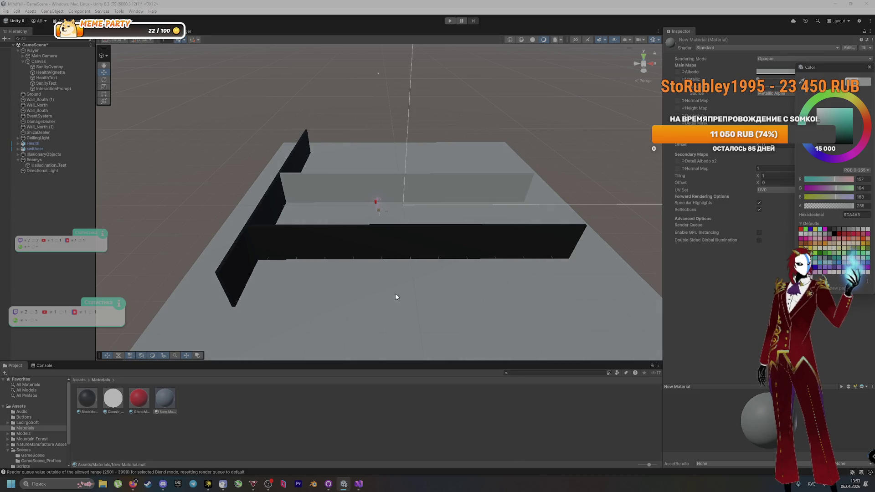
{"action": "left_click", "coordinate": [428, 214]}
{"action": "scroll", "coordinate": [428, 214], "scroll_direction": "up", "scroll_amount": 5}
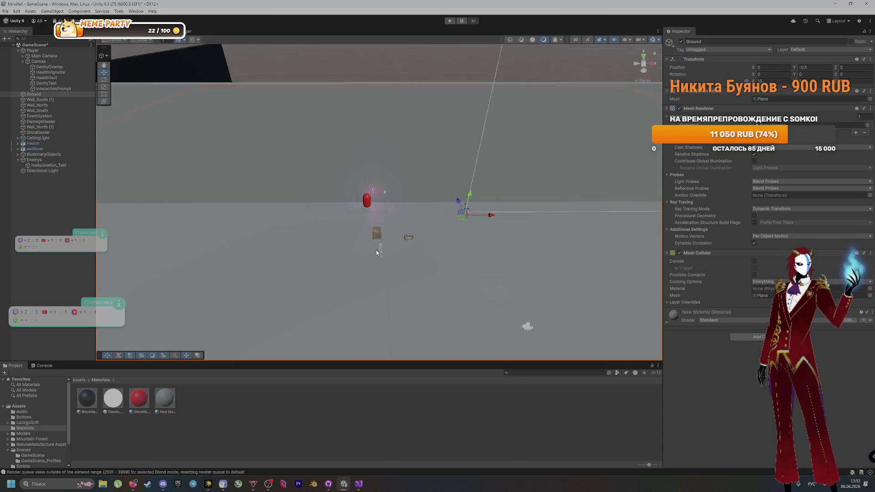
Return to Unity and open GhostMaterial's settings in the Inspector
{"action": "scroll", "coordinate": [376, 252], "scroll_direction": "up", "scroll_amount": 2}
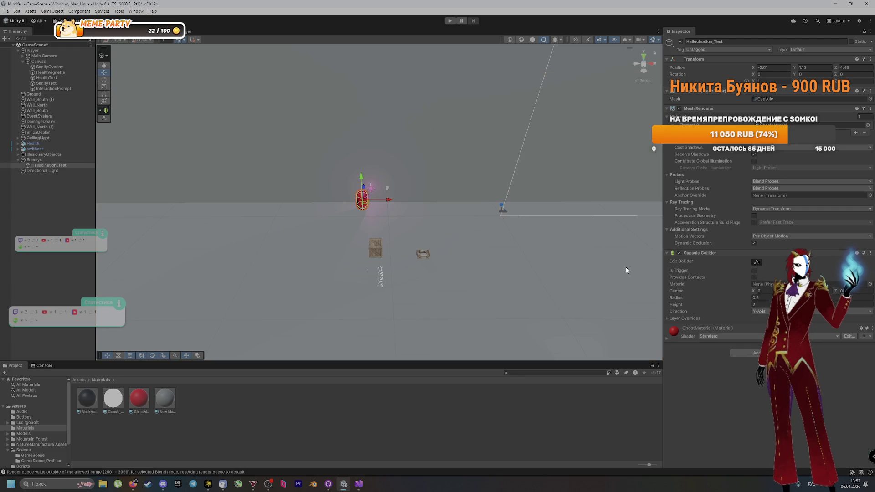
{"action": "key", "text": "alt+Tab"}
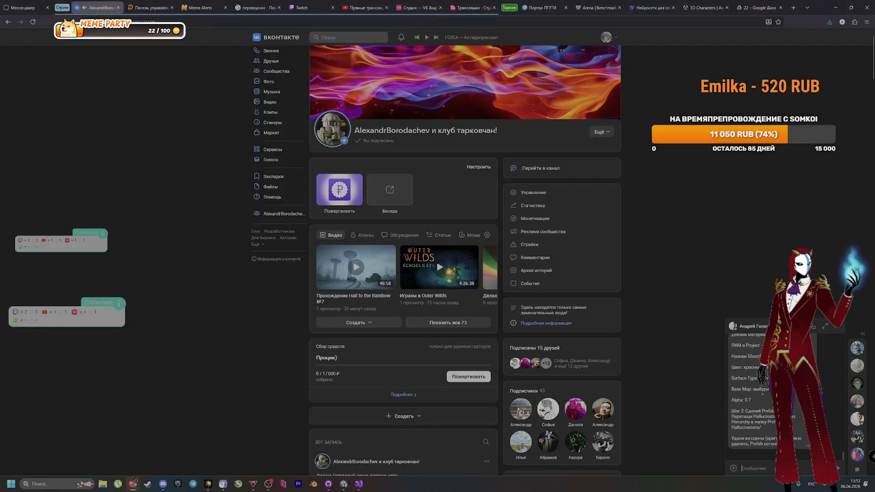
{"action": "key", "text": "alt+Tab"}
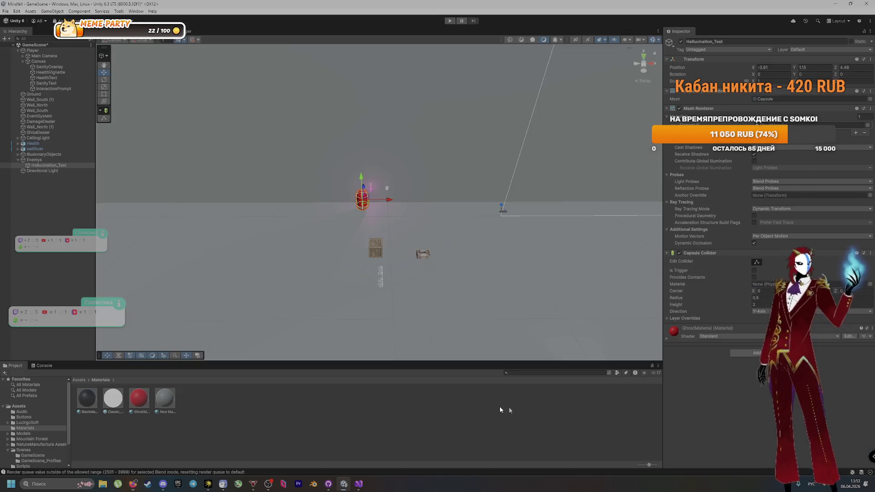
{"action": "left_click", "coordinate": [139, 404]}
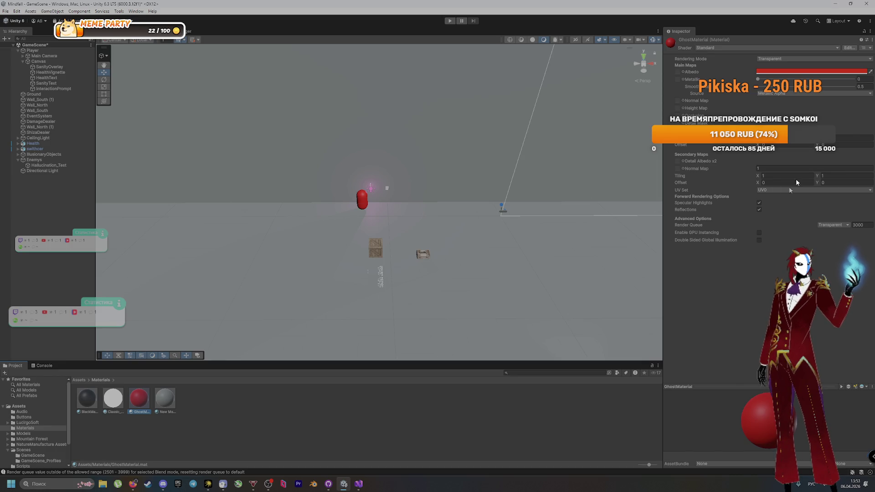
{"action": "key", "text": "alt+Tab"}
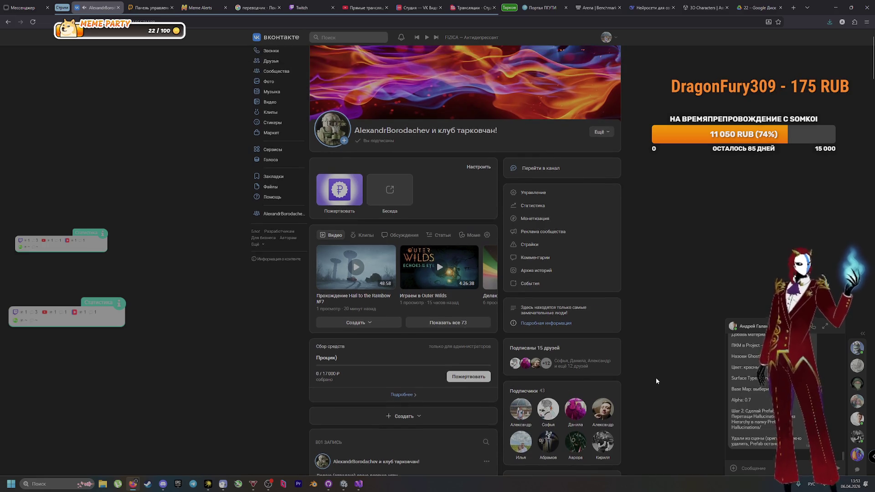
{"action": "key", "text": "alt+Tab"}
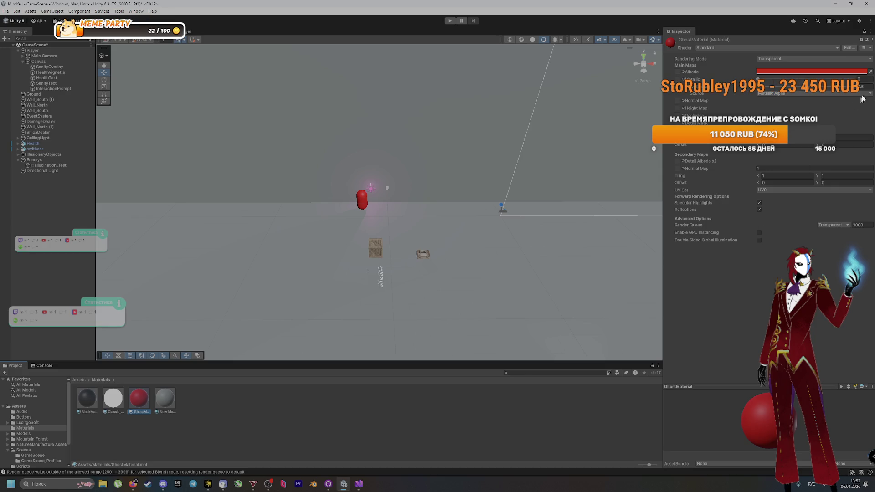
Lower GhostMaterial's albedo alpha from 255 to about 197 and frame the translucent capsule
{"action": "left_click", "coordinate": [855, 72]}
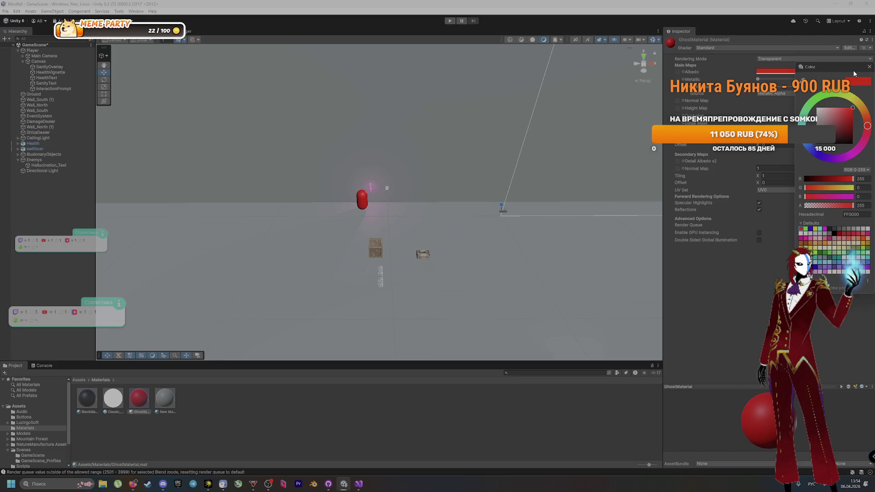
{"action": "left_click", "coordinate": [849, 205]}
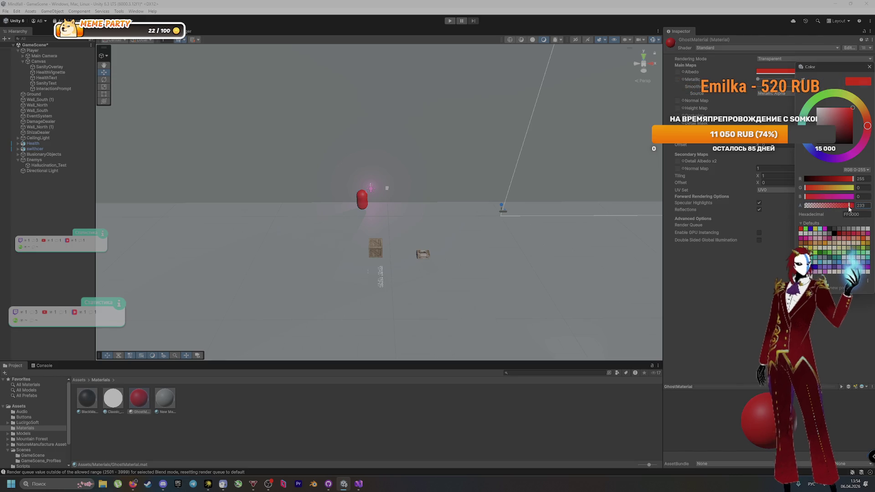
{"action": "left_click_drag", "start_coordinate": [846, 206], "coordinate": [841, 208]}
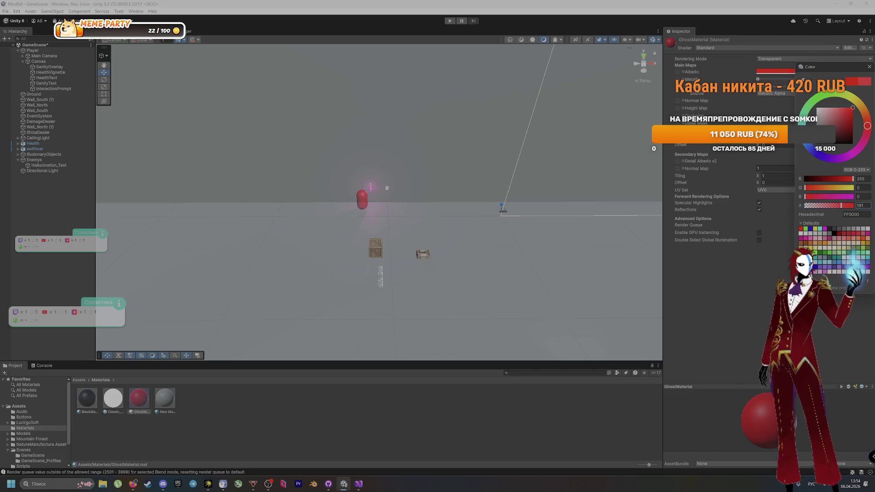
{"action": "key", "text": "Return"}
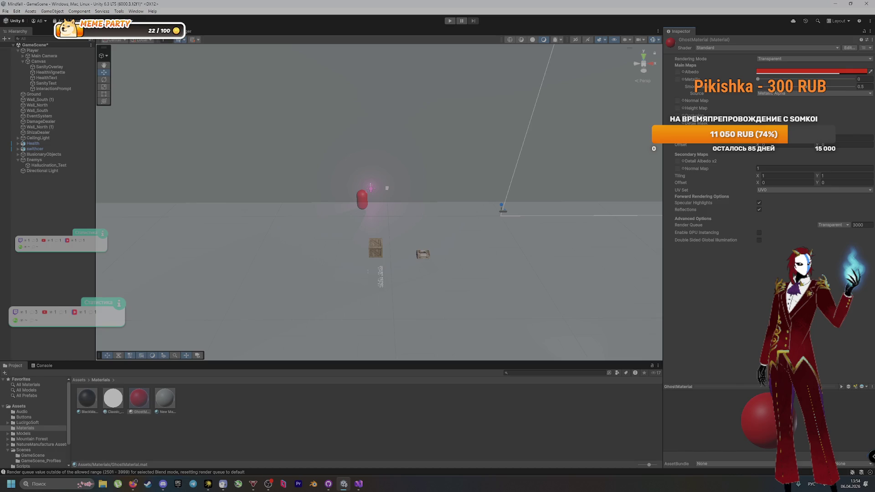
{"action": "key", "text": "alt+Tab"}
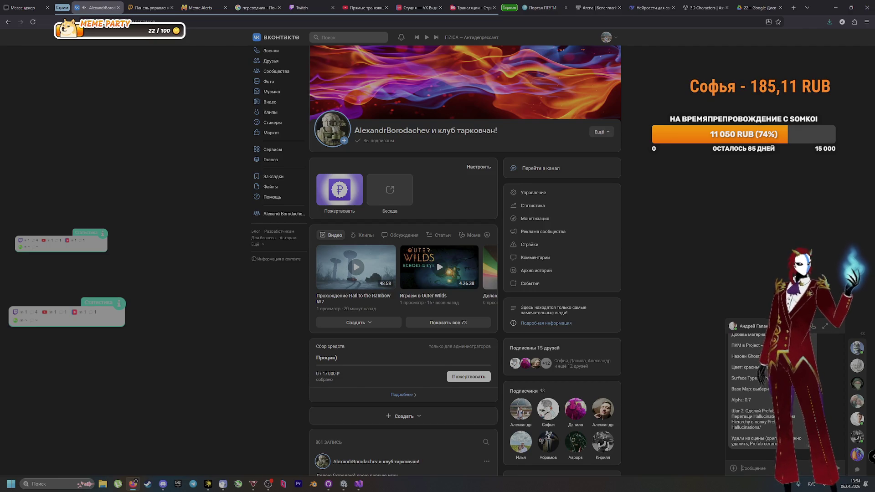
{"action": "key", "text": "alt+Tab"}
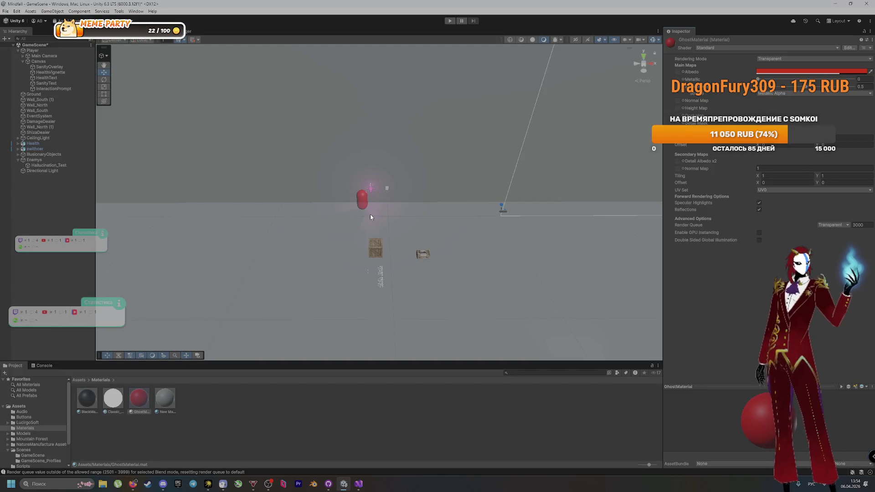
{"action": "left_click", "coordinate": [362, 199]}
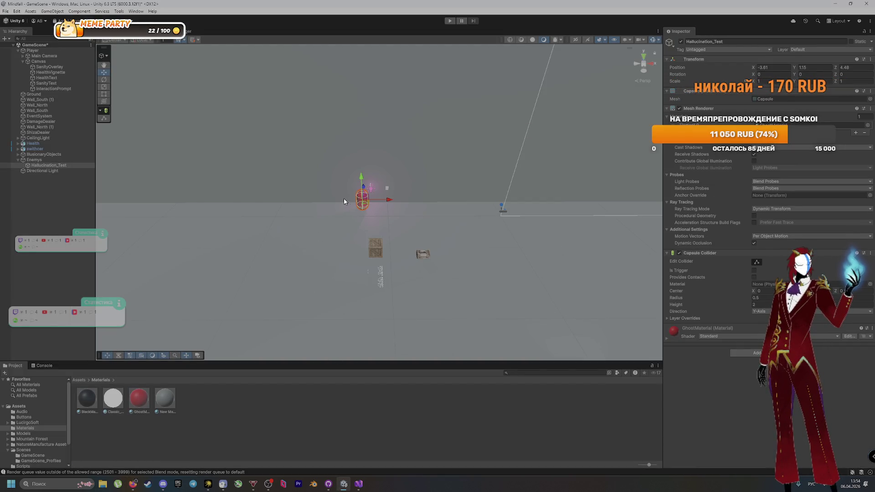
{"action": "key", "text": "f"}
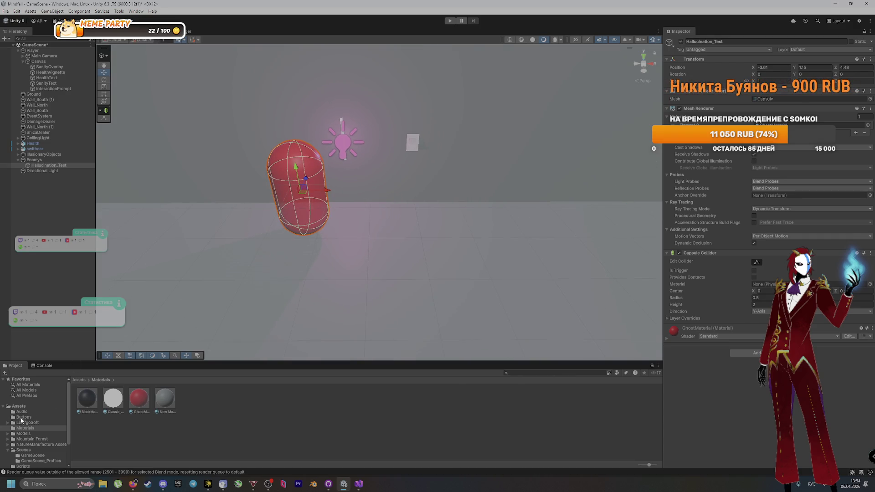
Browse the Project panel and select the top-level Assets folder
{"action": "left_click", "coordinate": [37, 396]}
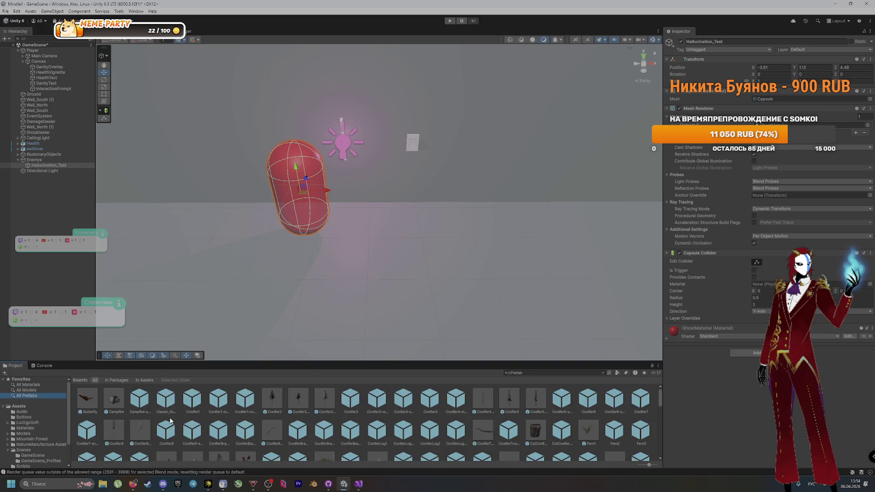
{"action": "scroll", "coordinate": [173, 424], "scroll_direction": "down", "scroll_amount": 10}
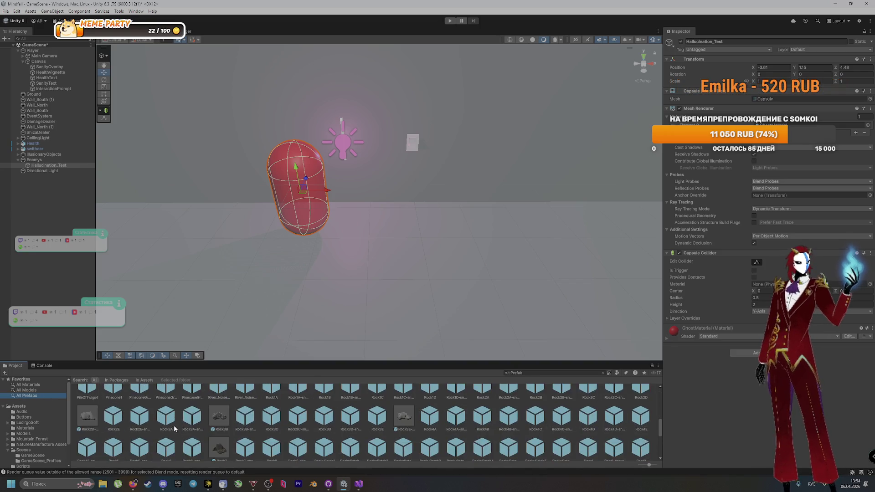
{"action": "scroll", "coordinate": [174, 430], "scroll_direction": "down", "scroll_amount": 1}
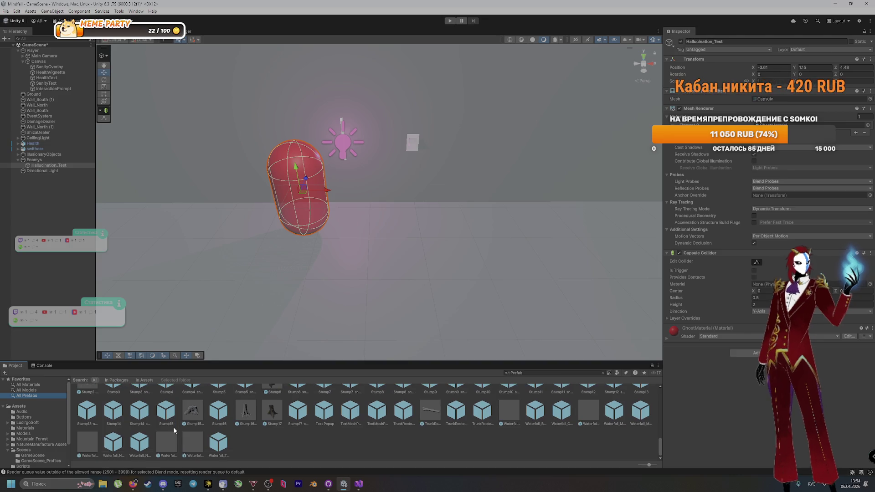
{"action": "right_click", "coordinate": [288, 455]}
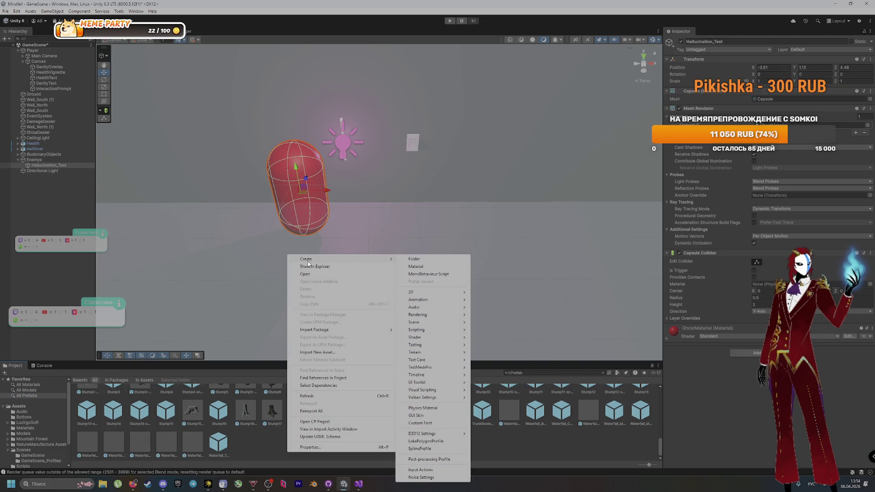
{"action": "left_click", "coordinate": [67, 400]}
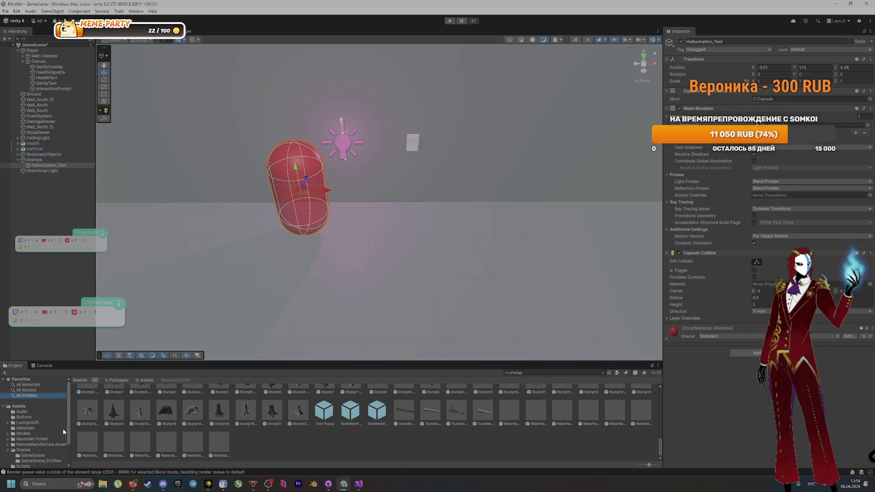
{"action": "scroll", "coordinate": [64, 431], "scroll_direction": "down", "scroll_amount": 3}
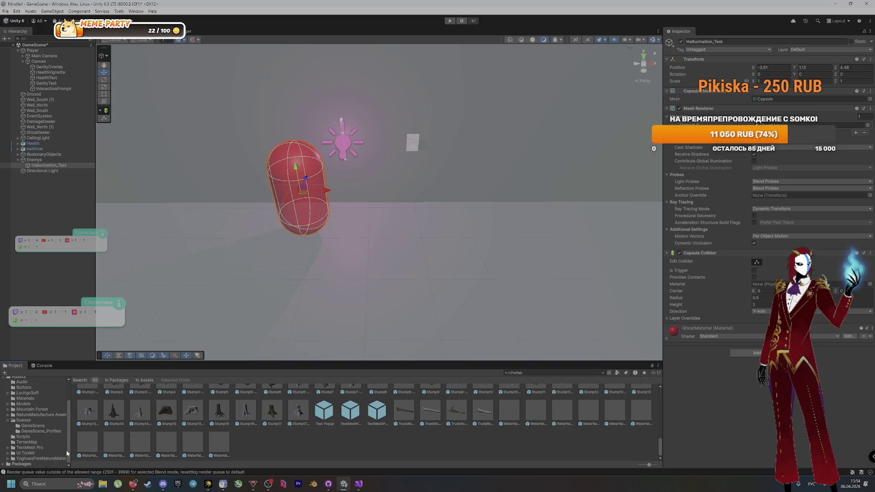
{"action": "scroll", "coordinate": [63, 438], "scroll_direction": "up", "scroll_amount": 3}
{"action": "left_click", "coordinate": [19, 407]}
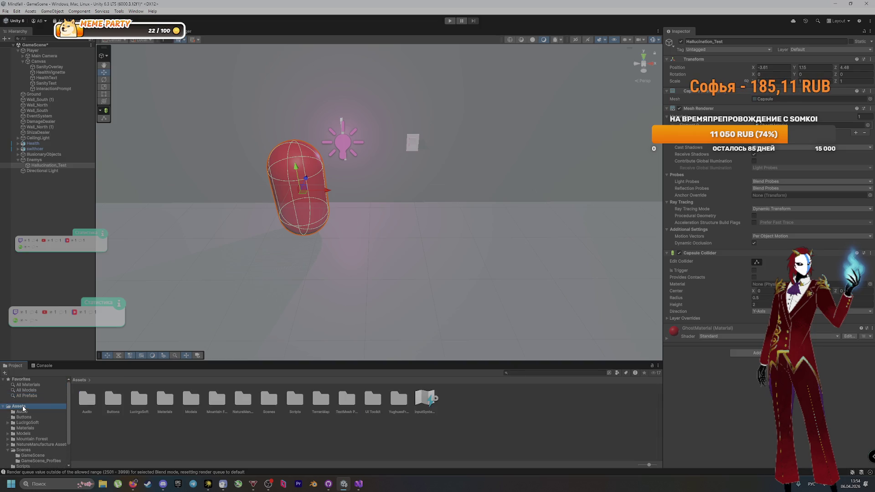
Create a new folder named Prefabs inside Assets
{"action": "right_click", "coordinate": [522, 409]}
{"action": "mouse_move", "coordinate": [575, 216]}
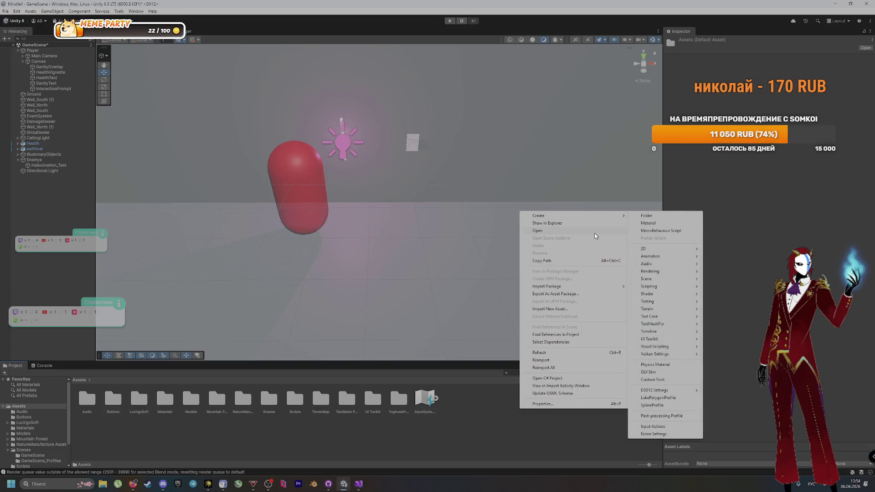
{"action": "mouse_move", "coordinate": [601, 218]}
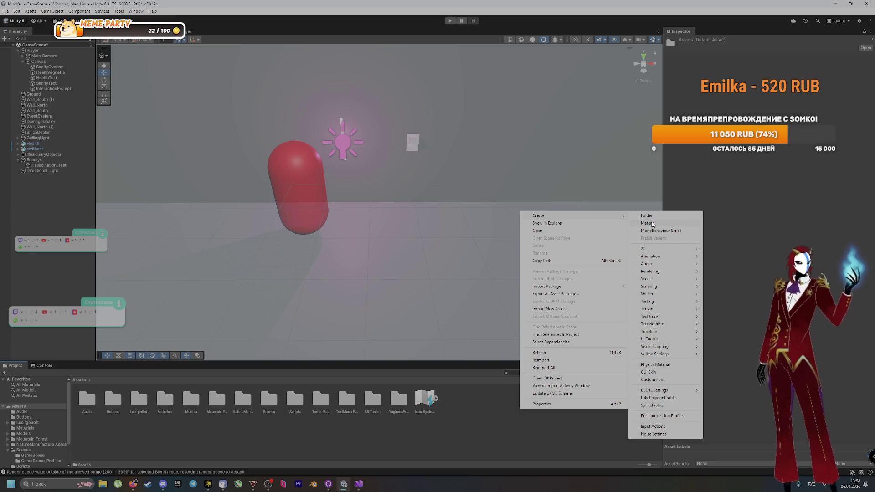
{"action": "left_click", "coordinate": [647, 215]}
{"action": "type", "text": "Prefabs"}
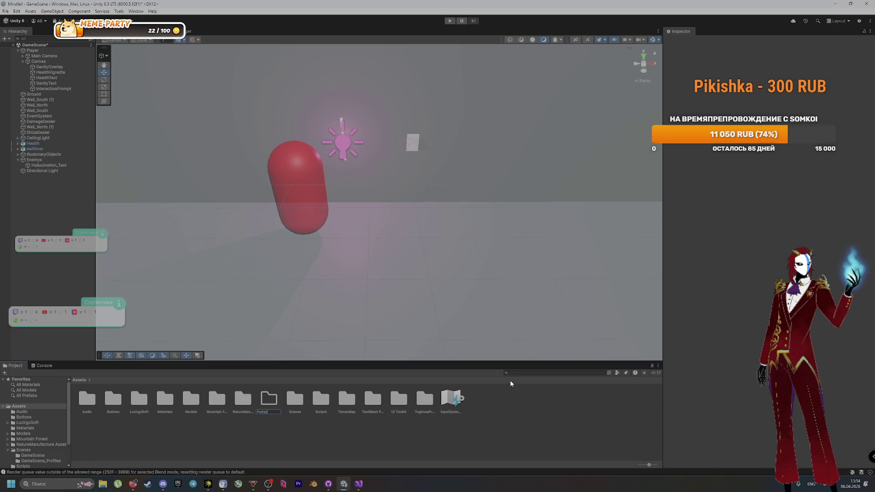
{"action": "key", "text": "Return"}
Start renaming the Prefabs folder, then bring the VK page in the browser to front
{"action": "key", "text": "alt+Tab"}
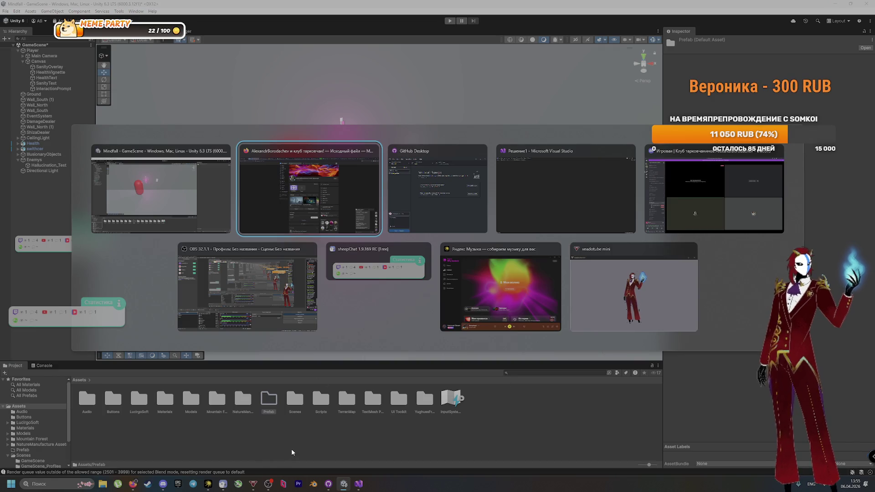
{"action": "left_click", "coordinate": [268, 406]}
{"action": "key", "text": "F2"}
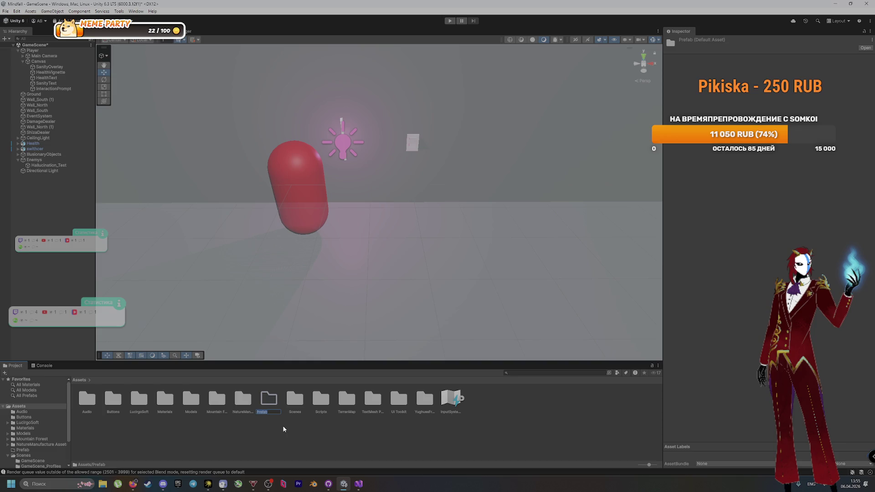
{"action": "key", "text": "alt+Tab"}
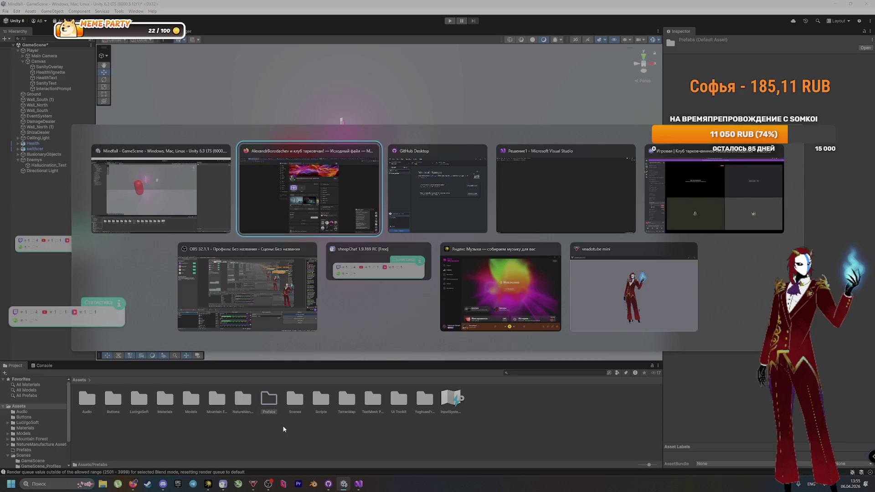
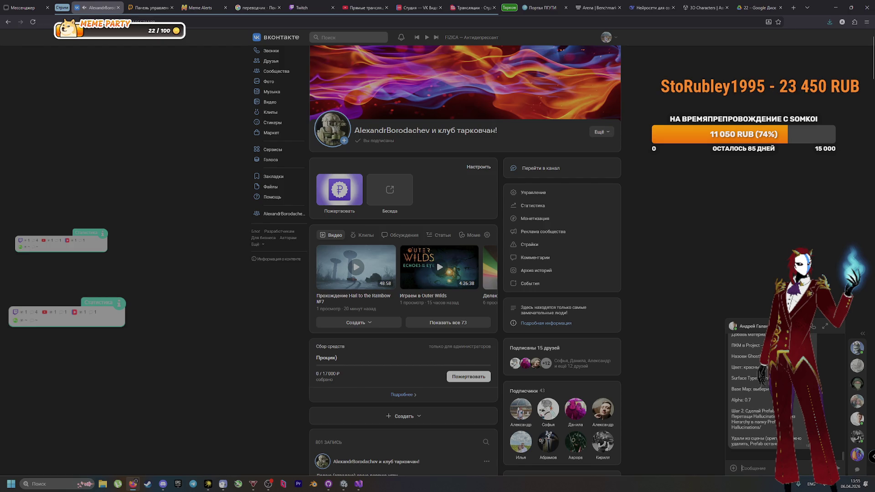
Grab the folder name 'Hallucinations/' from the VK chat and open Unity's Prefabs folder
{"action": "double_click", "coordinate": [744, 428]}
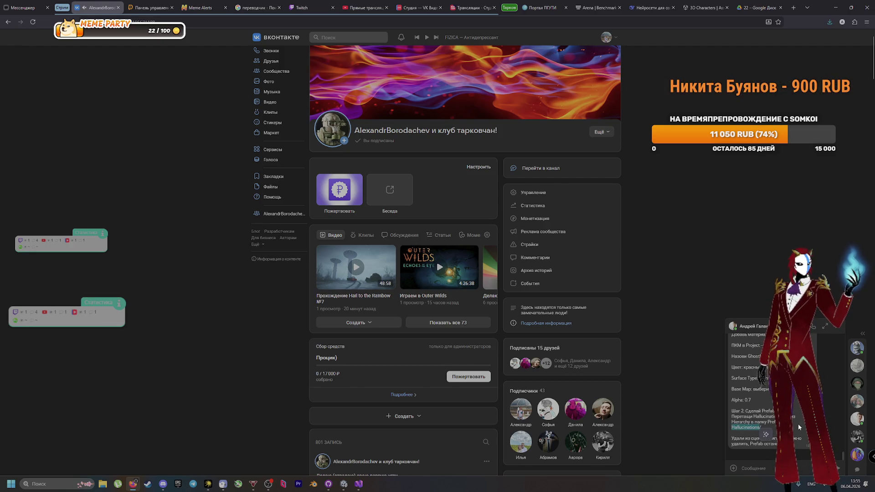
{"action": "key", "text": "alt+Tab"}
{"action": "double_click", "coordinate": [270, 400]}
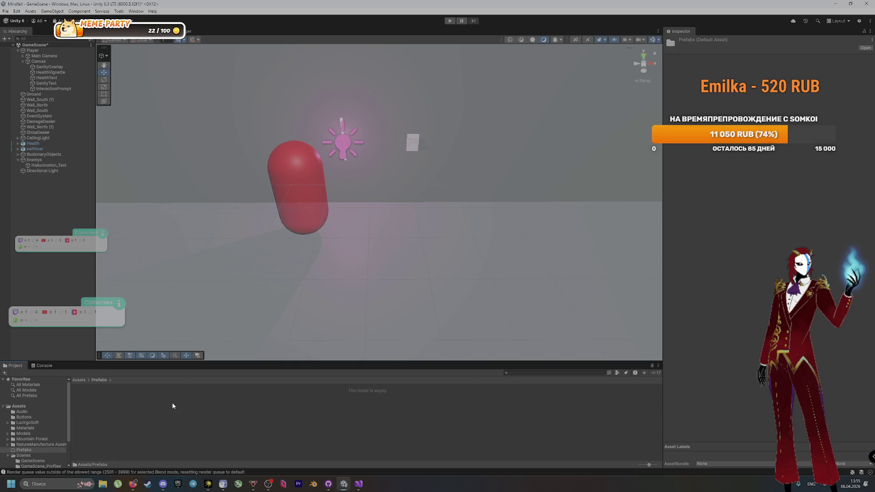
Create a folder named Hallucinations inside Prefabs
{"action": "right_click", "coordinate": [172, 405]}
{"action": "mouse_move", "coordinate": [223, 210]}
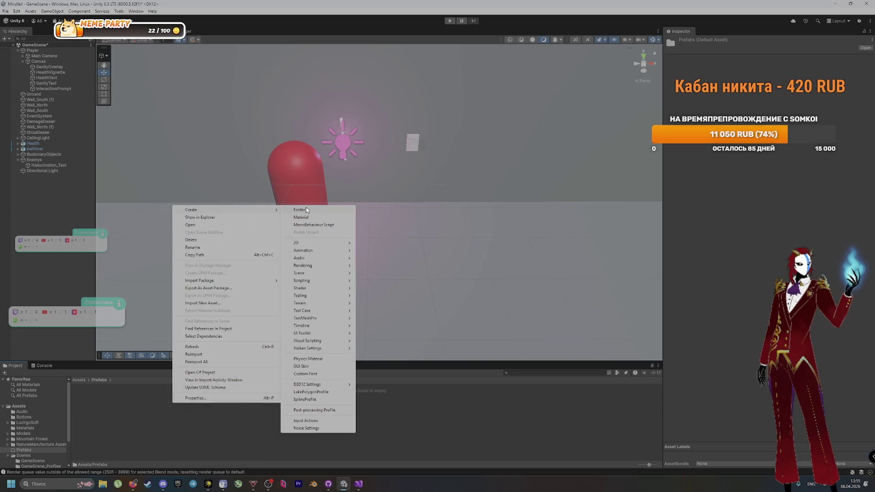
{"action": "left_click", "coordinate": [306, 209]}
{"action": "type", "text": "Hallucinations"}
{"action": "key", "text": "Return"}
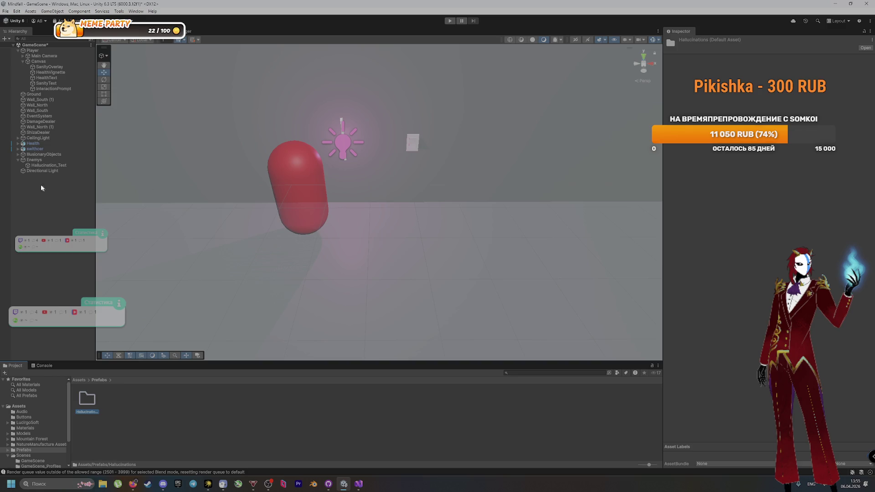
Save Hallucination_Test as a prefab in Hallucinations and replace the scene capsule with an instance under Enemys
{"action": "mouse_move", "coordinate": [43, 165]}
{"action": "left_mouse_down"}
{"action": "mouse_move", "coordinate": [107, 314]}
{"action": "mouse_move", "coordinate": [89, 403]}
{"action": "left_mouse_up"}
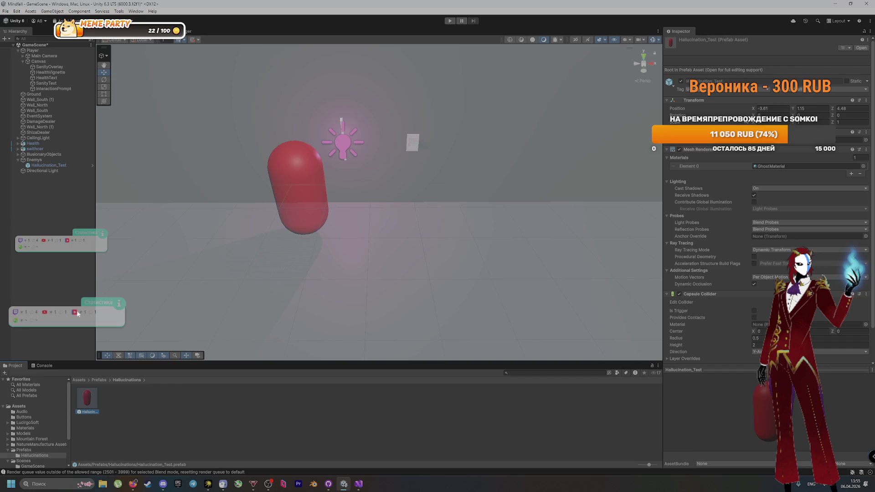
{"action": "key", "text": "alt+Tab"}
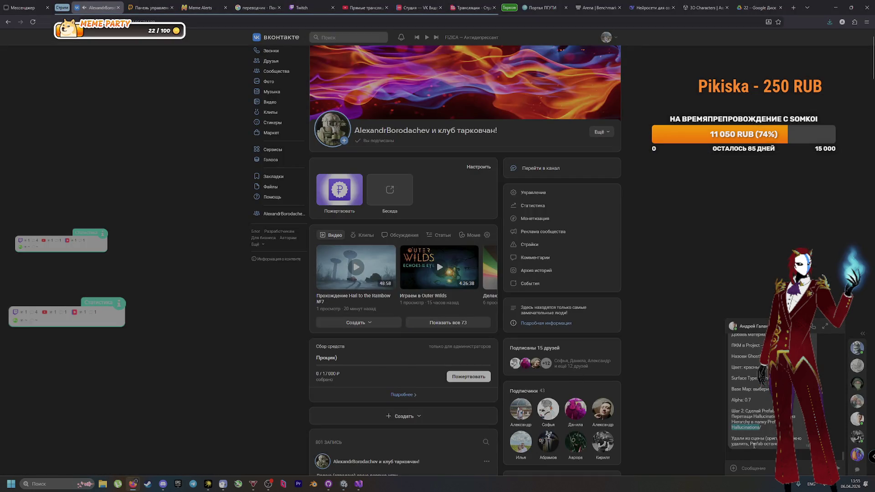
{"action": "key", "text": "alt+Tab"}
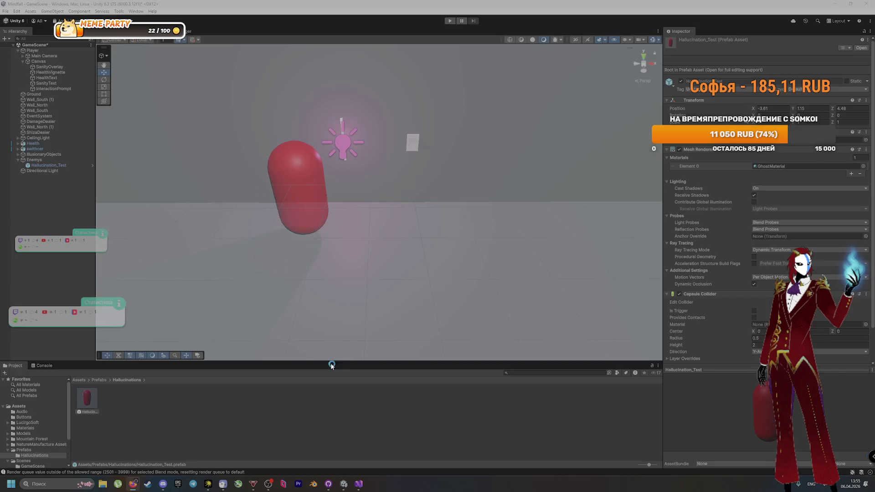
{"action": "left_click", "coordinate": [280, 203]}
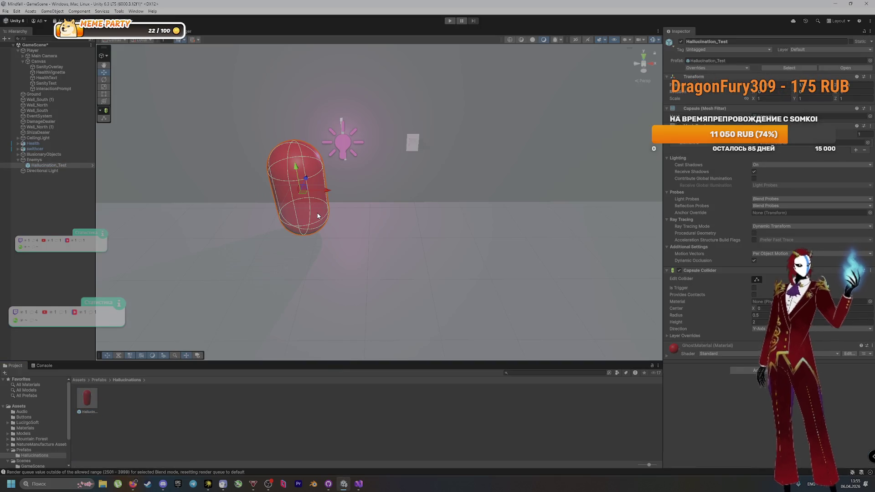
{"action": "key", "text": "Delete"}
{"action": "left_click", "coordinate": [88, 398]}
{"action": "left_click_drag", "start_coordinate": [88, 398], "coordinate": [31, 159]}
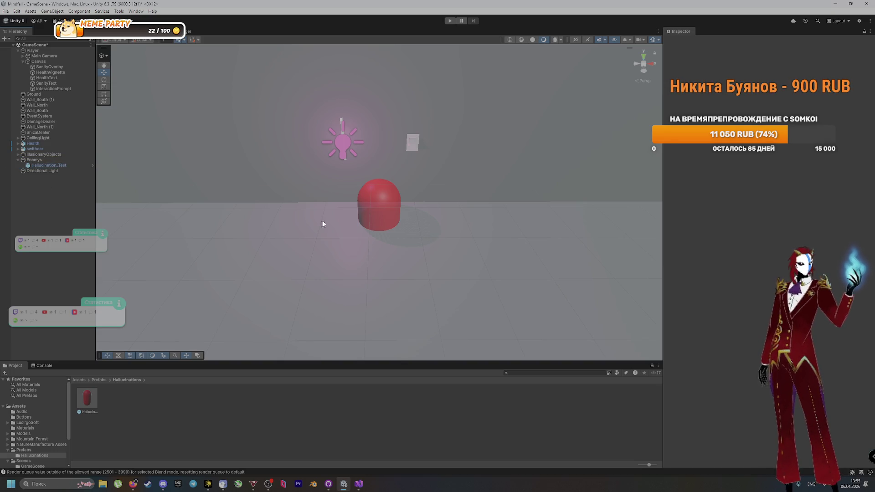
Raise the Hallucination_Test capsule above the floor and return to the Prefabs folder
{"action": "left_click", "coordinate": [388, 212]}
{"action": "mouse_move", "coordinate": [376, 196]}
{"action": "left_mouse_down"}
{"action": "mouse_move", "coordinate": [386, 155]}
{"action": "mouse_move", "coordinate": [259, 179]}
{"action": "left_mouse_up"}
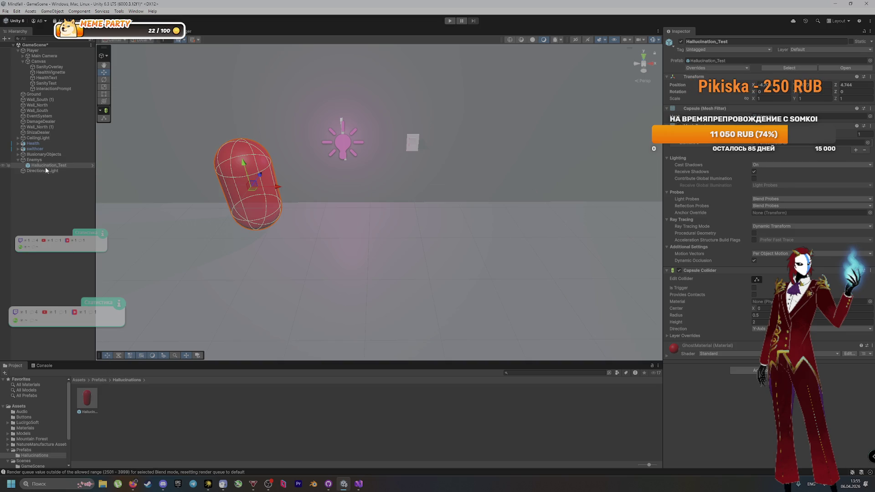
{"action": "scroll", "coordinate": [260, 274], "scroll_direction": "down", "scroll_amount": 2}
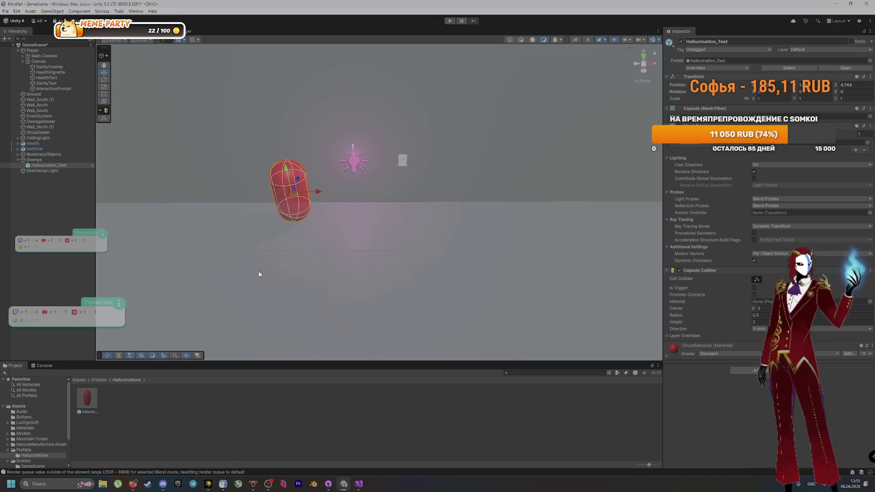
{"action": "scroll", "coordinate": [259, 274], "scroll_direction": "down", "scroll_amount": 3}
{"action": "left_click", "coordinate": [314, 297]}
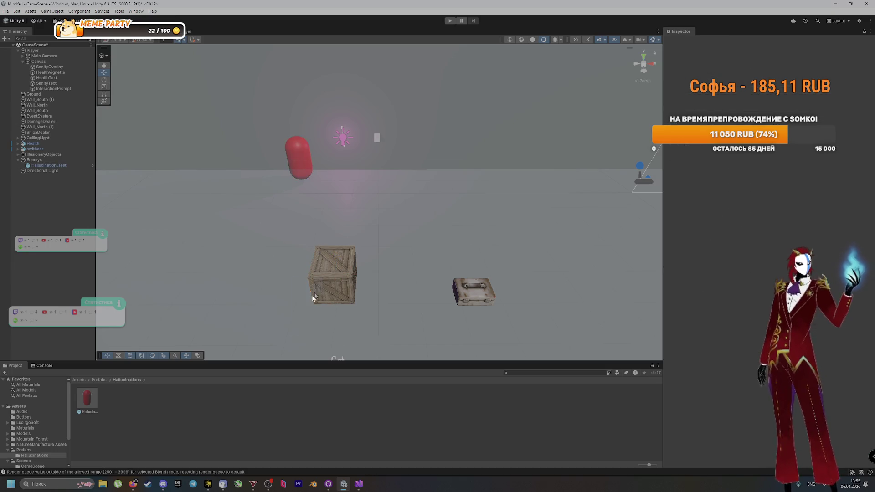
{"action": "left_click_drag", "start_coordinate": [322, 277], "coordinate": [264, 370]}
{"action": "left_click", "coordinate": [96, 381]}
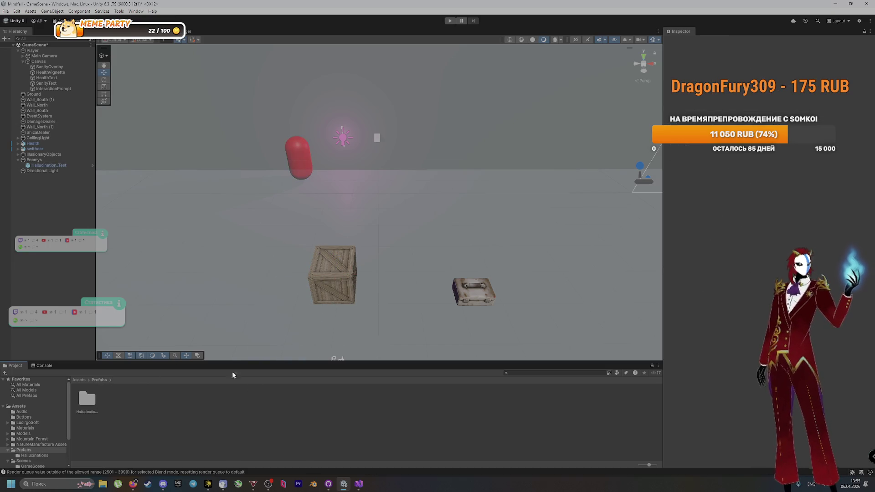
Make DamageDealer a prefab in Prefabs and replace the scene crate with a prefab instance
{"action": "left_click", "coordinate": [323, 290]}
{"action": "left_click_drag", "start_coordinate": [34, 123], "coordinate": [159, 425]}
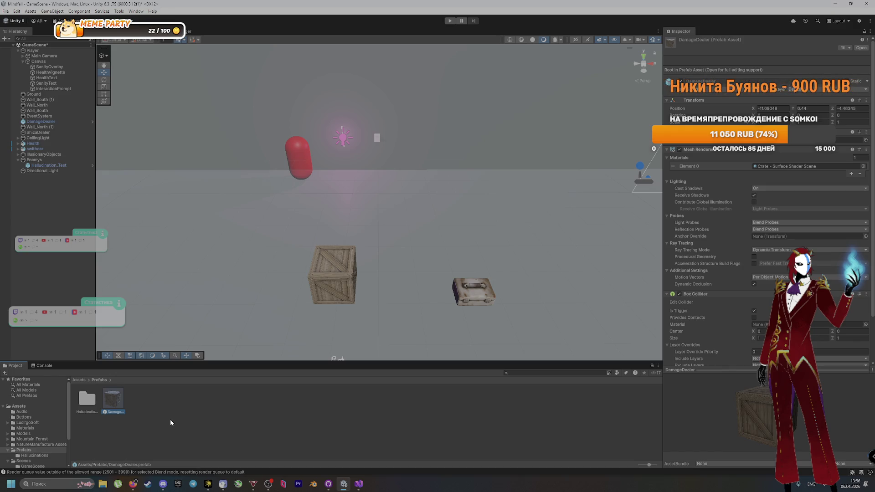
{"action": "scroll", "coordinate": [714, 279], "scroll_direction": "down", "scroll_amount": 1}
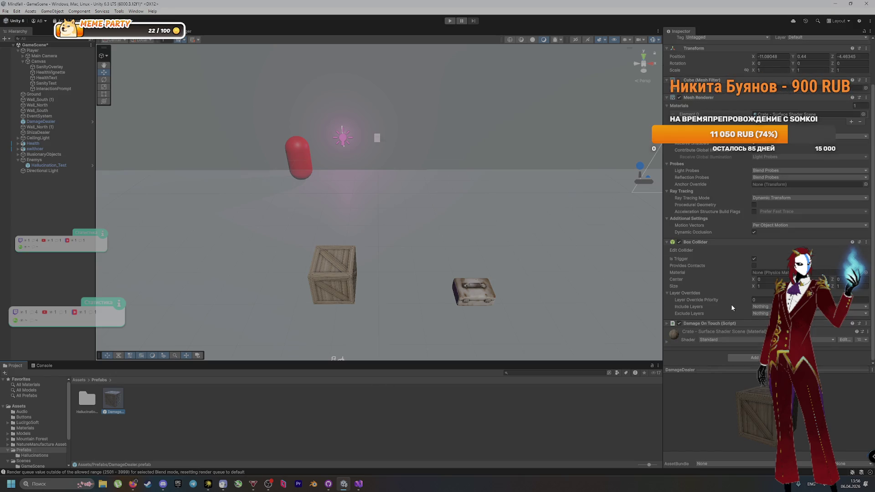
{"action": "scroll", "coordinate": [713, 279], "scroll_direction": "up", "scroll_amount": 1}
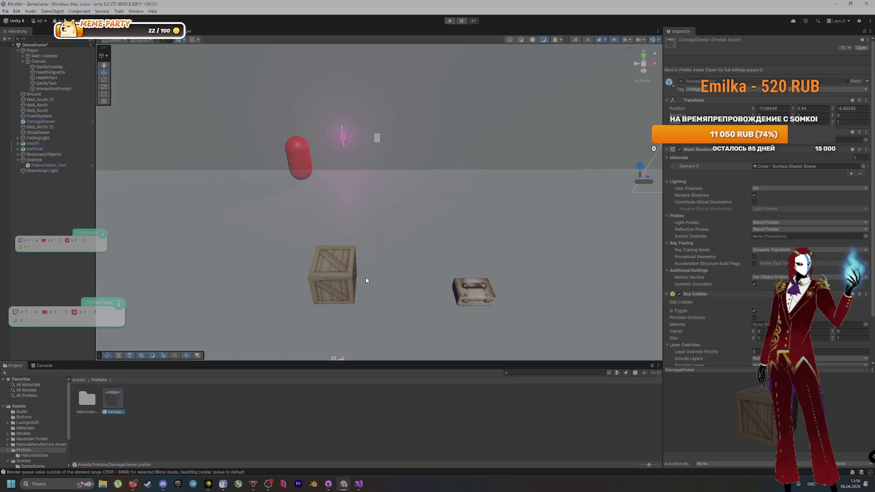
{"action": "left_click", "coordinate": [336, 279]}
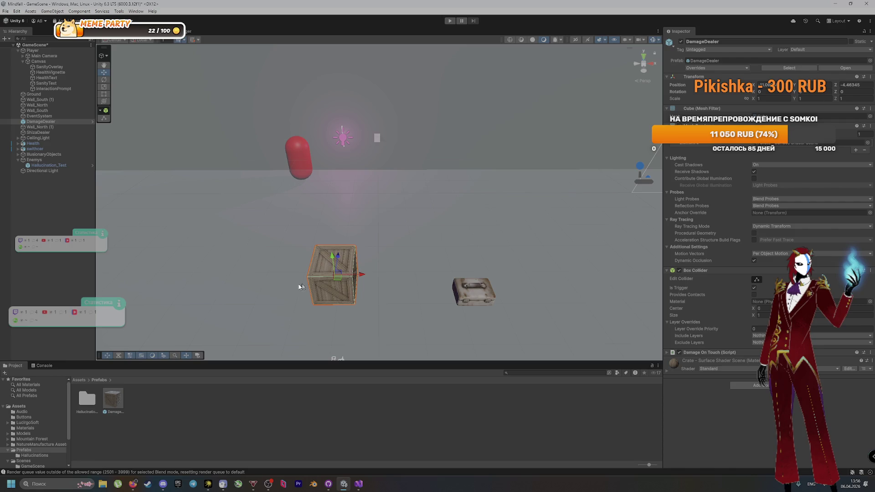
{"action": "key", "text": "Delete"}
{"action": "left_click_drag", "start_coordinate": [105, 395], "coordinate": [342, 290]}
Check the health pickup chest and ShizaDealer objects, then save the scene
{"action": "left_click", "coordinate": [483, 292]}
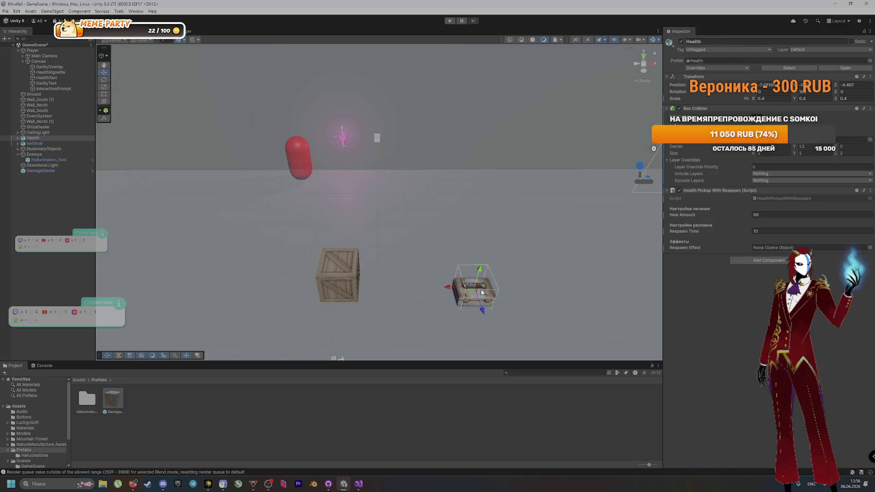
{"action": "scroll", "coordinate": [330, 322], "scroll_direction": "down", "scroll_amount": 2}
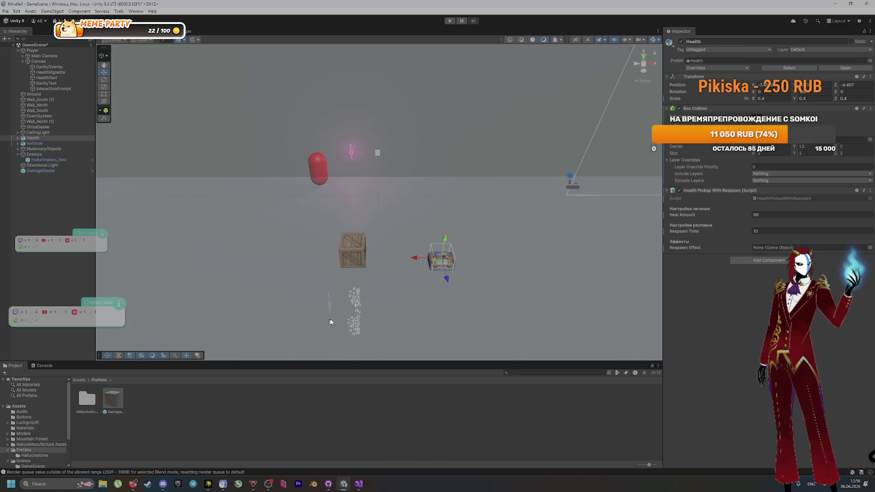
{"action": "left_click", "coordinate": [354, 319]}
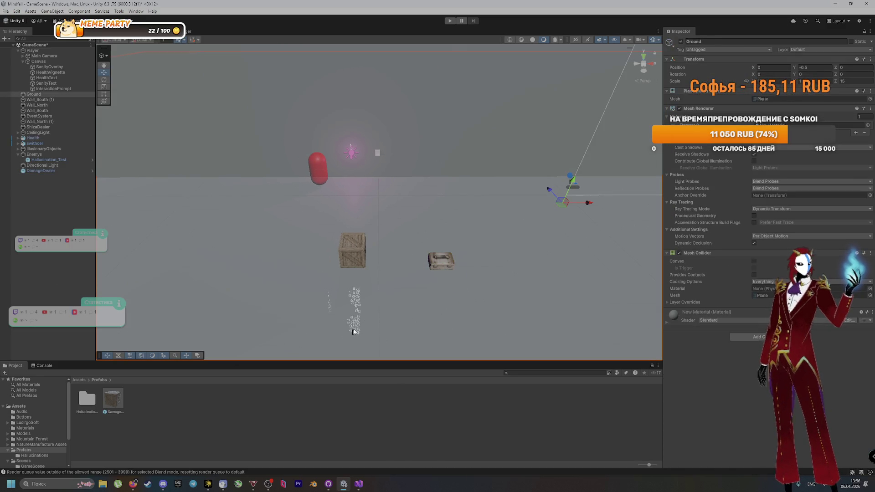
{"action": "left_click", "coordinate": [356, 259]}
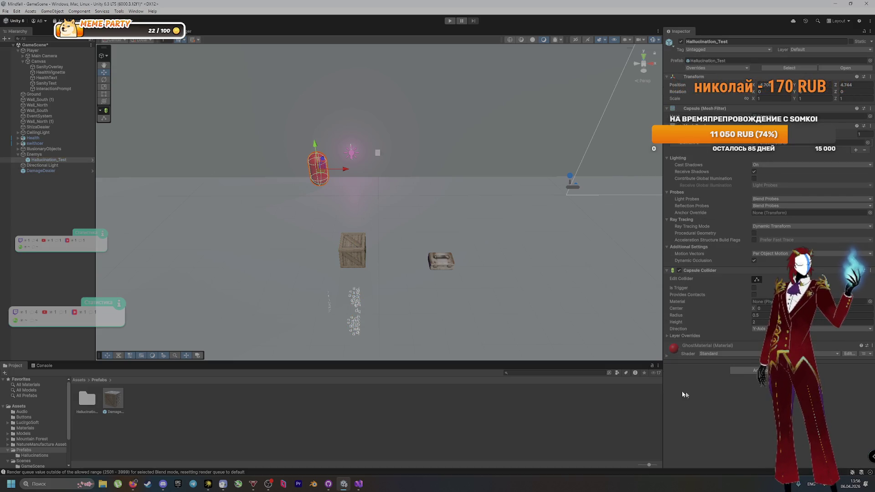
{"action": "left_click", "coordinate": [165, 420]}
{"action": "key", "text": "ctrl+s"}
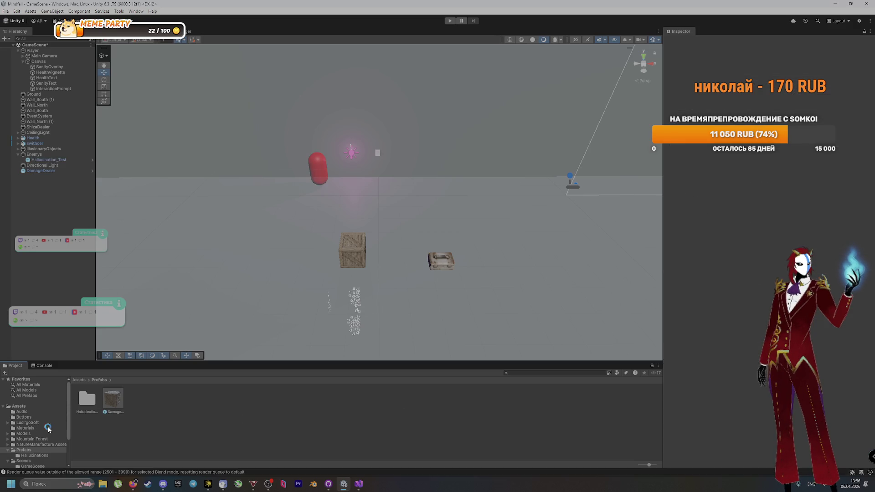
Write a Russian commit summary in GitHub Desktop about creating the prefabs folder, fixing typos
{"action": "mouse_move", "coordinate": [359, 484]}
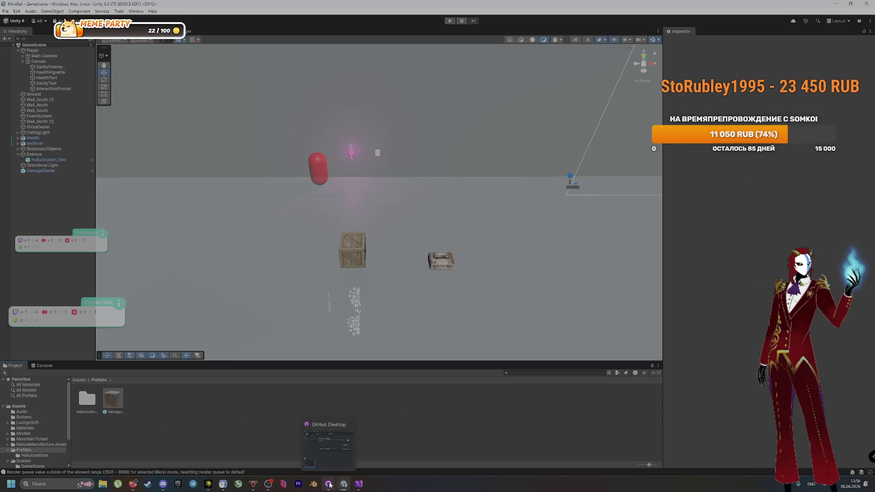
{"action": "left_click", "coordinate": [329, 484]}
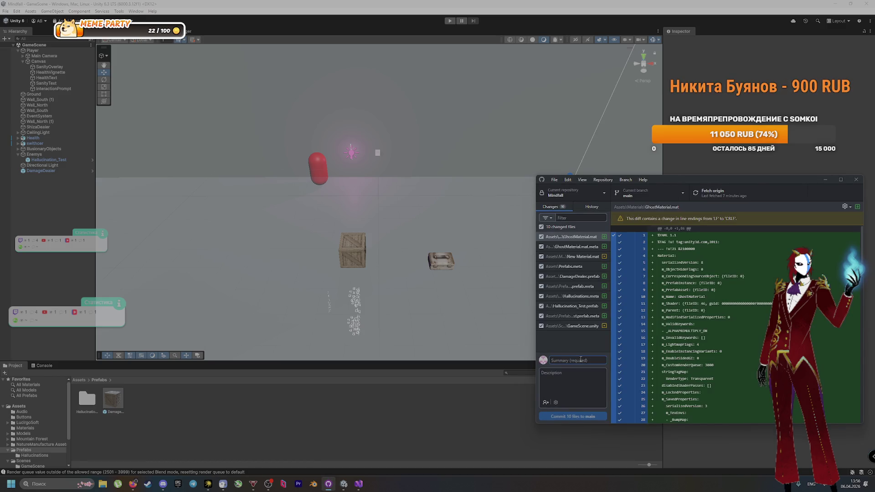
{"action": "left_click", "coordinate": [580, 359]}
{"action": "type", "text": "cpfk"}
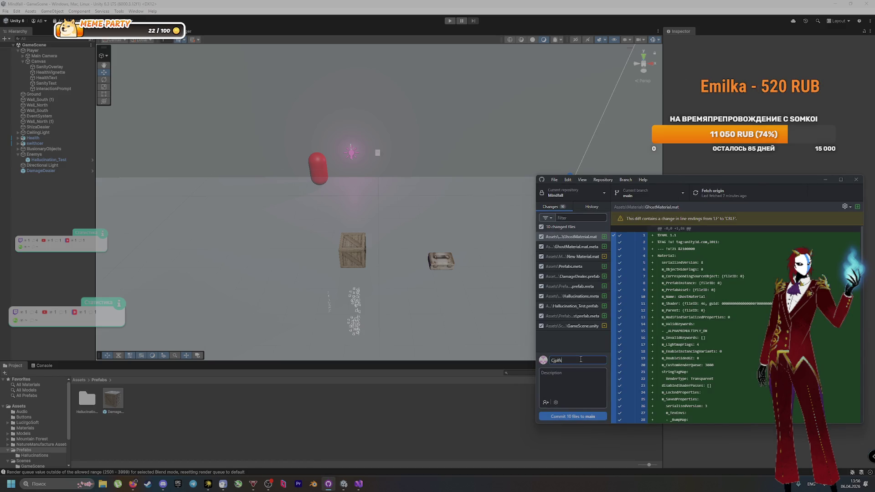
{"action": "key", "text": "BackSpace"}
{"action": "key", "text": "BackSpace"}
{"action": "key", "text": "BackSpace"}
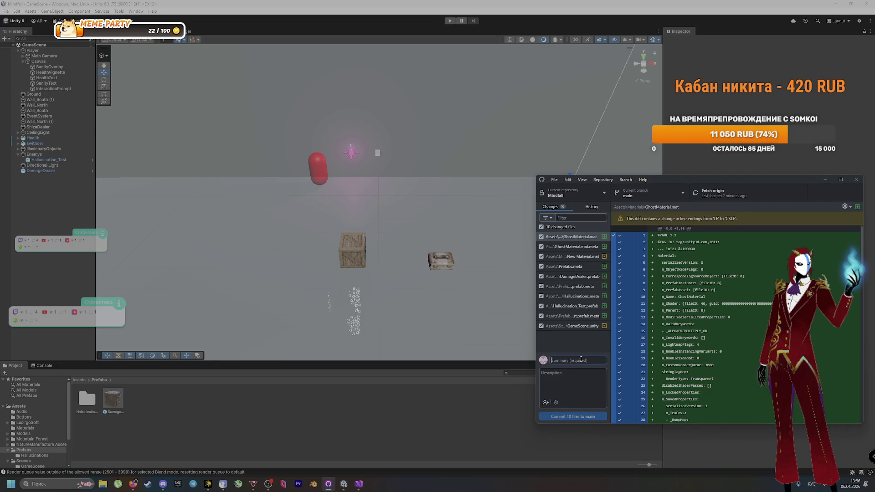
{"action": "type", "text": "Настроил"}
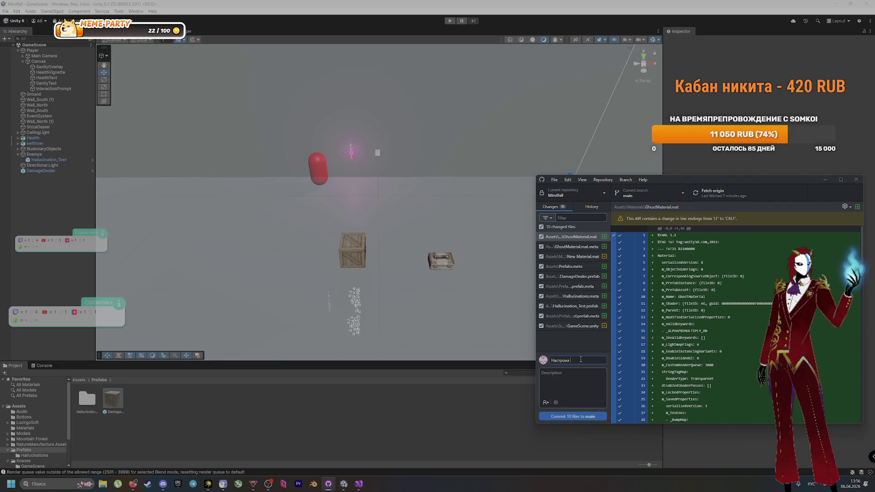
{"action": "type", "text": "скрипты"}
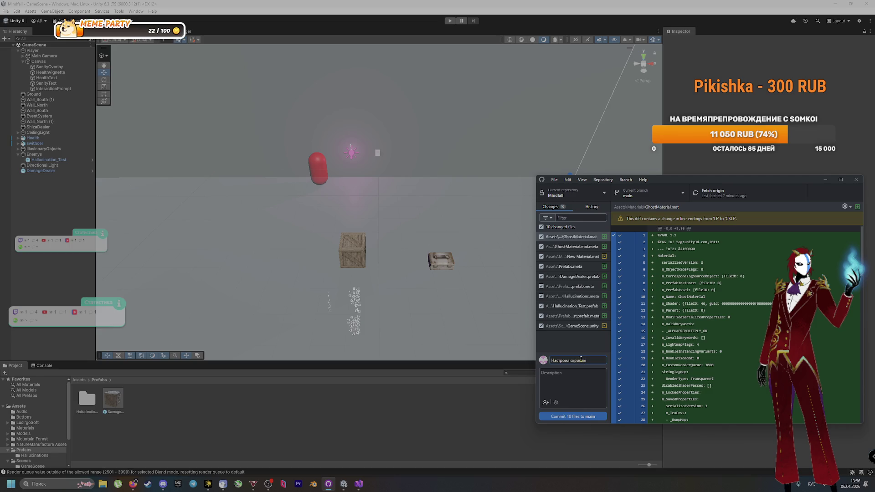
{"action": "key", "text": "BackSpace"}
{"action": "key", "text": "BackSpace"}
{"action": "key", "text": "BackSpace"}
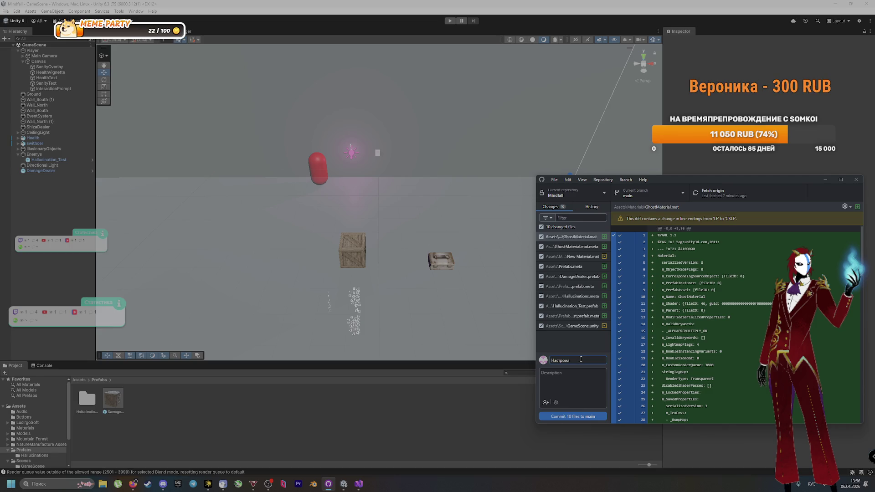
{"action": "key", "text": "BackSpace"}
{"action": "key", "text": "BackSpace"}
{"action": "key", "text": "BackSpace"}
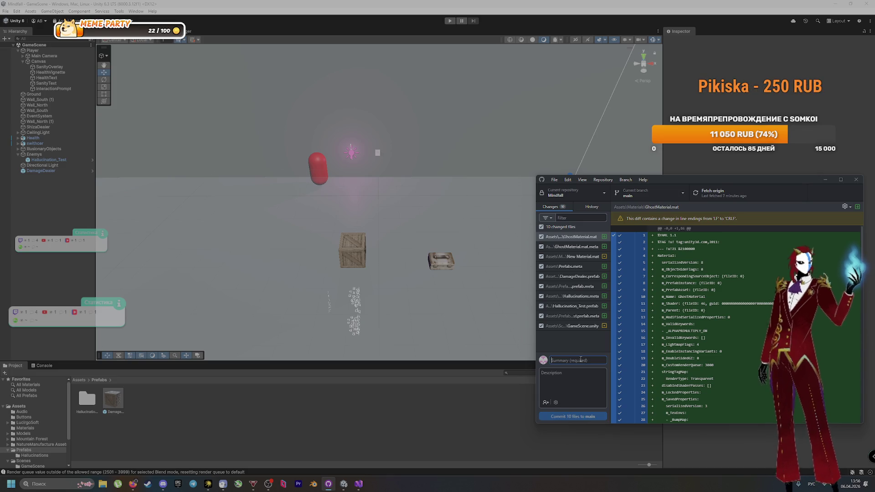
{"action": "type", "text": "Создал папку д"}
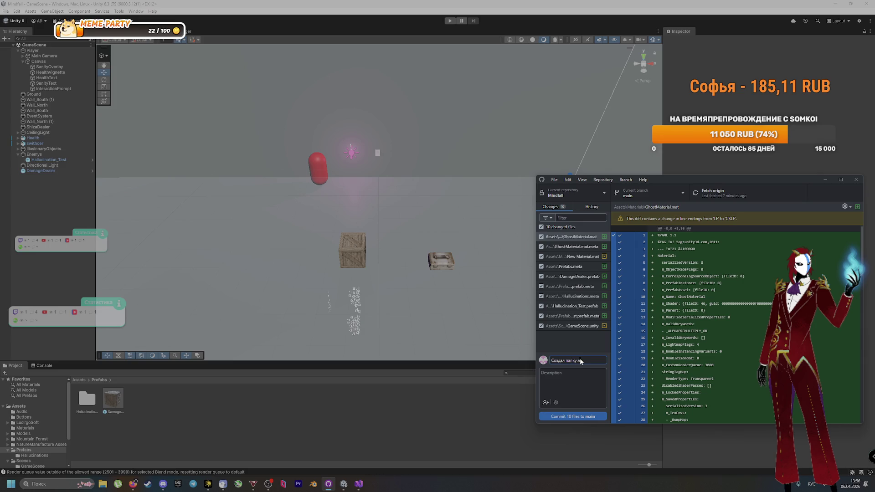
{"action": "key", "text": "BackSpace"}
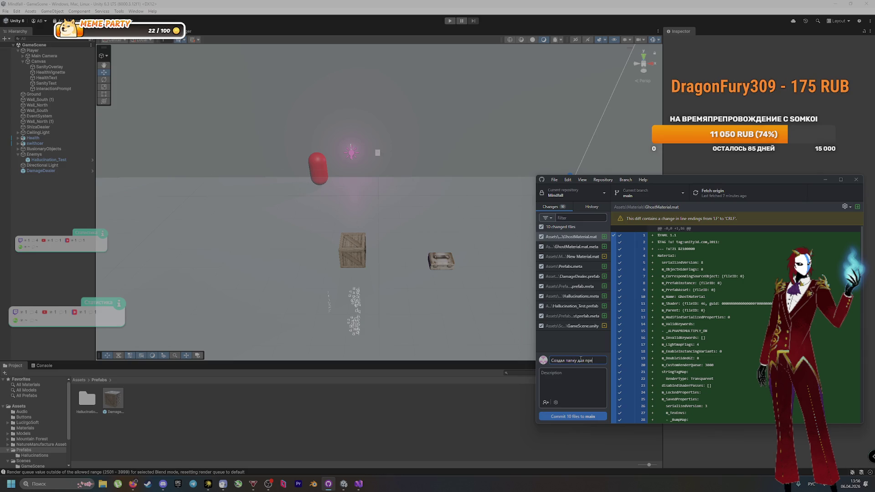
{"action": "type", "text": "б"}
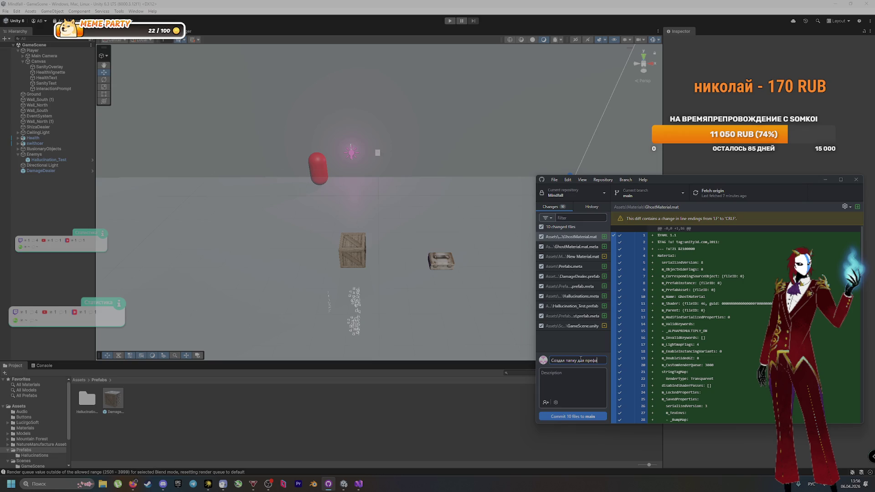
{"action": "type", "text": "в и"}
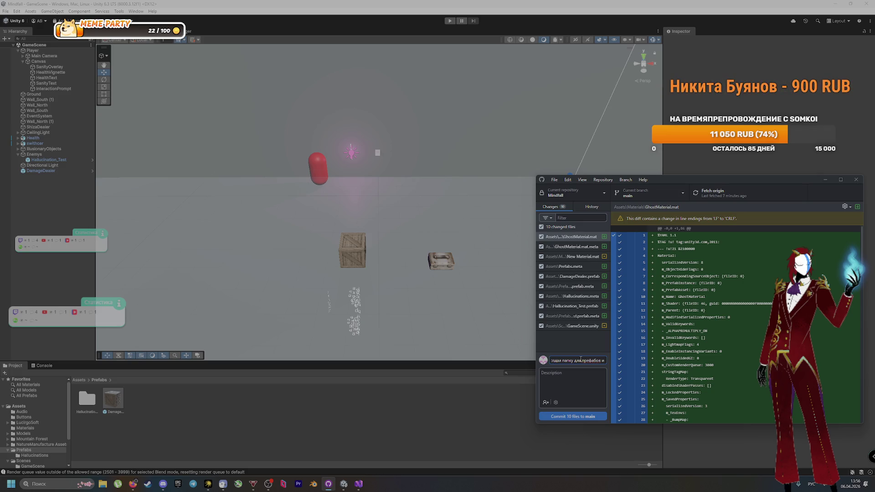
{"action": "type", "text": " сделал не"}
{"action": "type", "text": "вско"}
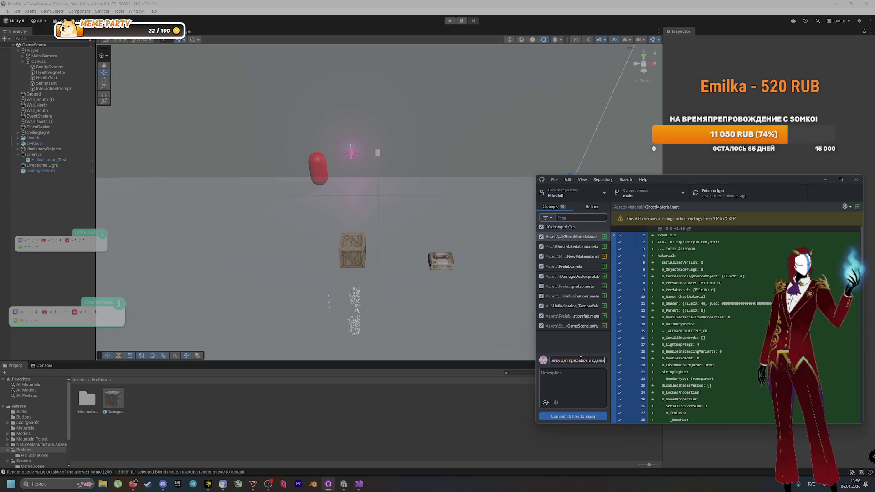
{"action": "type", "text": "лько"}
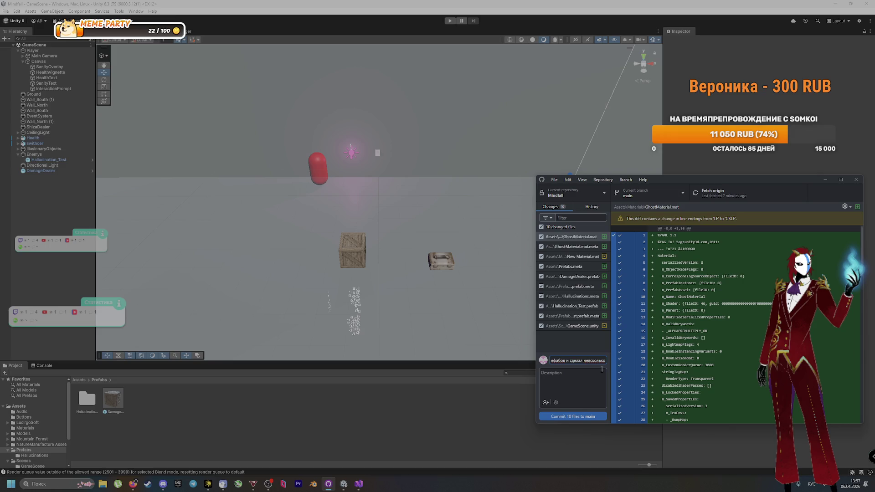
{"action": "key", "text": "Left"}
{"action": "key", "text": "Left"}
{"action": "key", "text": "Left"}
{"action": "key", "text": "BackSpace"}
Commit the 10 changed files to main and push to origin
{"action": "left_click", "coordinate": [594, 417]}
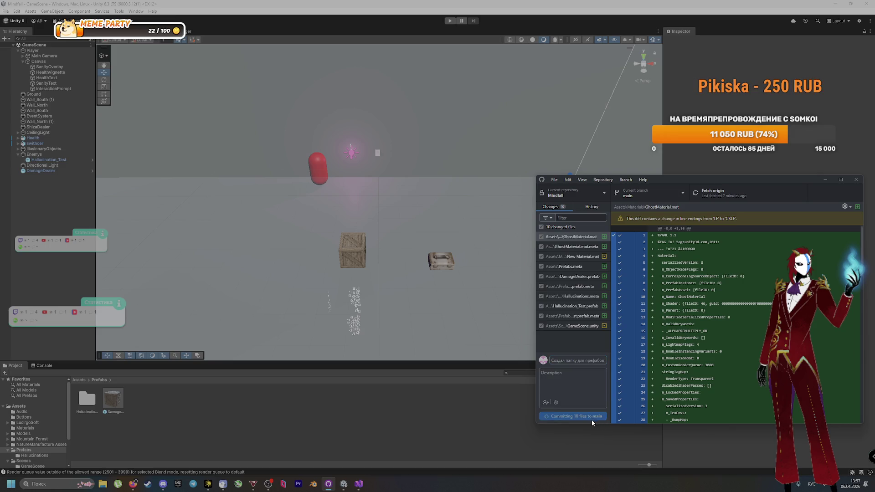
{"action": "key", "text": "ctrl+p"}
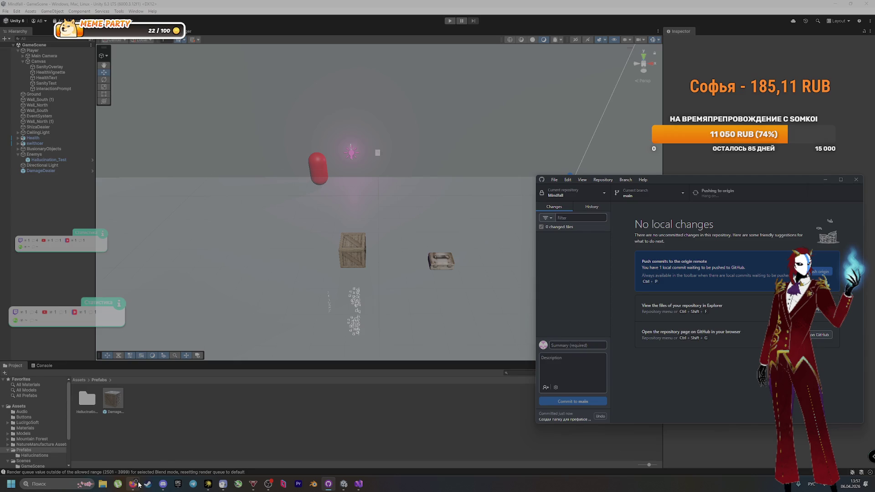
{"action": "left_click", "coordinate": [133, 485]}
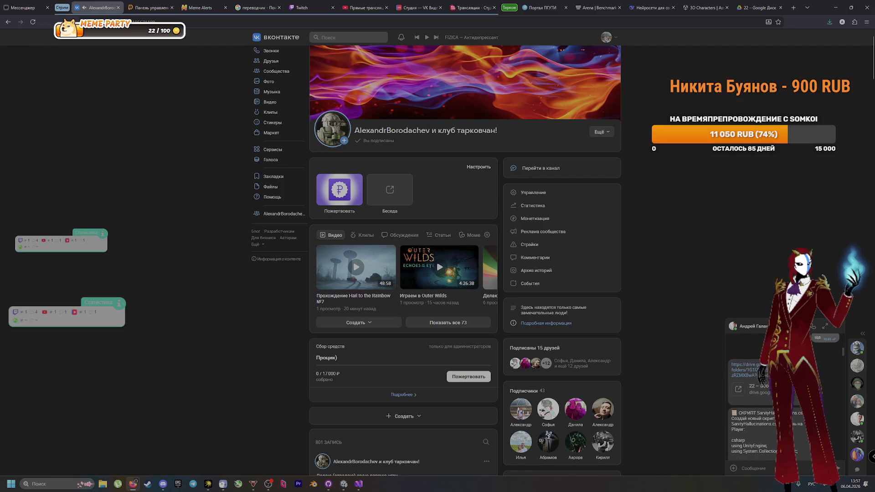
Grab the name SanityHallucinations.cs from the VK chat and show the top-level Assets folders in Unity
{"action": "double_click", "coordinate": [765, 413]}
{"action": "key", "text": "alt+Tab"}
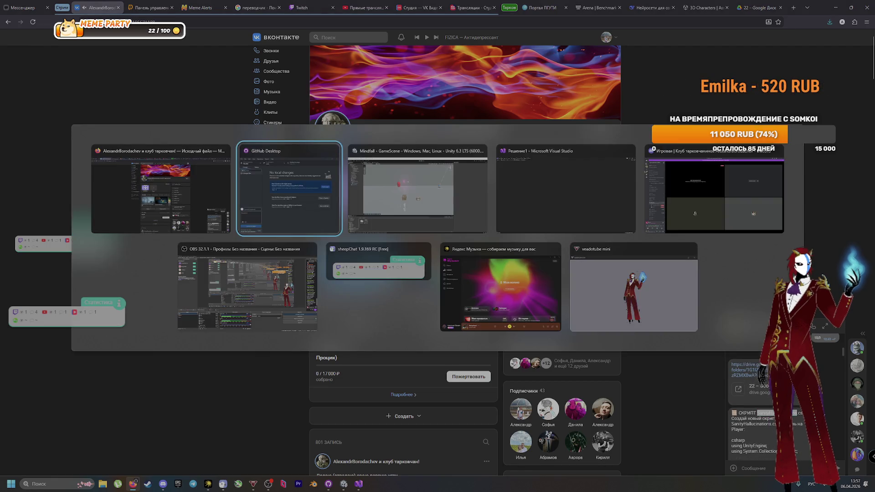
{"action": "key", "text": "alt+Tab"}
{"action": "key", "text": "alt+Tab"}
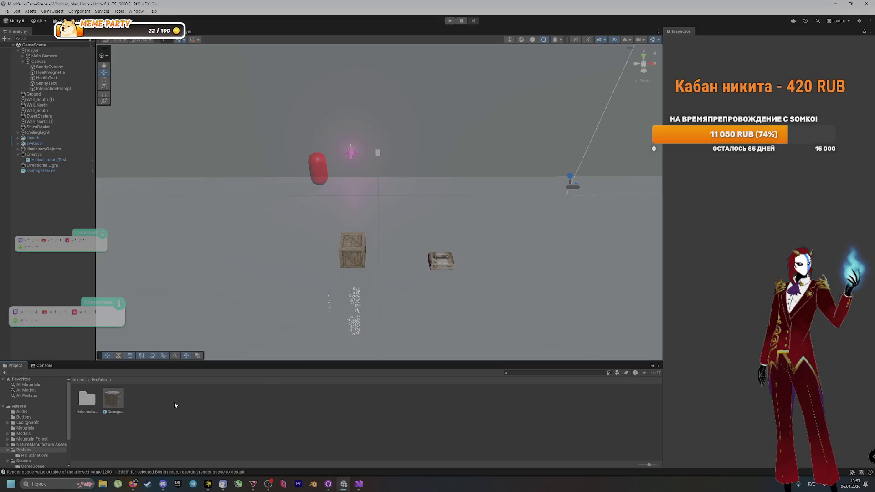
{"action": "left_click", "coordinate": [77, 380]}
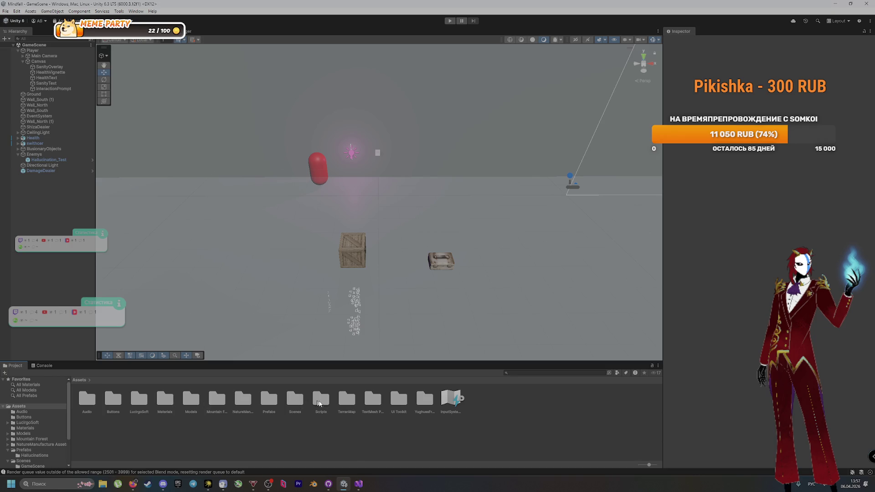
Create an empty C# script named SanityHallucinations in Assets/Scripts
{"action": "double_click", "coordinate": [320, 400]}
{"action": "right_click", "coordinate": [502, 403]}
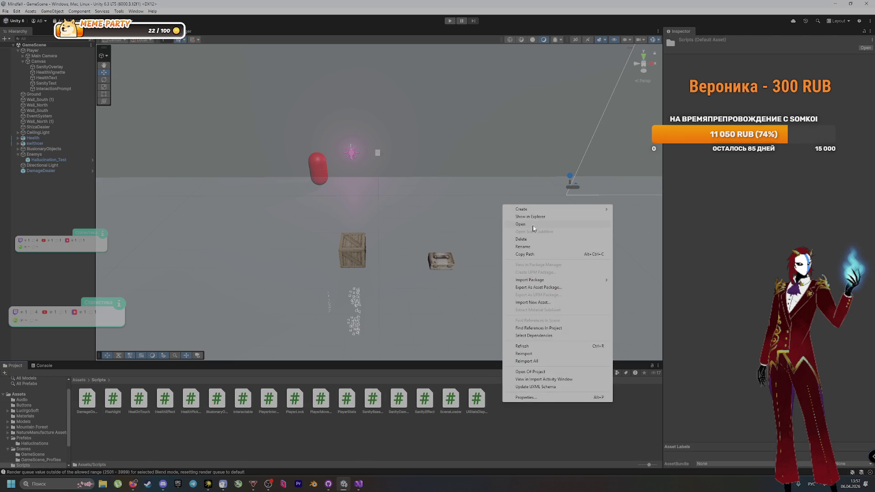
{"action": "mouse_move", "coordinate": [537, 211]}
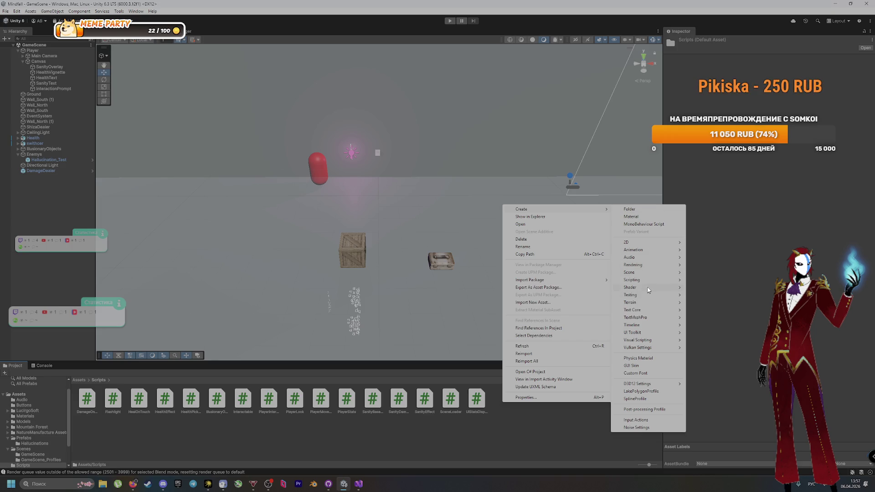
{"action": "mouse_move", "coordinate": [648, 282]}
{"action": "left_click", "coordinate": [715, 297]}
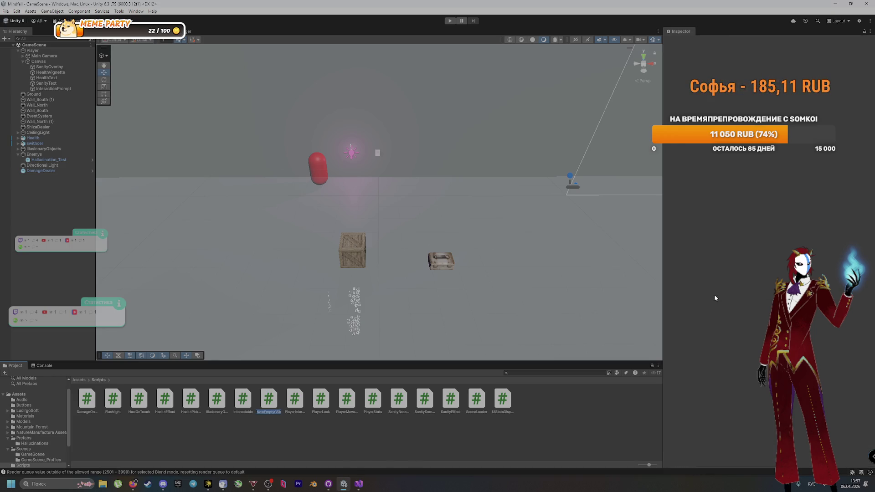
{"action": "type", "text": "Hallucinations"}
{"action": "key", "text": "Return"}
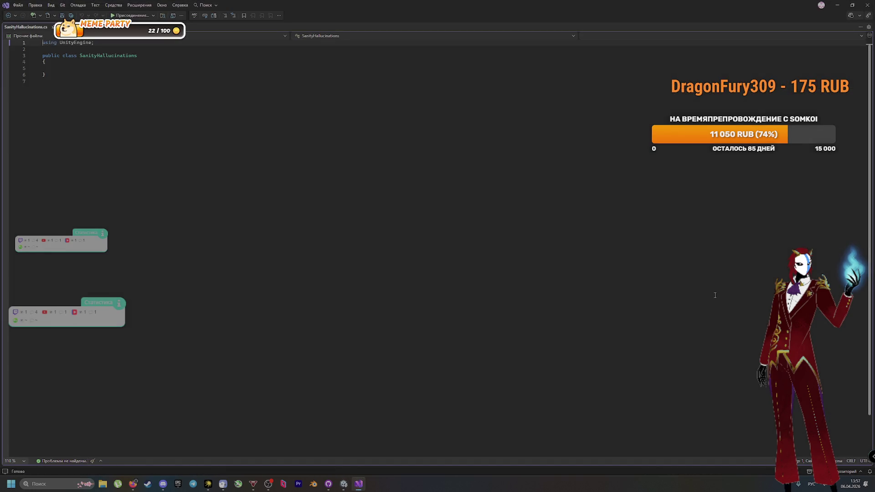
In GitHub Desktop, type the commit summary 'Создск SanityHallucinations для врагов'
{"action": "key", "text": "alt+Tab"}
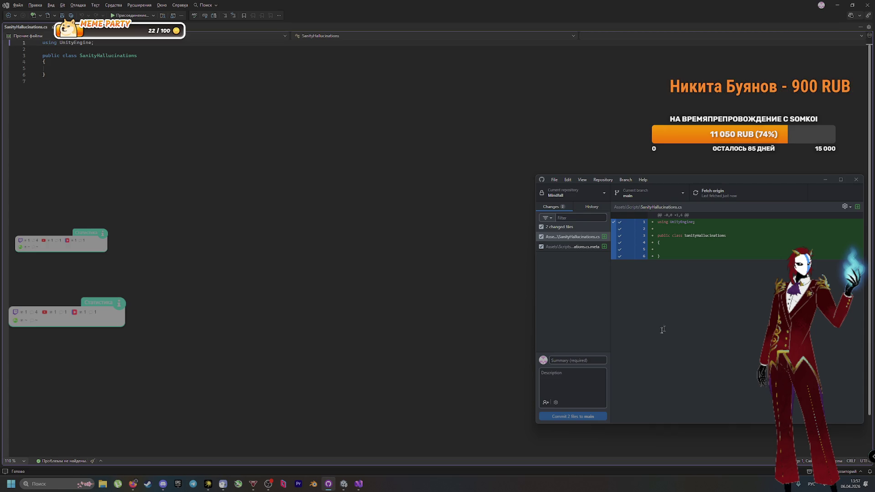
{"action": "type", "text": "Создал"}
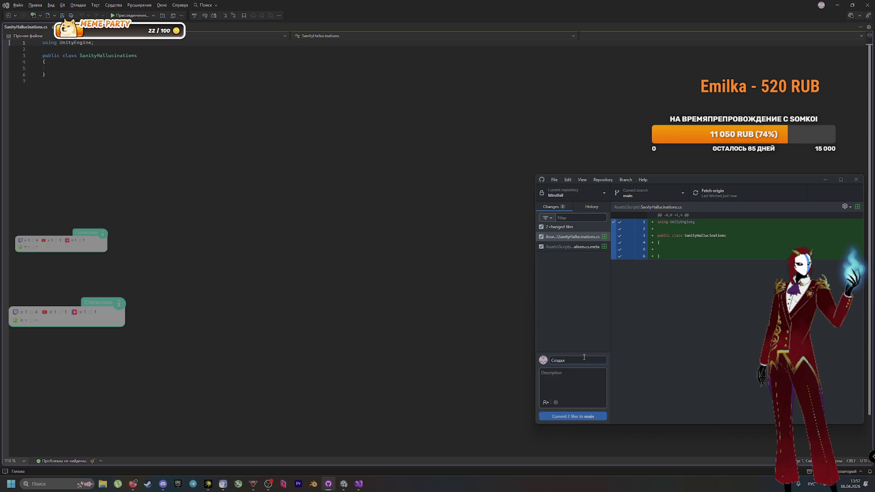
{"action": "type", "text": " скрипт"}
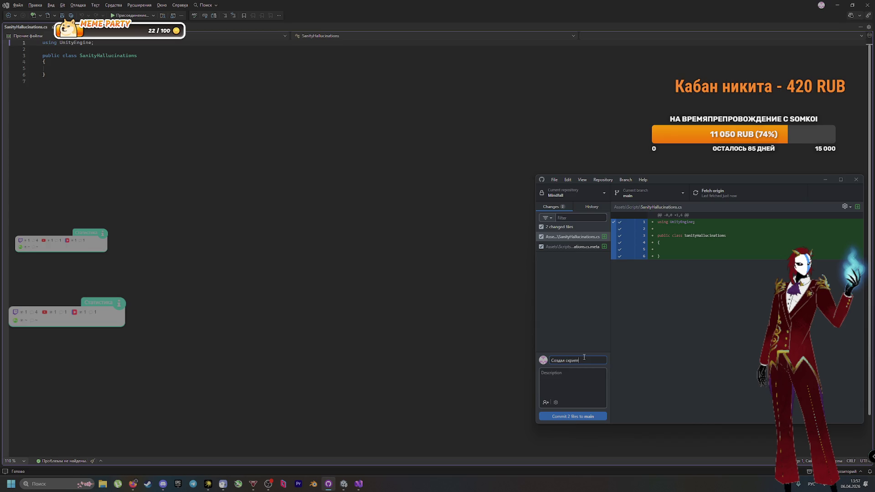
{"action": "type", "text": " SanityHallucinations"}
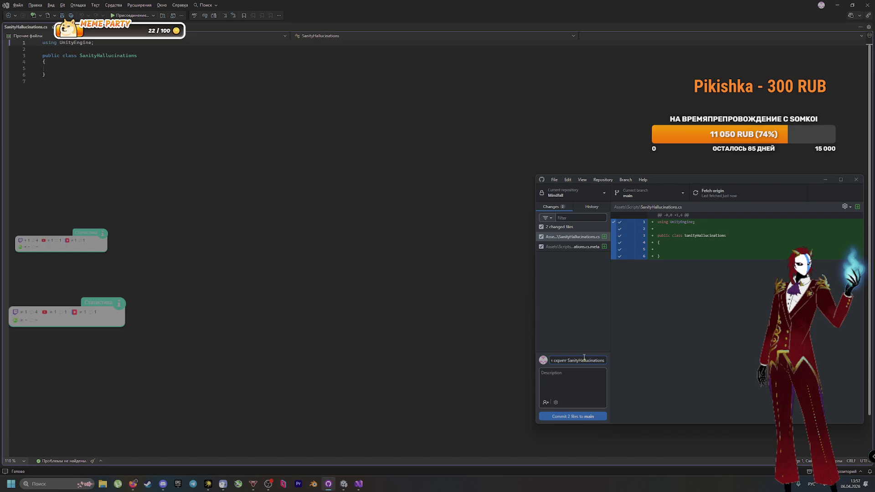
{"action": "type", "text": " для врагов"}
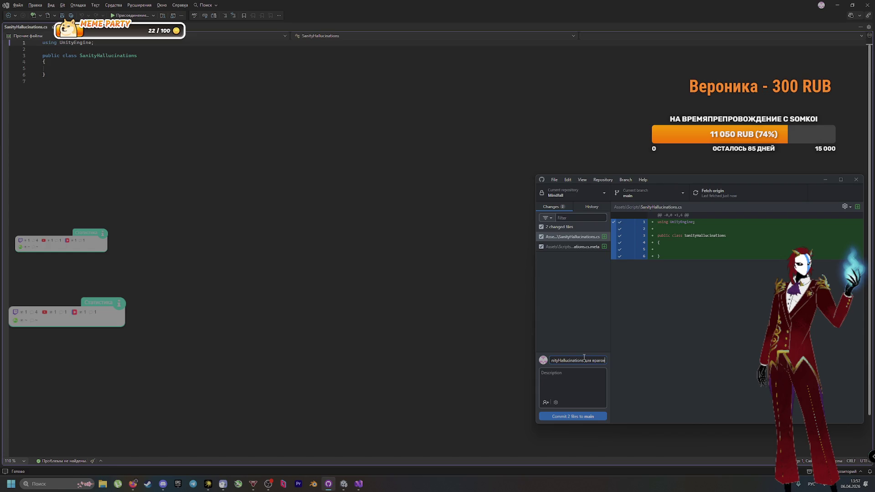
Commit the SanityHallucinations script and its meta file to main
{"action": "left_click", "coordinate": [592, 415]}
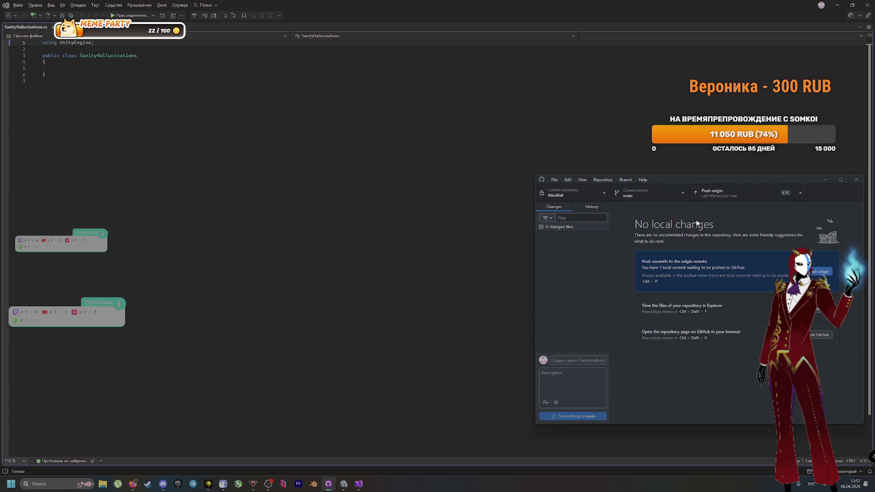
{"action": "key", "text": "alt+Tab"}
{"action": "left_click", "coordinate": [565, 196]}
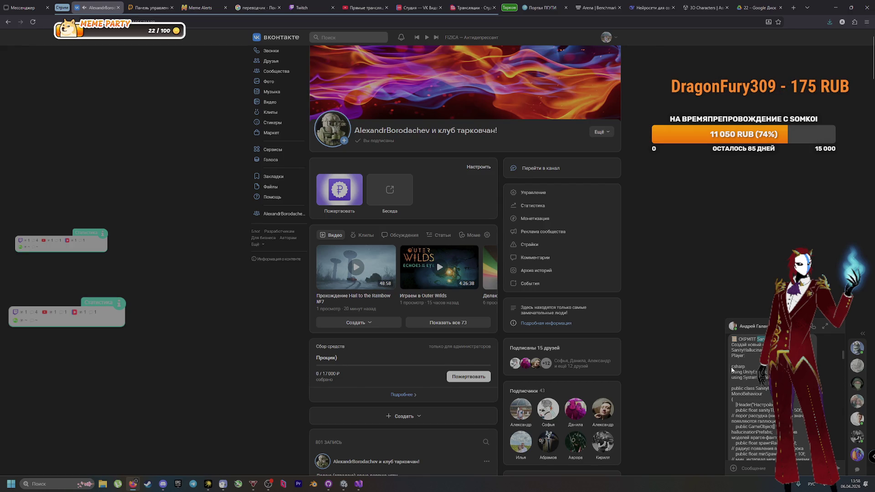
Scroll through the shared hallucination script in the VK chat down to the HallucinationFade part
{"action": "double_click", "coordinate": [763, 395]}
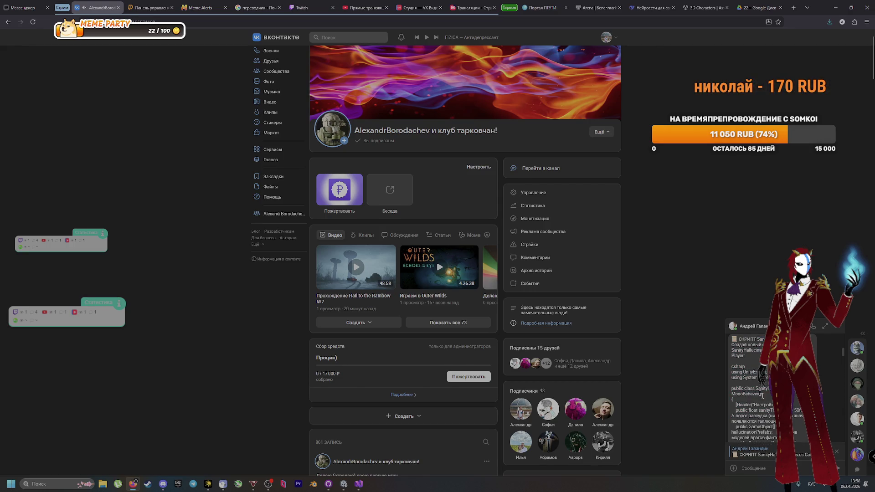
{"action": "key", "text": "Escape"}
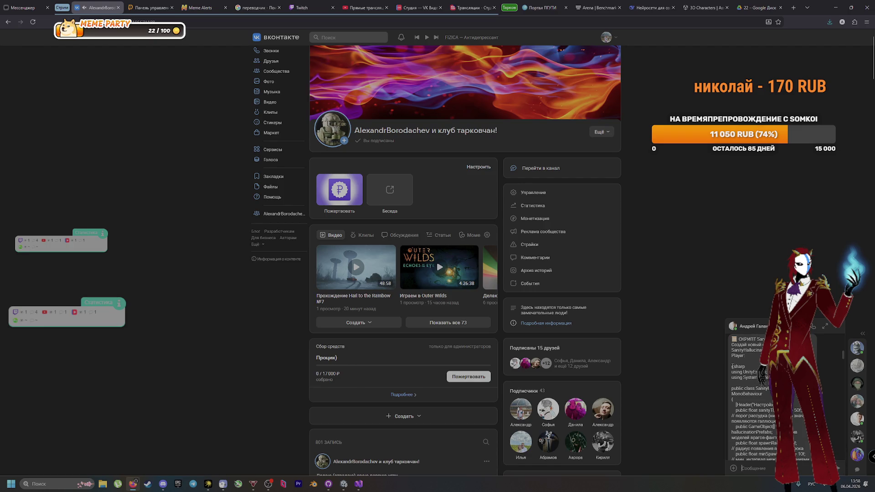
{"action": "left_click_drag", "start_coordinate": [733, 366], "coordinate": [756, 376]}
{"action": "scroll", "coordinate": [757, 376], "scroll_direction": "down", "scroll_amount": 5}
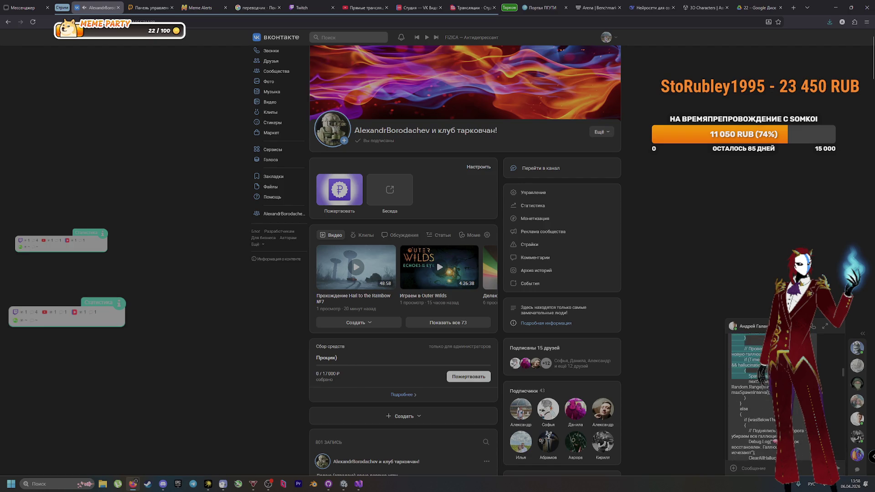
{"action": "scroll", "coordinate": [757, 377], "scroll_direction": "down", "scroll_amount": 5}
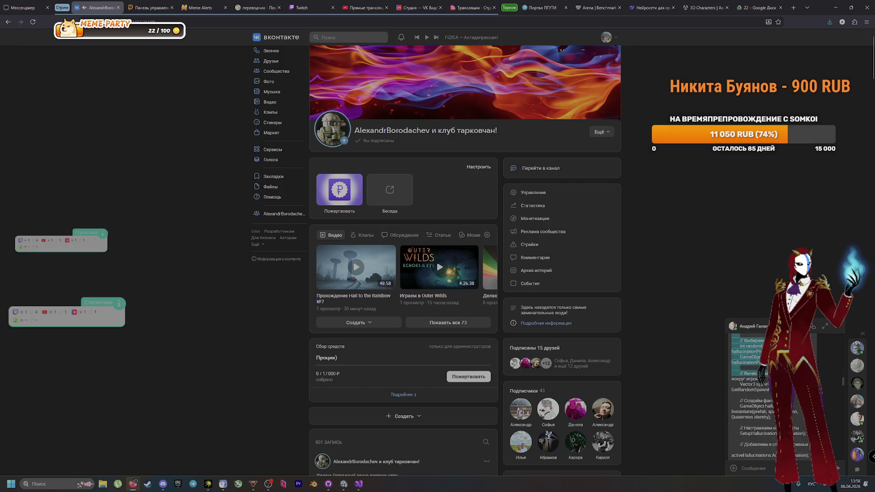
{"action": "scroll", "coordinate": [756, 377], "scroll_direction": "down", "scroll_amount": 5}
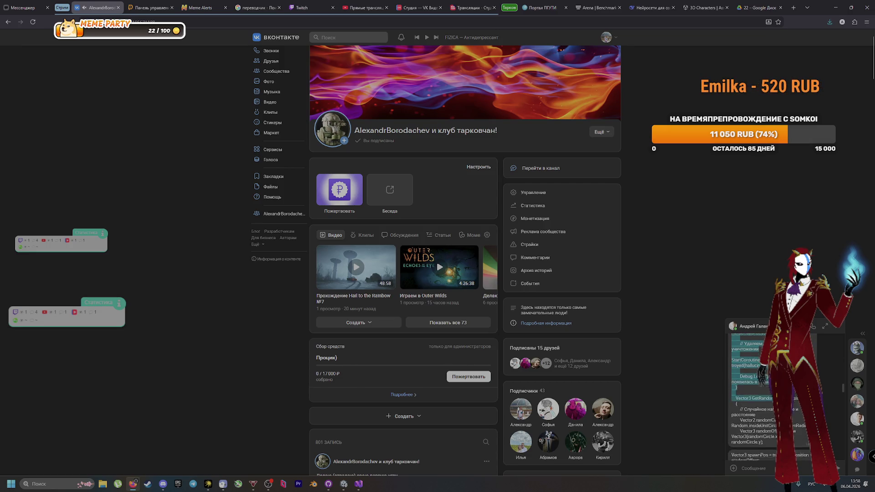
{"action": "scroll", "coordinate": [757, 377], "scroll_direction": "down", "scroll_amount": 3}
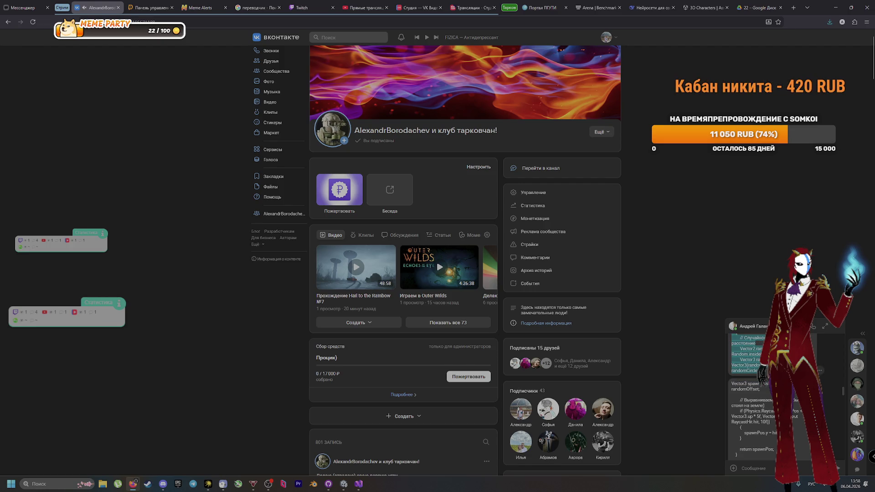
{"action": "scroll", "coordinate": [757, 376], "scroll_direction": "down", "scroll_amount": 5}
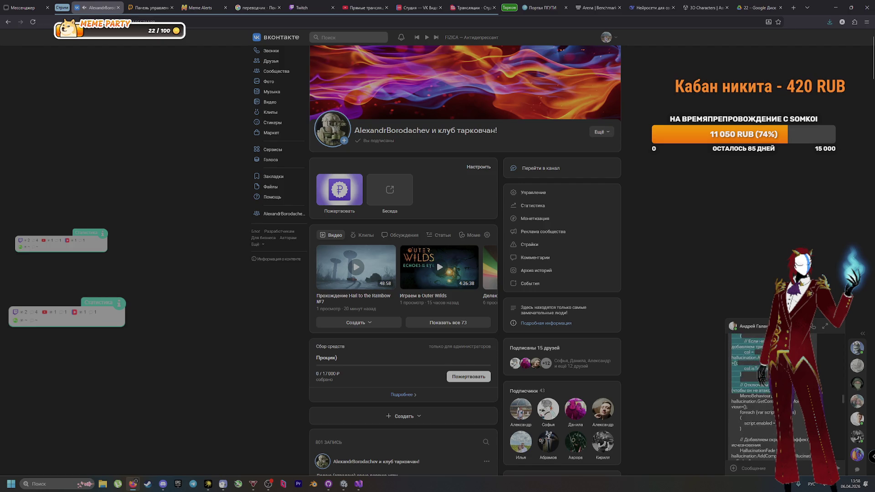
{"action": "scroll", "coordinate": [756, 376], "scroll_direction": "down", "scroll_amount": 5}
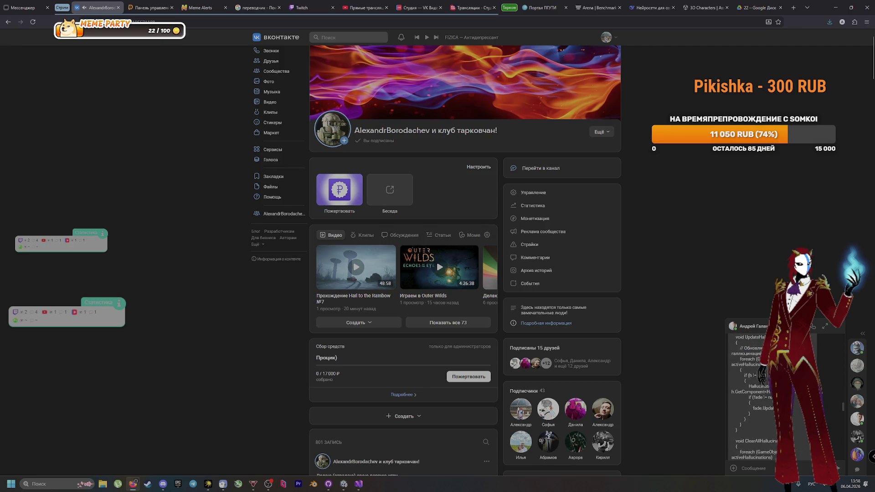
{"action": "scroll", "coordinate": [752, 396], "scroll_direction": "down", "scroll_amount": 5}
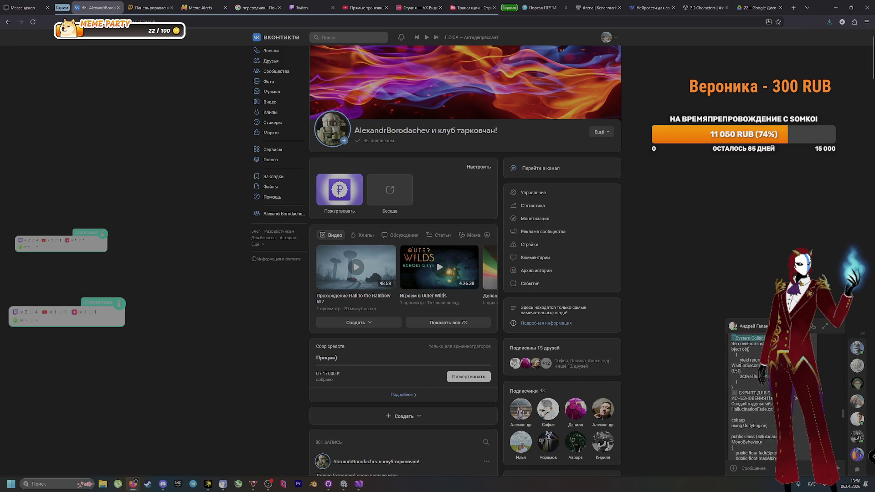
{"action": "scroll", "coordinate": [765, 403], "scroll_direction": "up", "scroll_amount": 2}
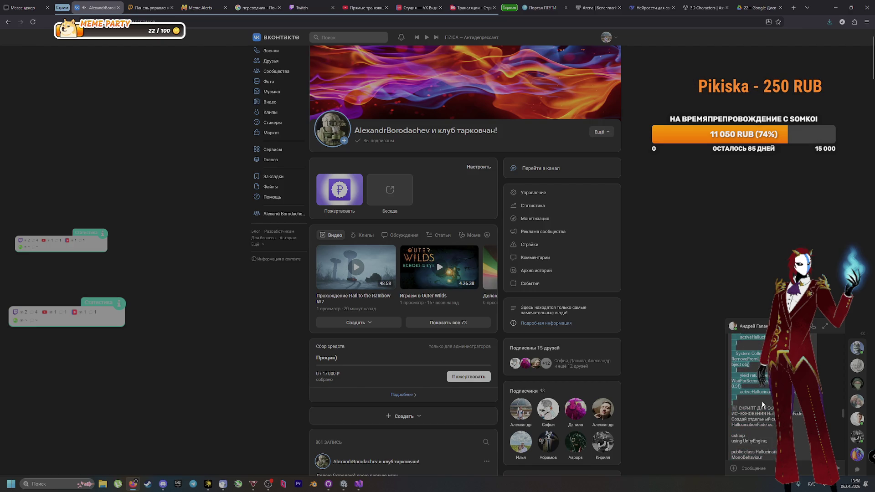
{"action": "key", "text": "alt+Tab"}
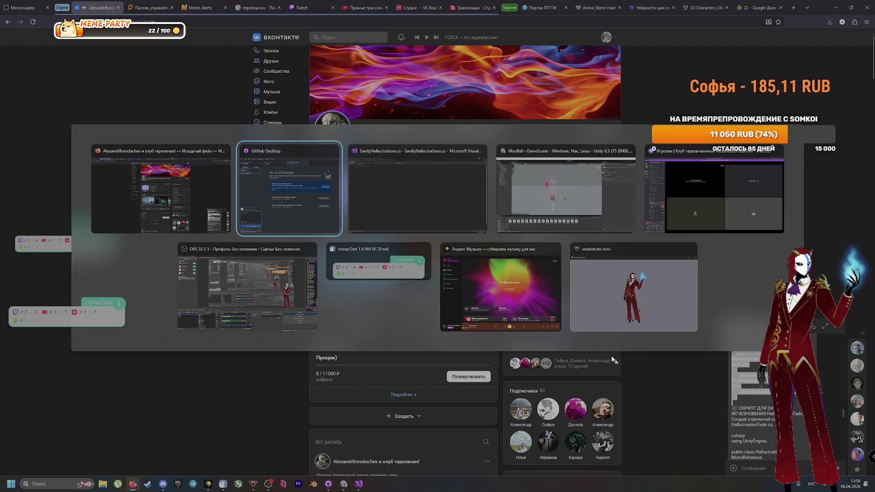
Paste the full script into SanityHallucinations.cs, delete the stray 'csharp' line, and save
{"action": "key", "text": "ctrl+v"}
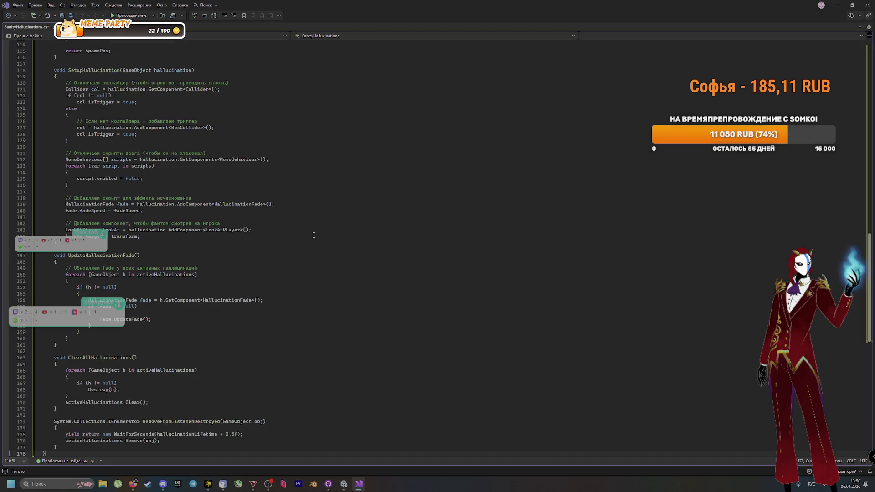
{"action": "scroll", "coordinate": [306, 239], "scroll_direction": "up", "scroll_amount": 20}
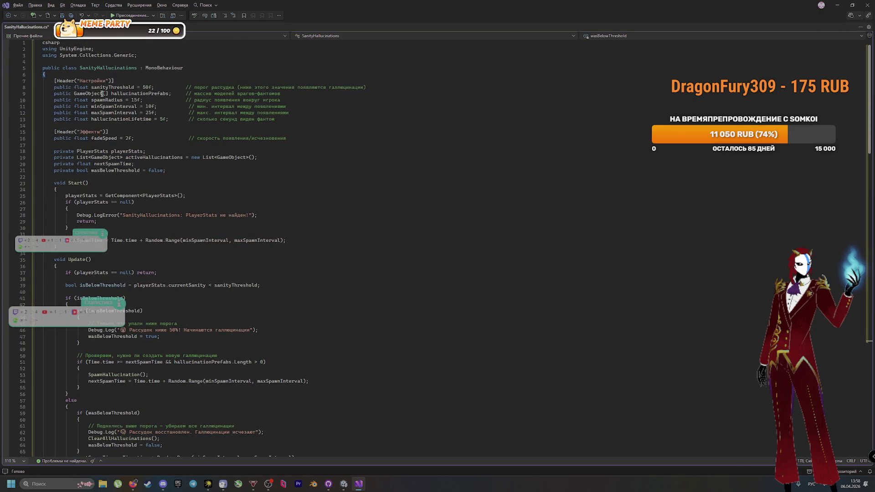
{"action": "double_click", "coordinate": [74, 42]}
{"action": "key", "text": "BackSpace"}
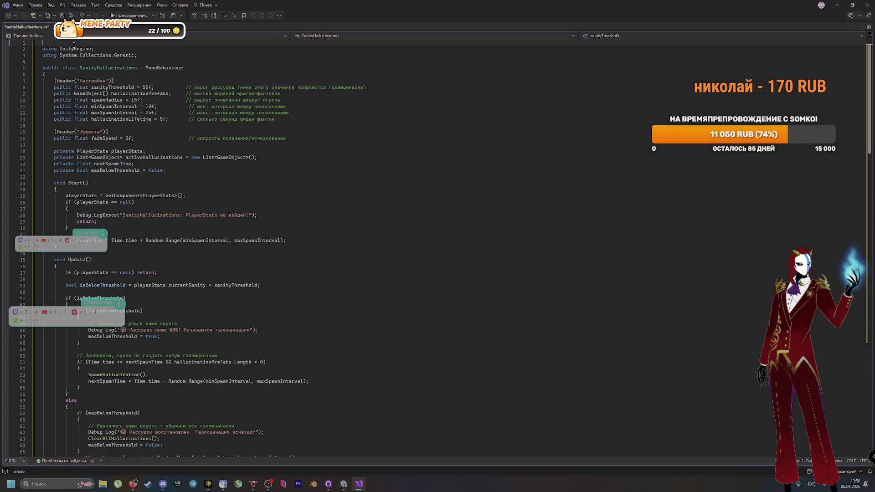
{"action": "key", "text": "Delete"}
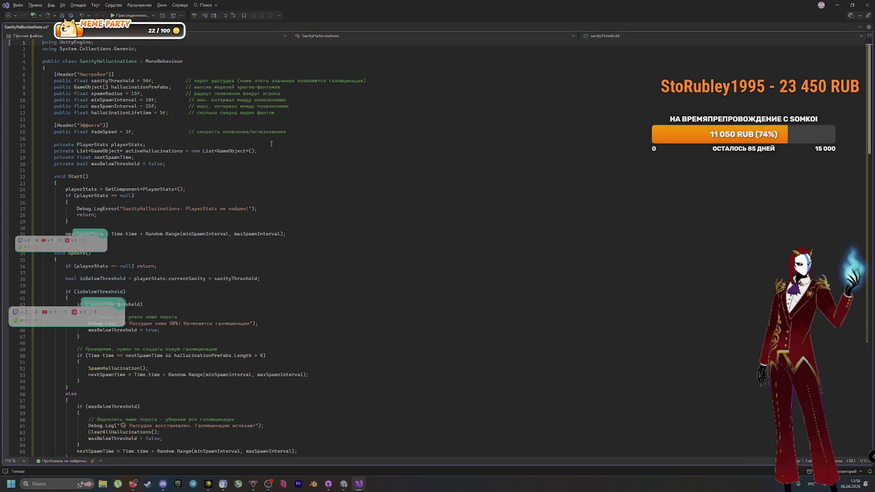
{"action": "key", "text": "ctrl+s"}
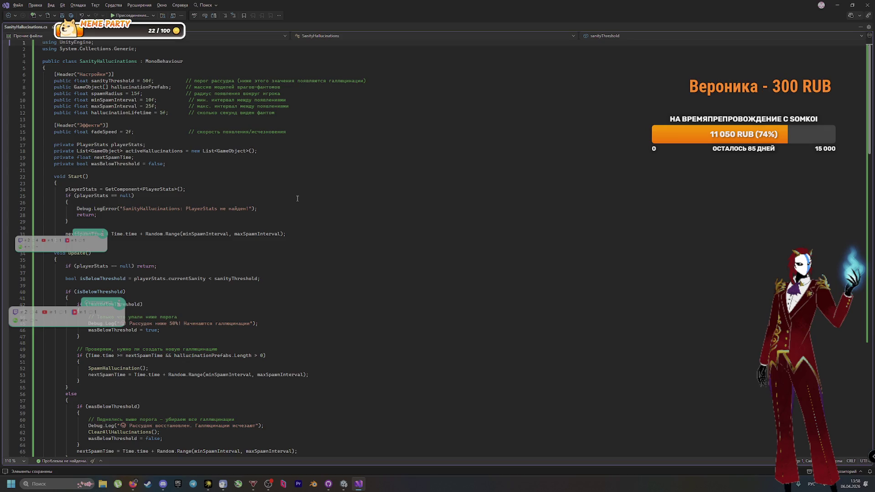
Read through the pasted script in Visual Studio down to about line 125
{"action": "left_click", "coordinate": [266, 323]}
{"action": "scroll", "coordinate": [99, 324], "scroll_direction": "down", "scroll_amount": 7}
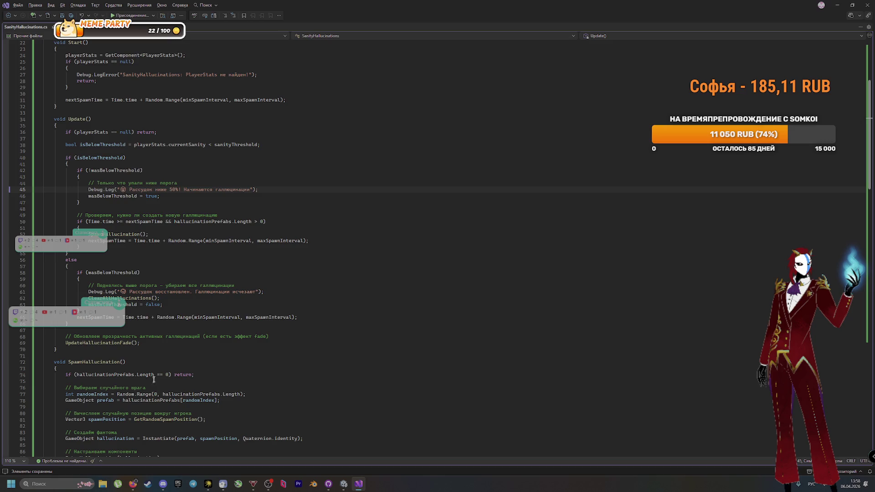
{"action": "scroll", "coordinate": [154, 372], "scroll_direction": "down", "scroll_amount": 11}
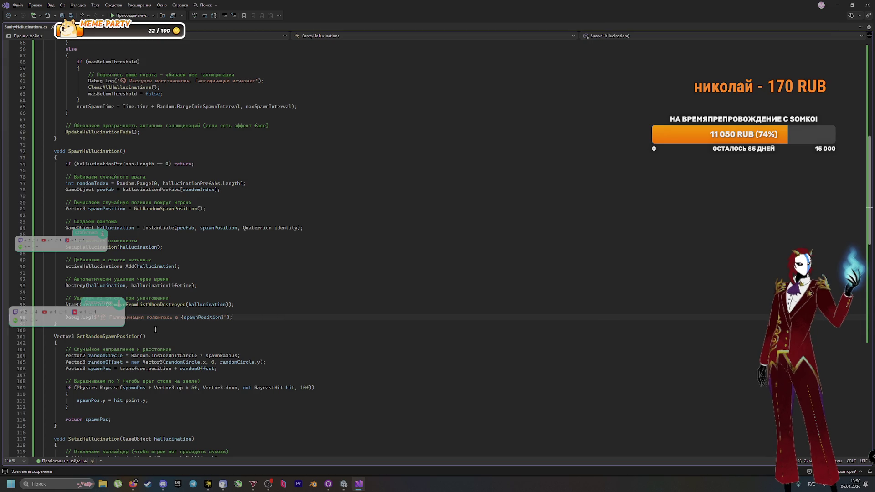
{"action": "scroll", "coordinate": [156, 329], "scroll_direction": "down", "scroll_amount": 20}
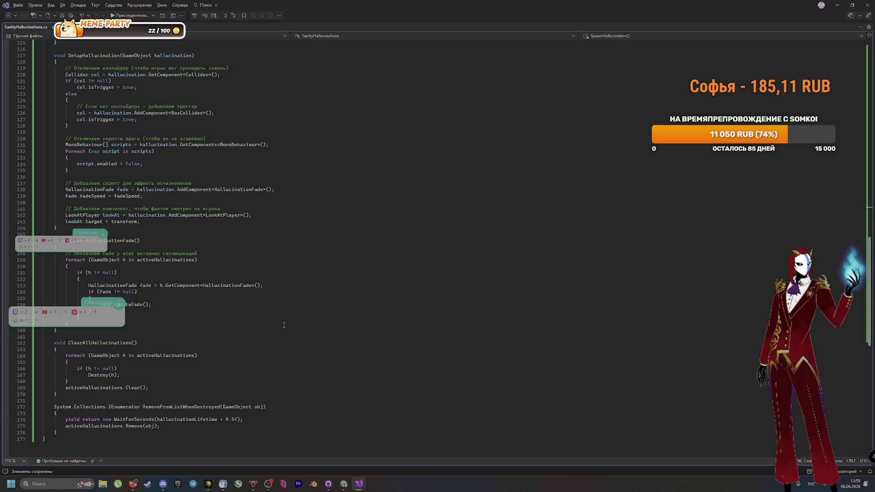
{"action": "key", "text": "alt+Tab"}
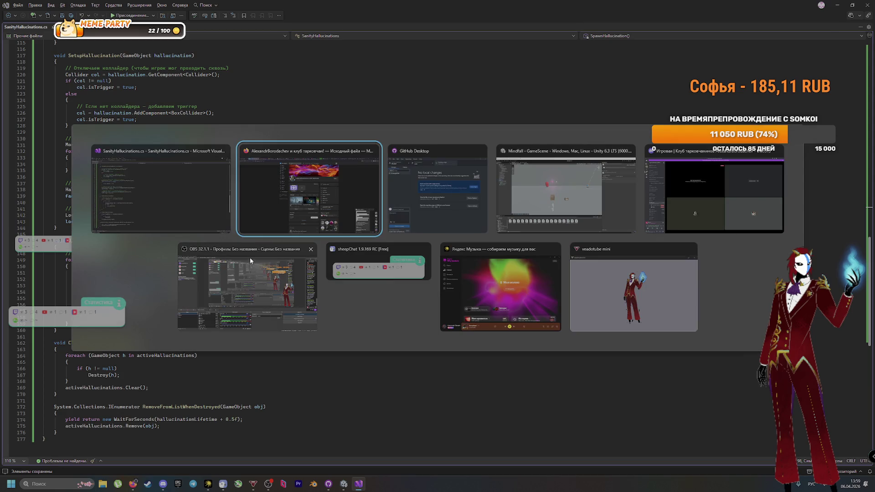
{"action": "left_click", "coordinate": [308, 106]}
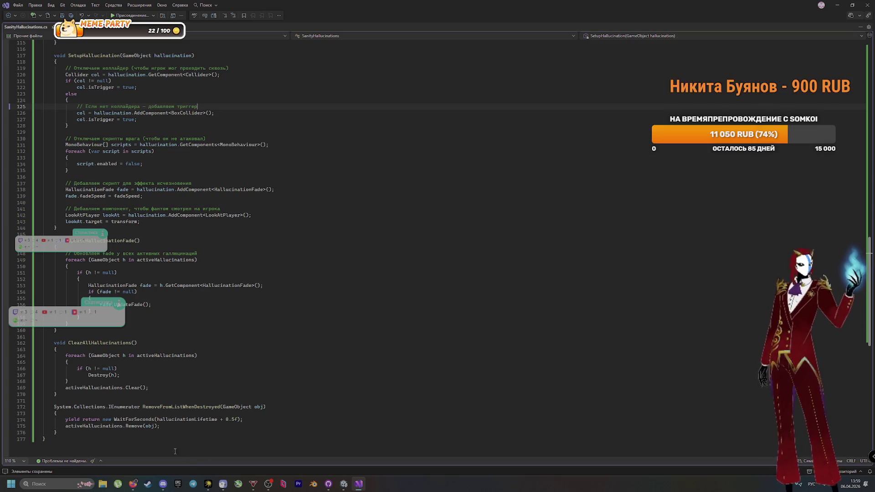
{"action": "left_click", "coordinate": [137, 484]}
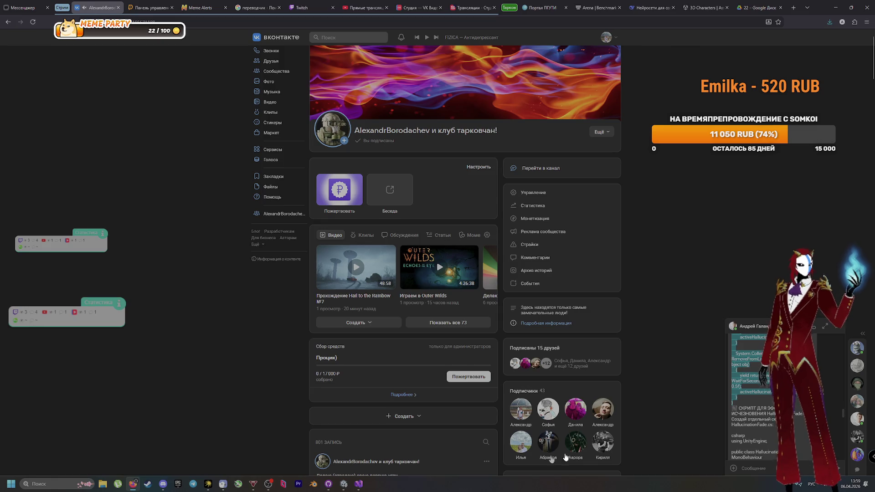
Reread the script code pasted in the VK chat, then bring the Unity editor back up
{"action": "scroll", "coordinate": [800, 412], "scroll_direction": "down", "scroll_amount": 1}
{"action": "scroll", "coordinate": [799, 412], "scroll_direction": "down", "scroll_amount": 1}
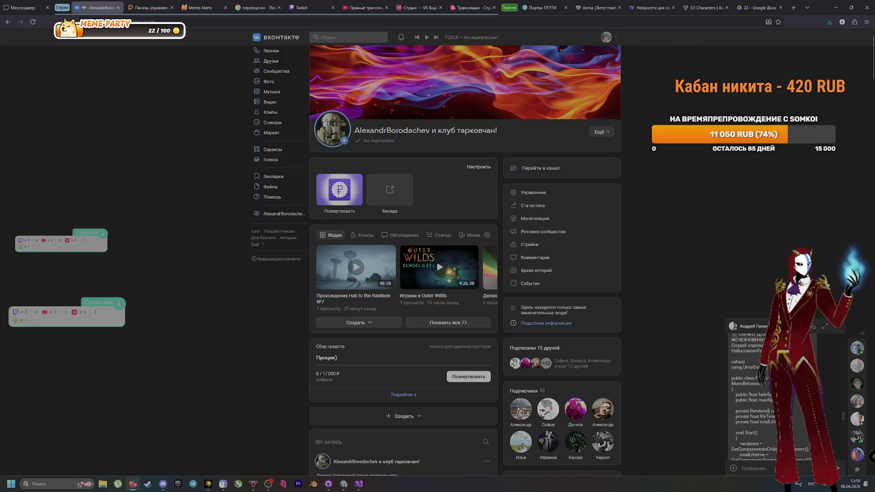
{"action": "scroll", "coordinate": [794, 395], "scroll_direction": "up", "scroll_amount": 1}
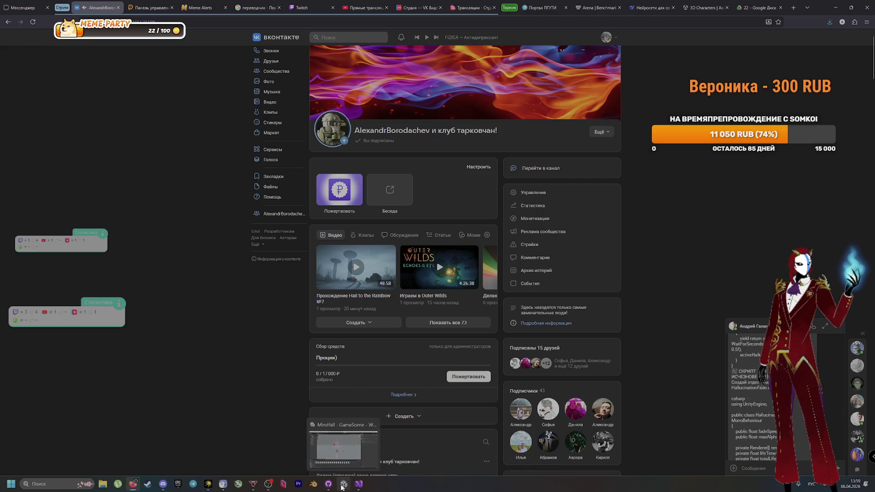
{"action": "left_click", "coordinate": [343, 484]}
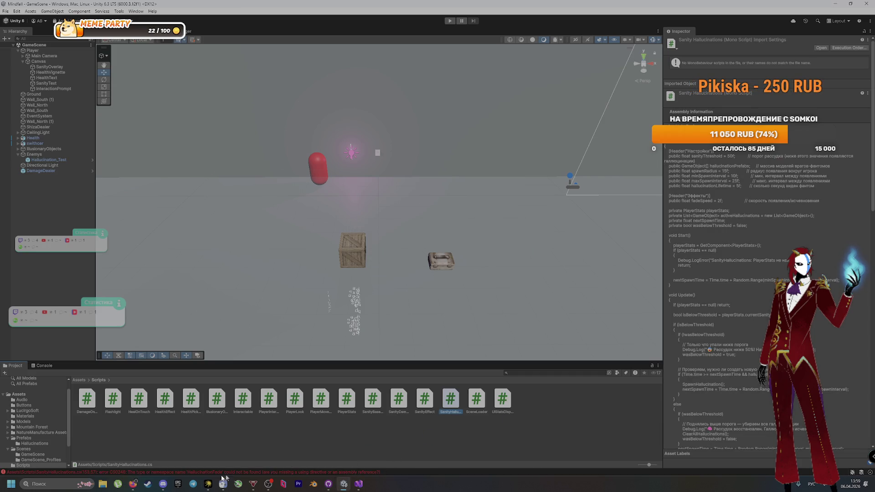
Review the Console's CS0246 errors for missing HallucinationFade and LookAtPlayer types in SanityHallucinations.cs
{"action": "left_click", "coordinate": [182, 471]}
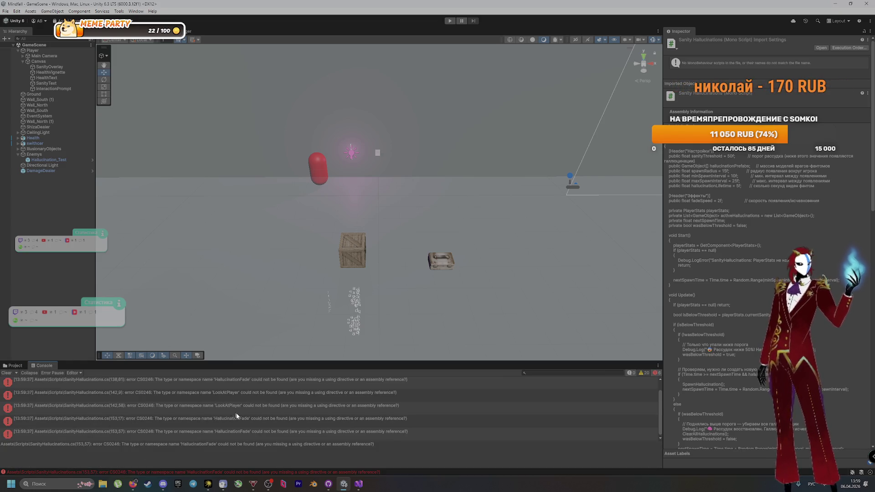
{"action": "left_click", "coordinate": [15, 366]}
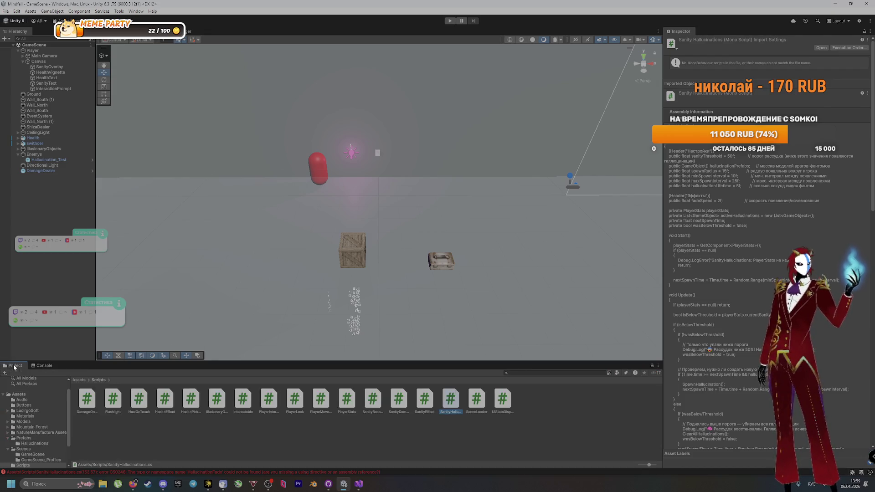
{"action": "right_click", "coordinate": [558, 414]}
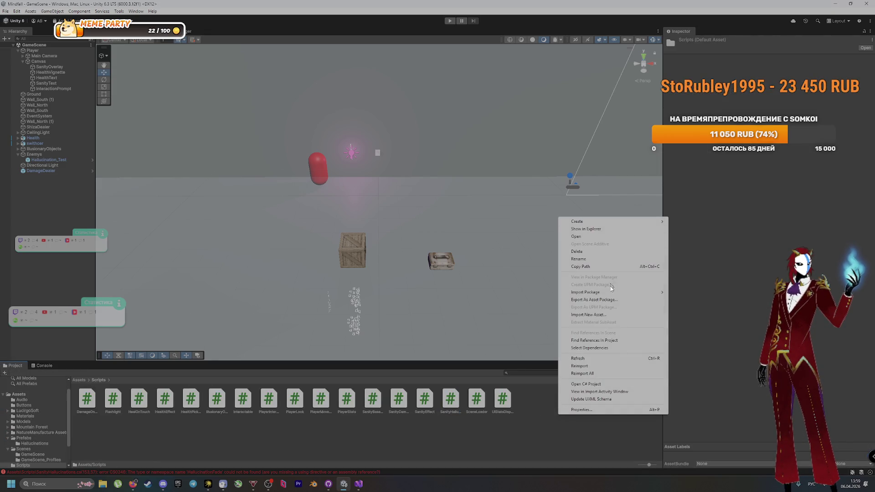
{"action": "left_click", "coordinate": [515, 431]}
{"action": "left_click", "coordinate": [44, 365]}
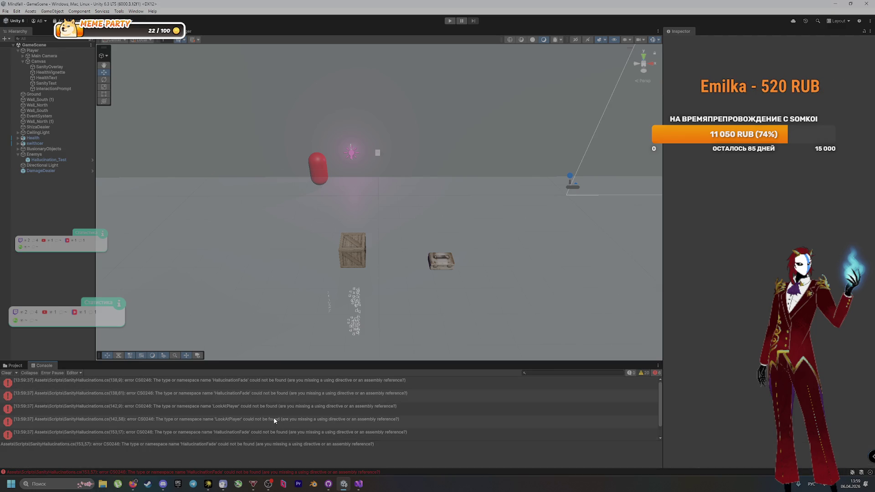
{"action": "key", "text": "alt+Tab"}
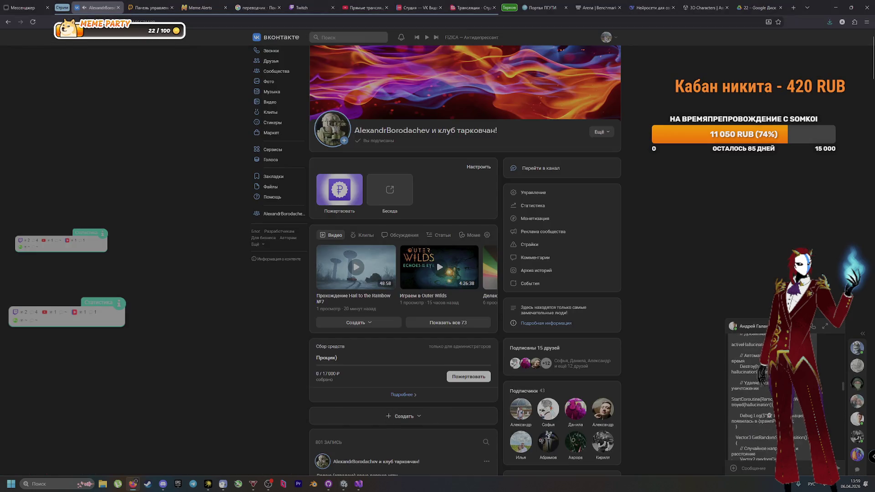
Read through the separate HallucinationFade script code posted in the VK chat
{"action": "scroll", "coordinate": [759, 396], "scroll_direction": "up", "scroll_amount": 5}
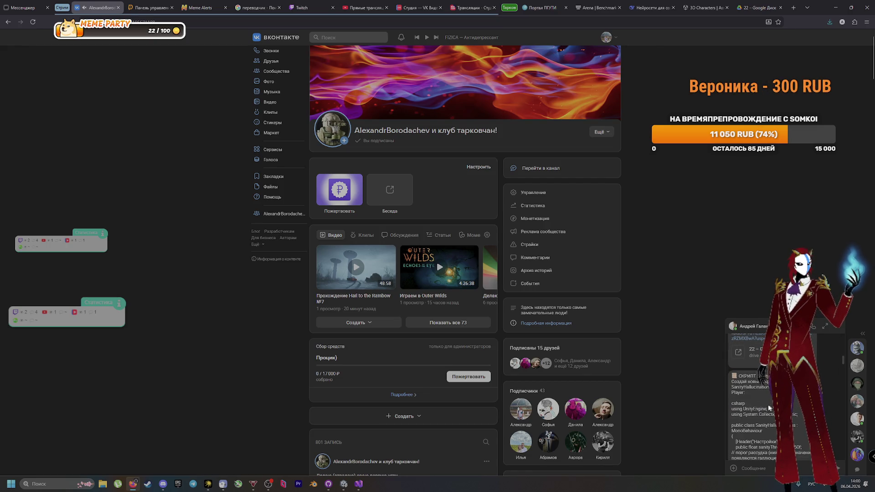
{"action": "scroll", "coordinate": [758, 400], "scroll_direction": "down", "scroll_amount": 2}
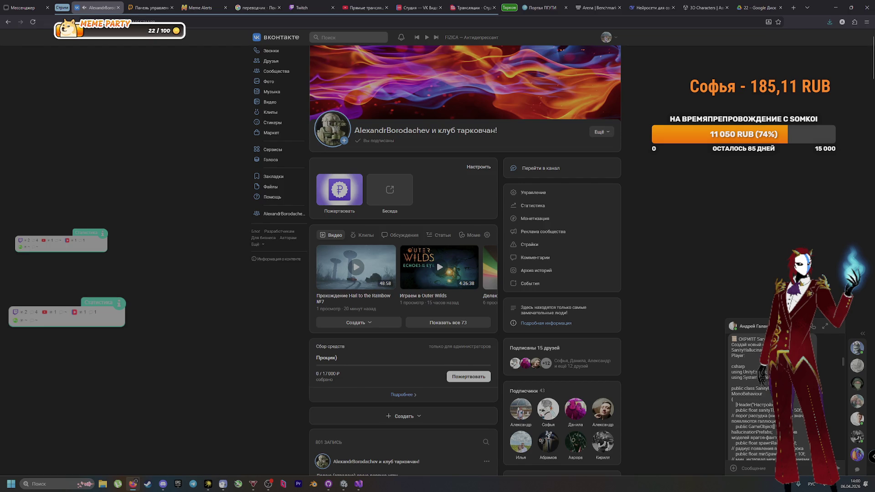
{"action": "scroll", "coordinate": [753, 397], "scroll_direction": "down", "scroll_amount": 2}
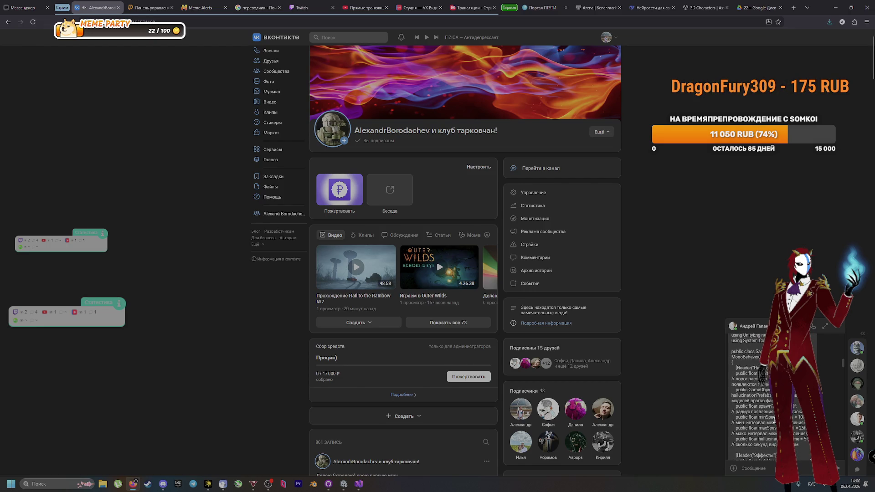
{"action": "key", "text": "alt+Tab"}
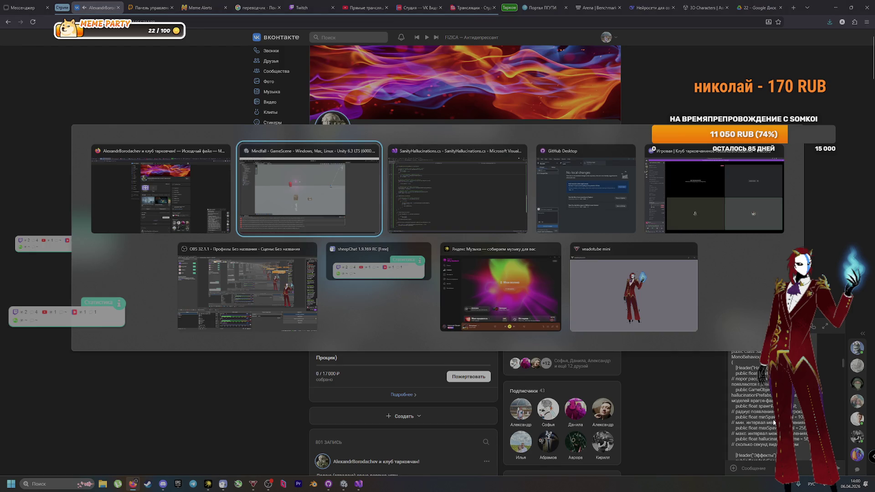
{"action": "key", "text": "alt+Tab"}
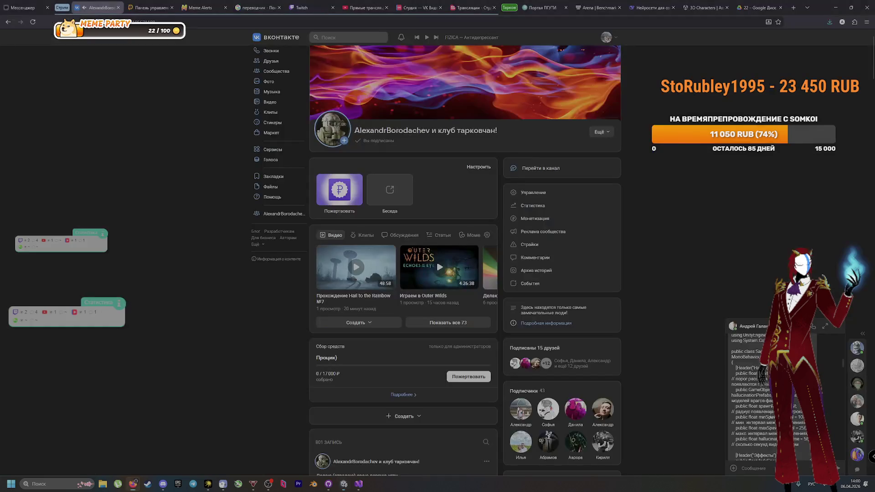
{"action": "scroll", "coordinate": [771, 409], "scroll_direction": "down", "scroll_amount": 10}
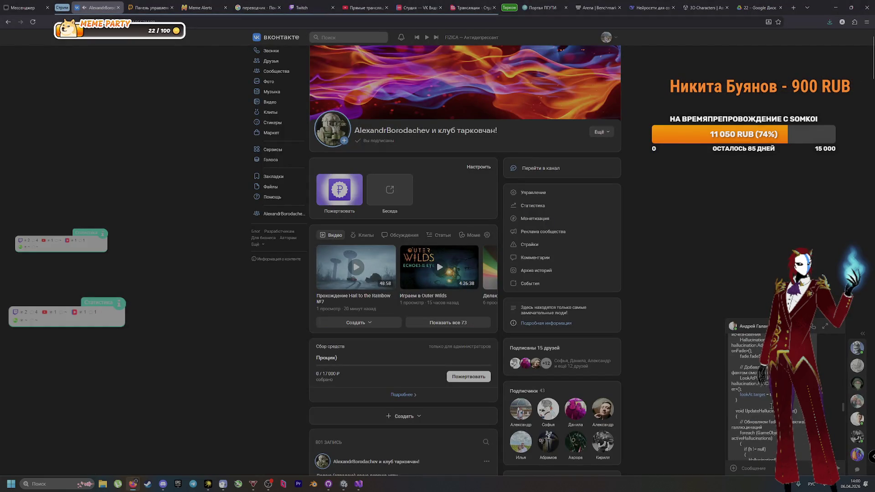
{"action": "scroll", "coordinate": [757, 402], "scroll_direction": "down", "scroll_amount": 5}
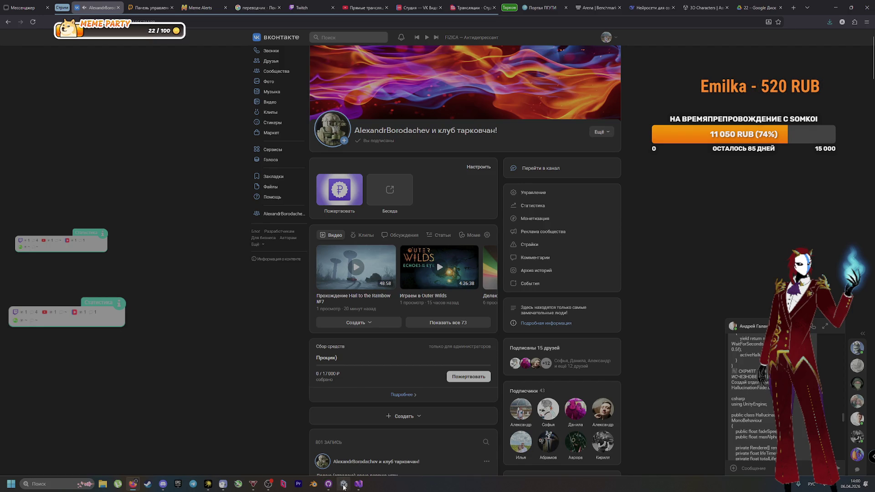
{"action": "left_click", "coordinate": [329, 485]}
Commit SanityHallucinations.cs to main with the summary 'Заполнил его' and push it to origin
{"action": "left_click", "coordinate": [328, 485]}
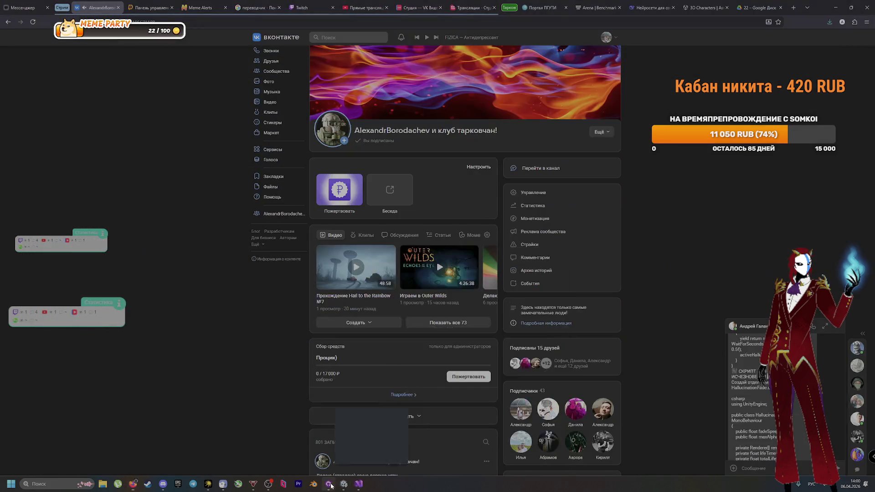
{"action": "left_click", "coordinate": [329, 484]}
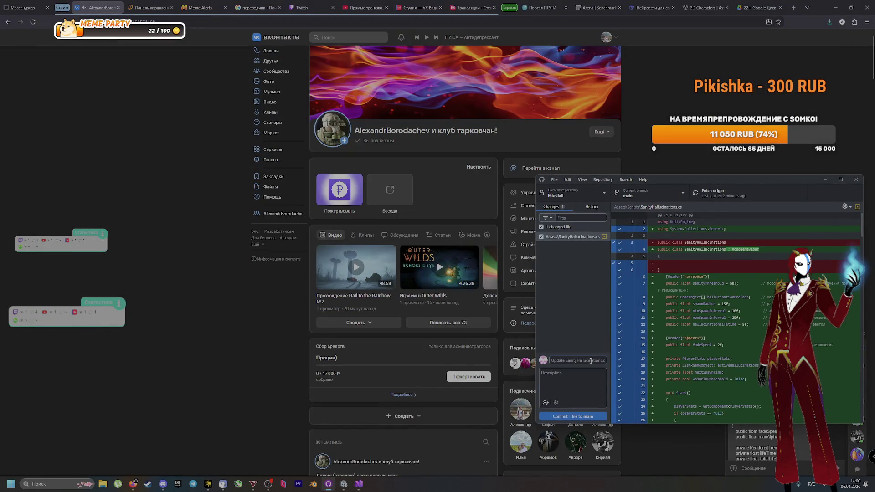
{"action": "type", "text": "Заполнил его"}
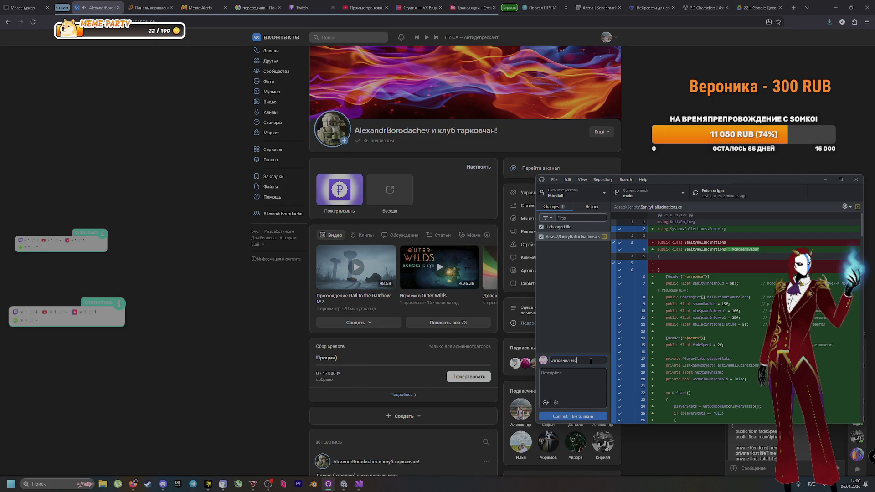
{"action": "left_click", "coordinate": [604, 416]}
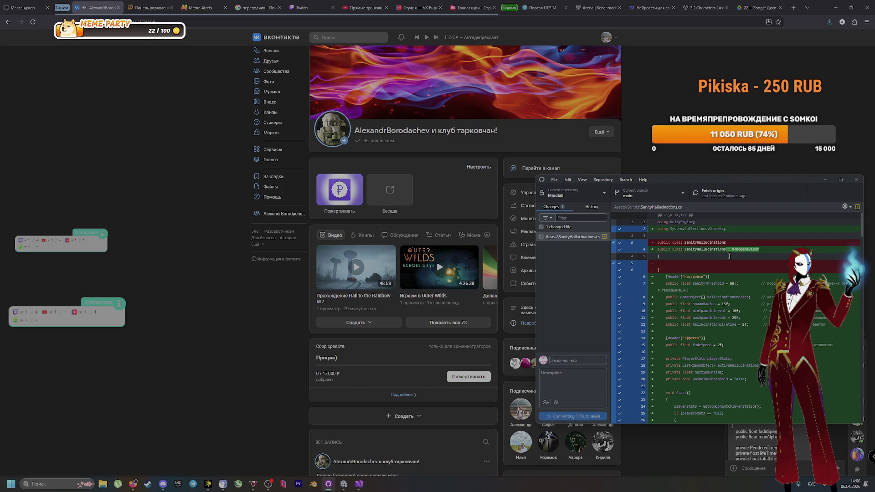
{"action": "key", "text": "ctrl+p"}
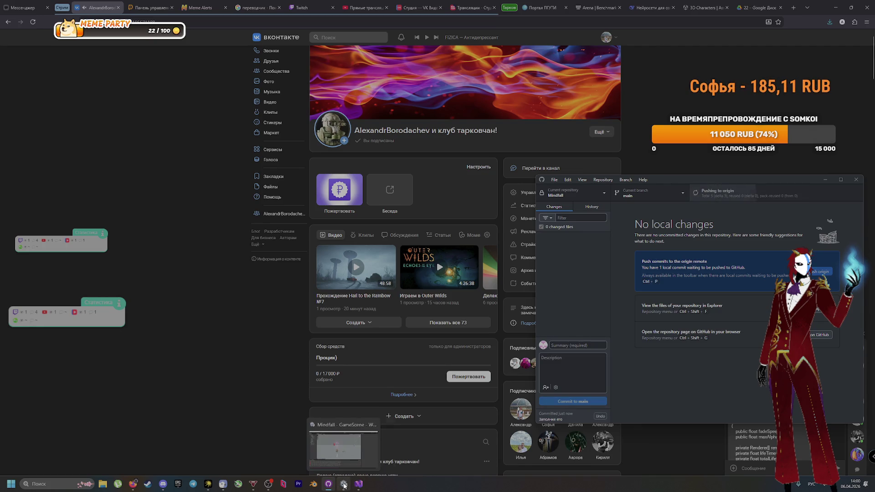
{"action": "left_click", "coordinate": [343, 484]}
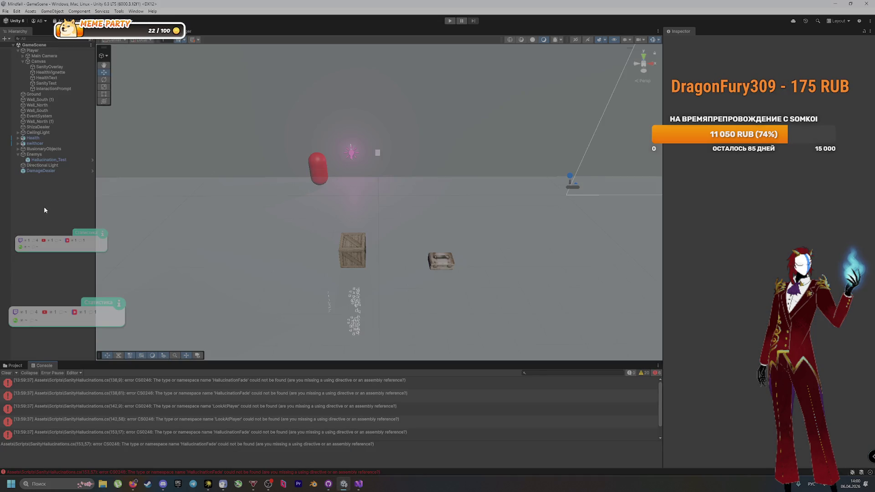
Create an empty C# script named HallucinationFade in Assets/Scripts and open it in Visual Studio
{"action": "left_click", "coordinate": [15, 365]}
{"action": "right_click", "coordinate": [549, 412]}
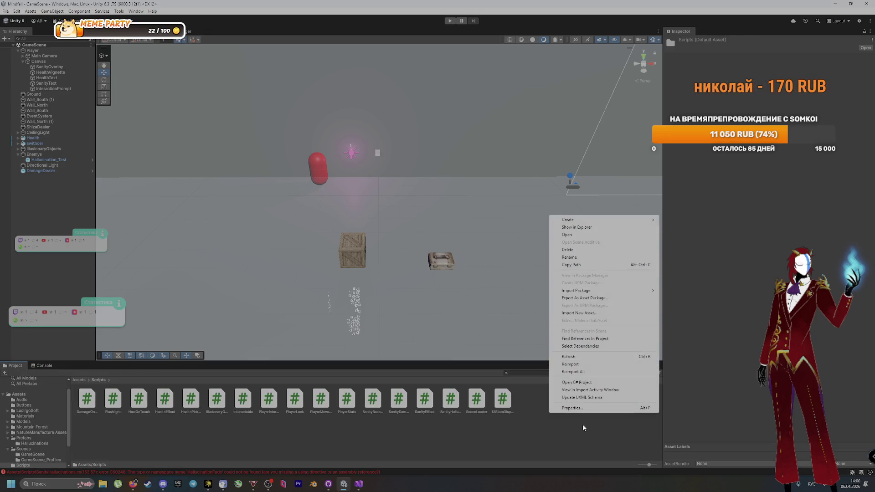
{"action": "mouse_move", "coordinate": [579, 220]}
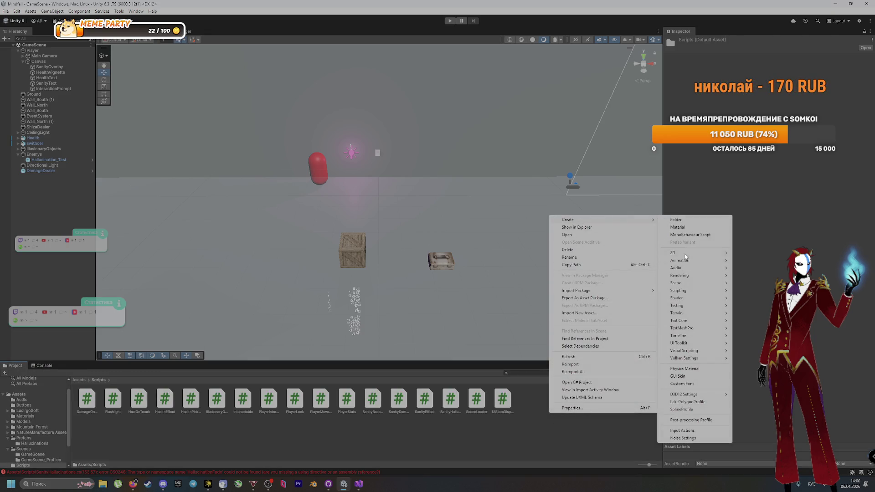
{"action": "mouse_move", "coordinate": [702, 291]}
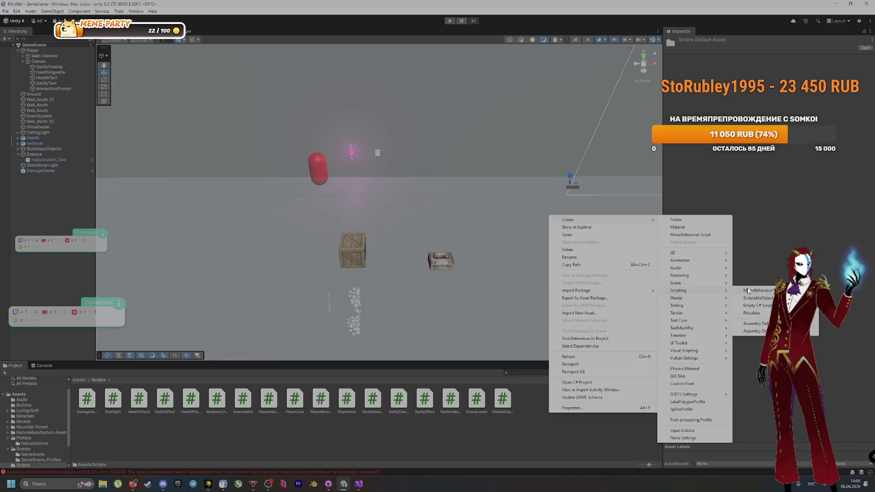
{"action": "left_click", "coordinate": [759, 305]}
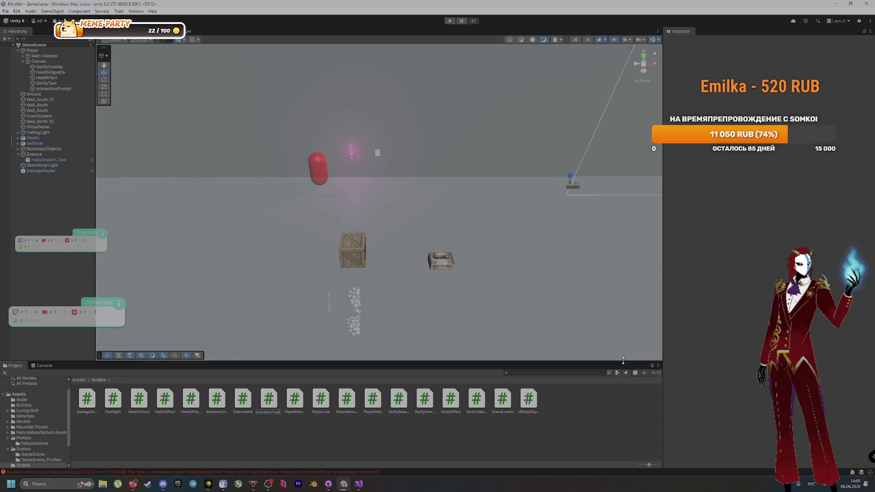
{"action": "key", "text": "alt+Tab"}
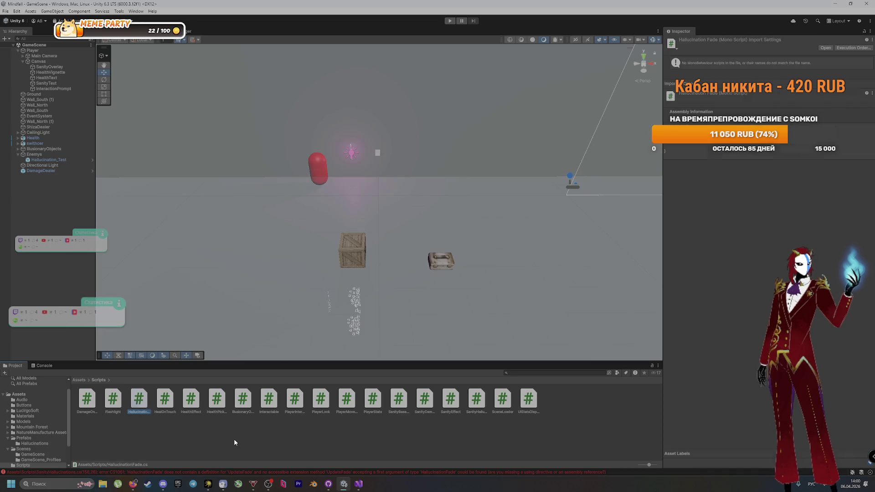
{"action": "double_click", "coordinate": [137, 398]}
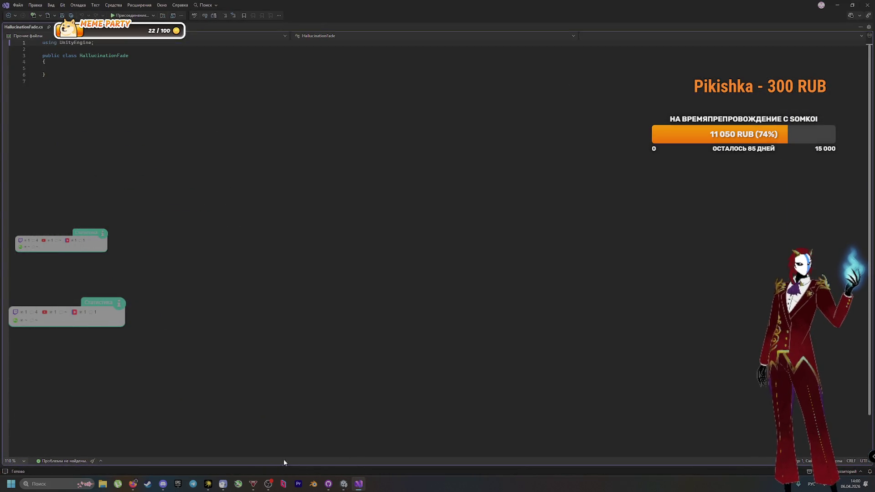
Cycle between the VK chat, the empty HallucinationFade.cs, the Discord call and GitHub Desktop
{"action": "left_click", "coordinate": [133, 484]}
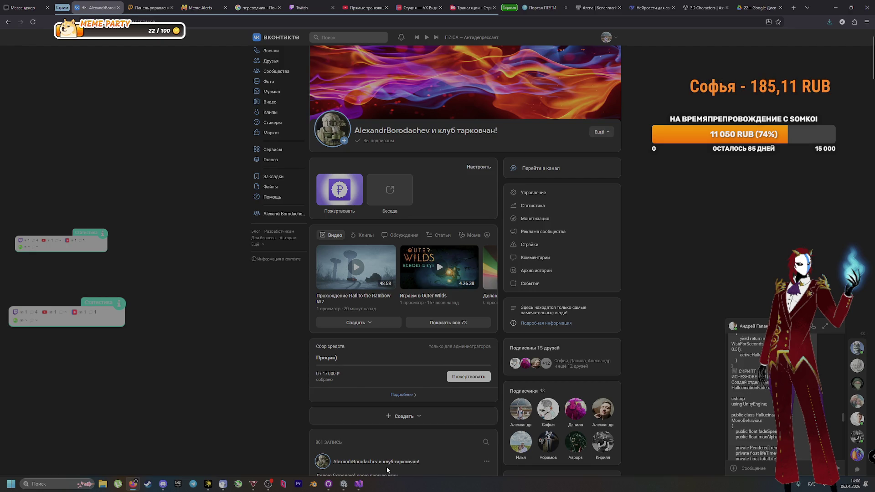
{"action": "left_click", "coordinate": [360, 484]}
{"action": "left_click", "coordinate": [365, 484]}
{"action": "left_click", "coordinate": [163, 484]}
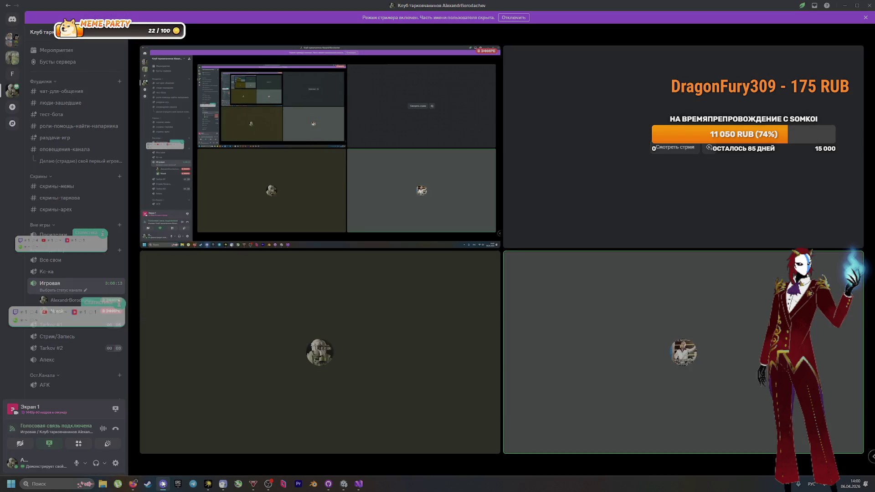
{"action": "left_click", "coordinate": [163, 484]}
{"action": "left_click", "coordinate": [163, 484]}
{"action": "left_click", "coordinate": [163, 484]}
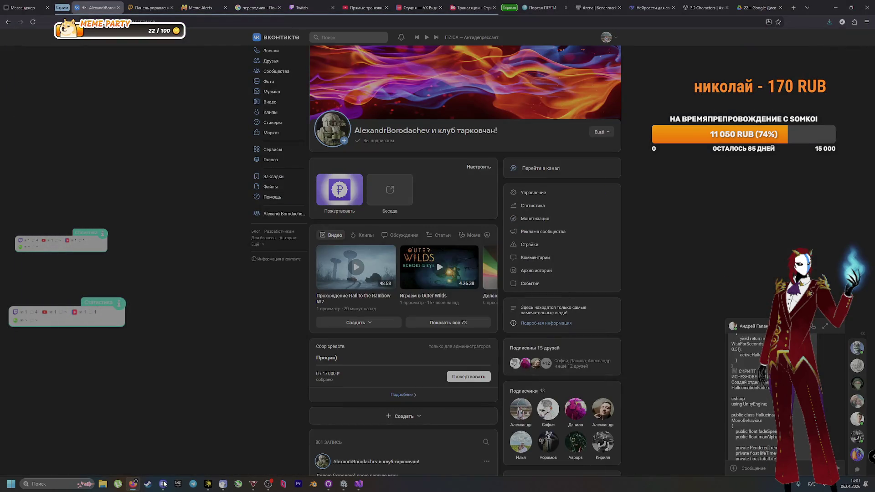
{"action": "left_click", "coordinate": [331, 488]}
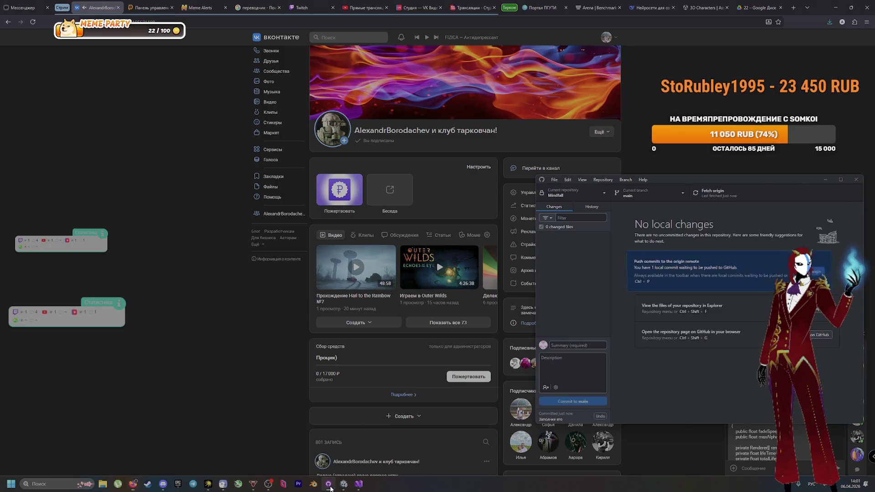
{"action": "left_click", "coordinate": [330, 487]}
{"action": "left_click", "coordinate": [354, 488]}
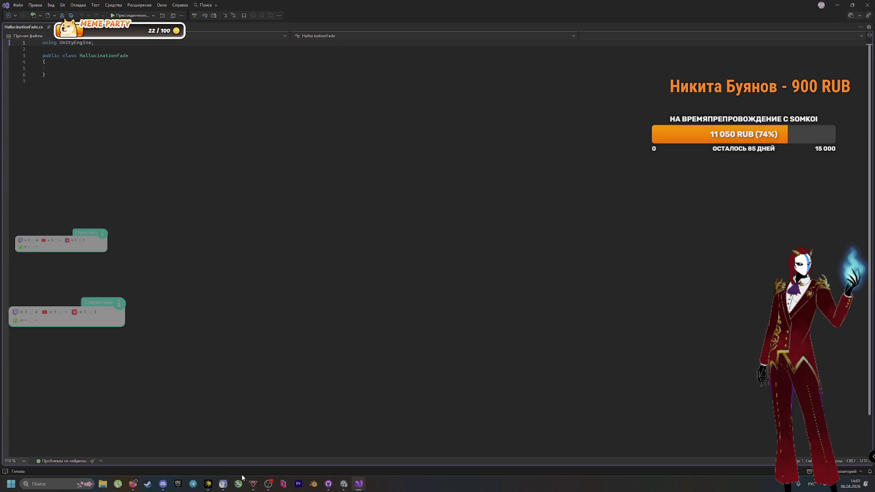
{"action": "left_click", "coordinate": [164, 484]}
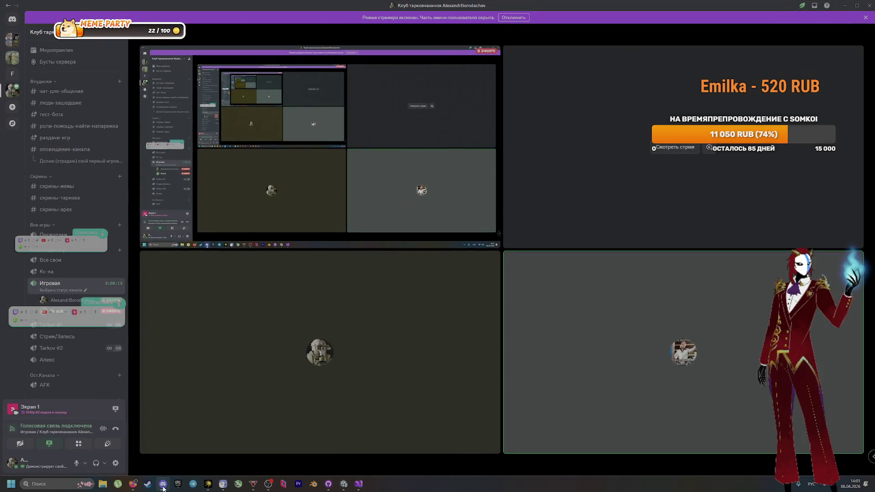
Glance at the Discord stream, then return to Unity and deselect the HallucinationFade script
{"action": "left_click", "coordinate": [163, 484]}
{"action": "key", "text": "alt+Tab"}
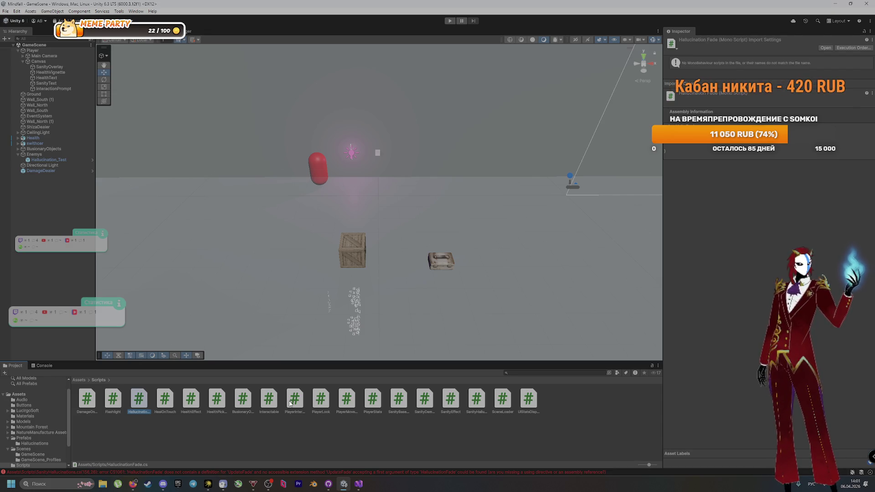
{"action": "left_click", "coordinate": [235, 449]}
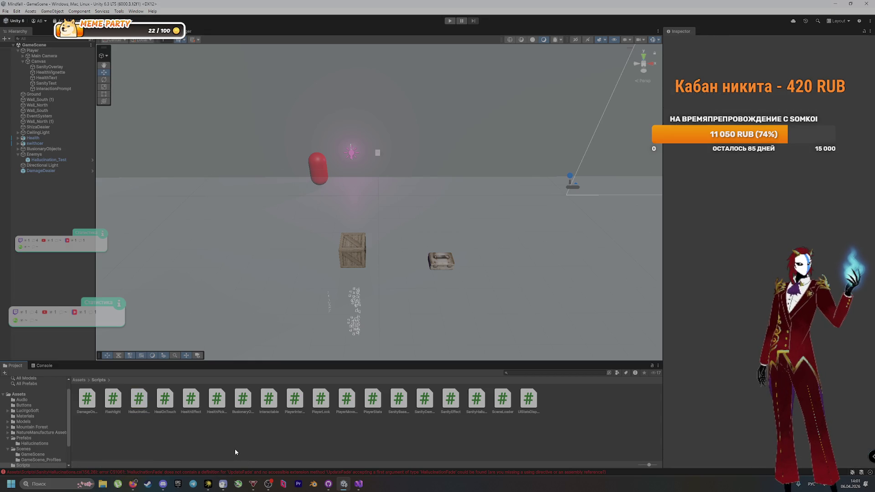
Start the commit summary for the new script, pasting in the name HallucinationFade
{"action": "key", "text": "alt+Tab"}
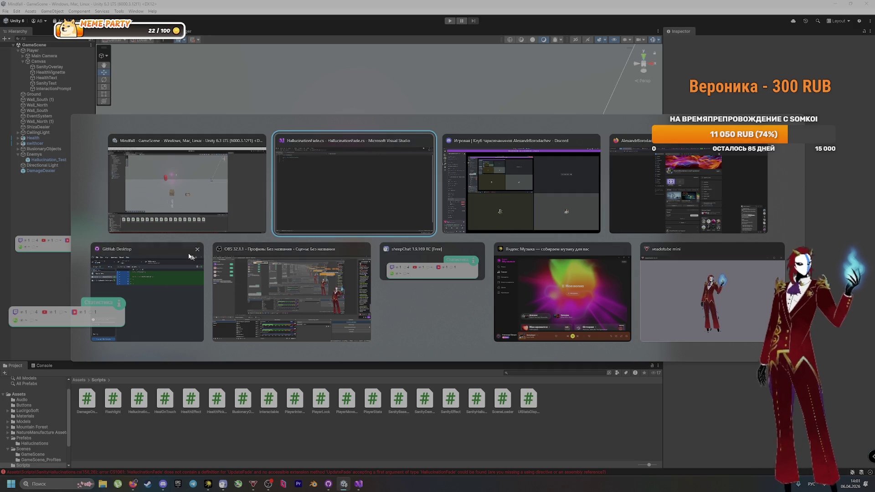
{"action": "left_click", "coordinate": [326, 191]}
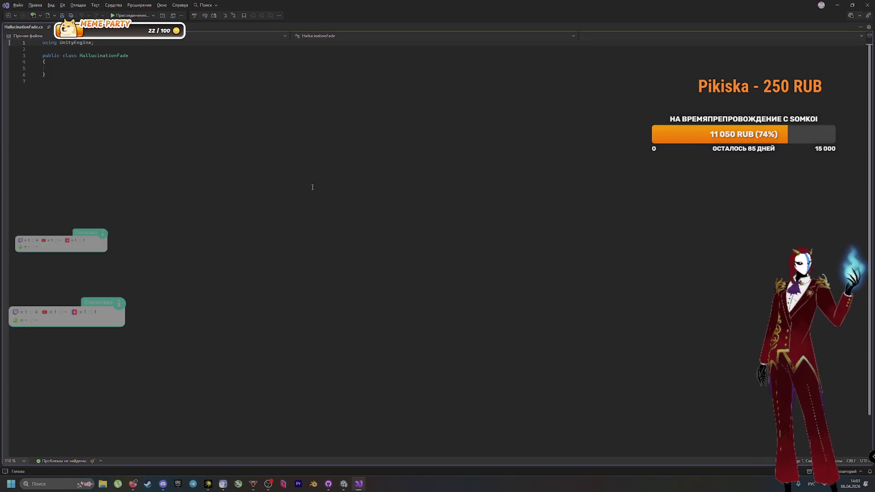
{"action": "left_click", "coordinate": [328, 484]}
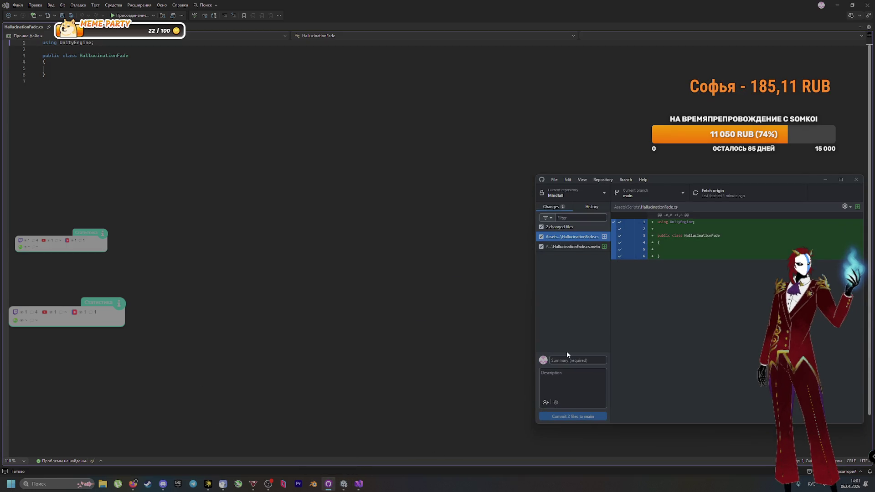
{"action": "type", "text": "c"}
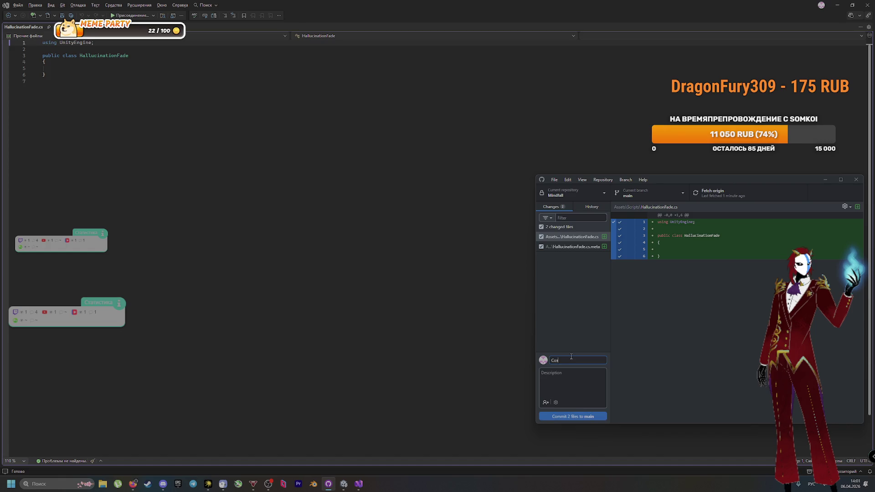
{"action": "type", "text": "скрипт"}
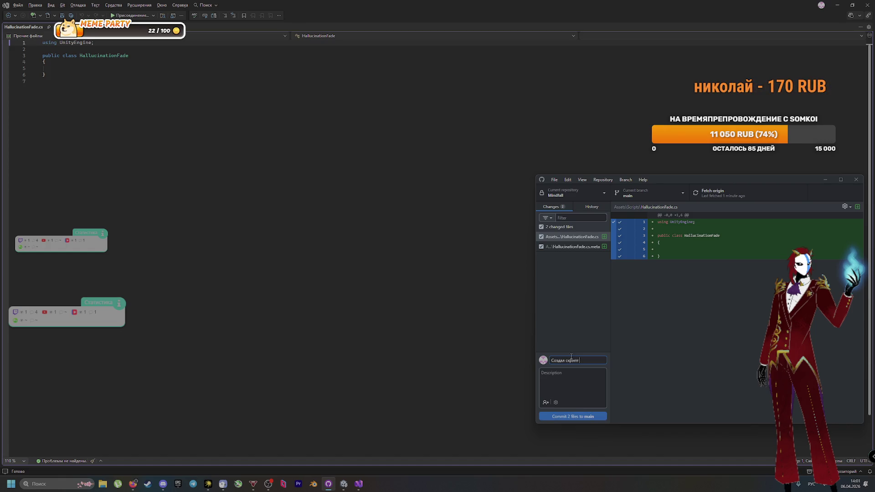
{"action": "type", "text": "HallucinationFade"}
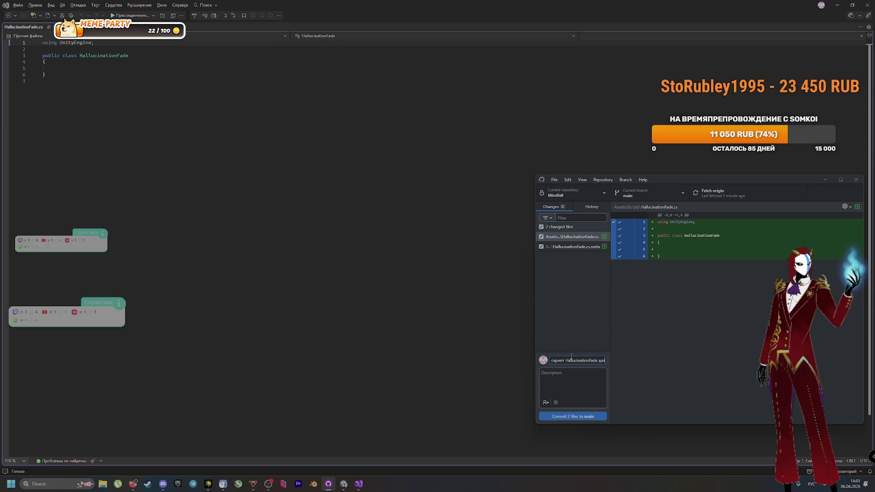
Check the HallucinationFade name in the VK chat message and return to GitHub Desktop
{"action": "key", "text": "alt+Tab"}
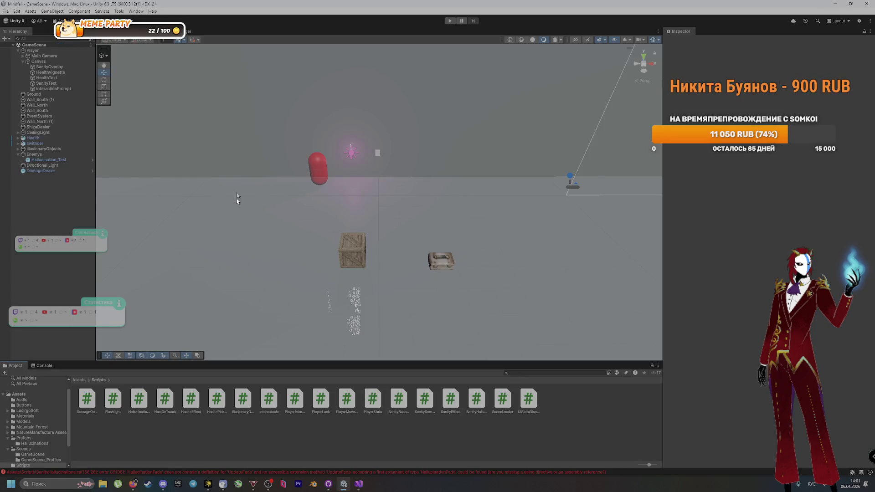
{"action": "left_click", "coordinate": [134, 484]}
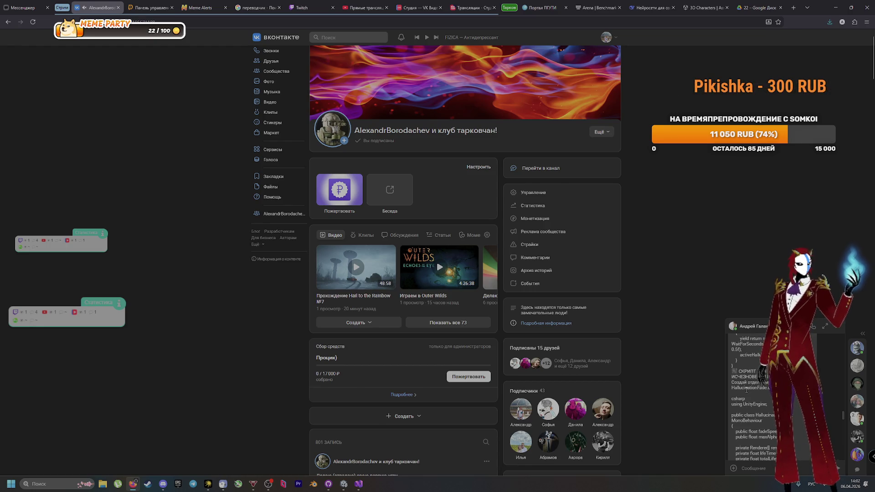
{"action": "double_click", "coordinate": [746, 388]}
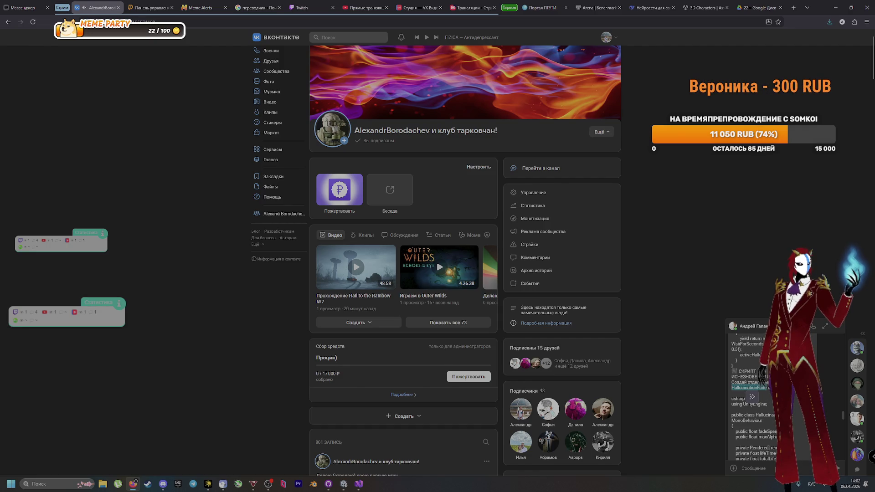
{"action": "left_click", "coordinate": [748, 388]}
{"action": "key", "text": "alt+Tab"}
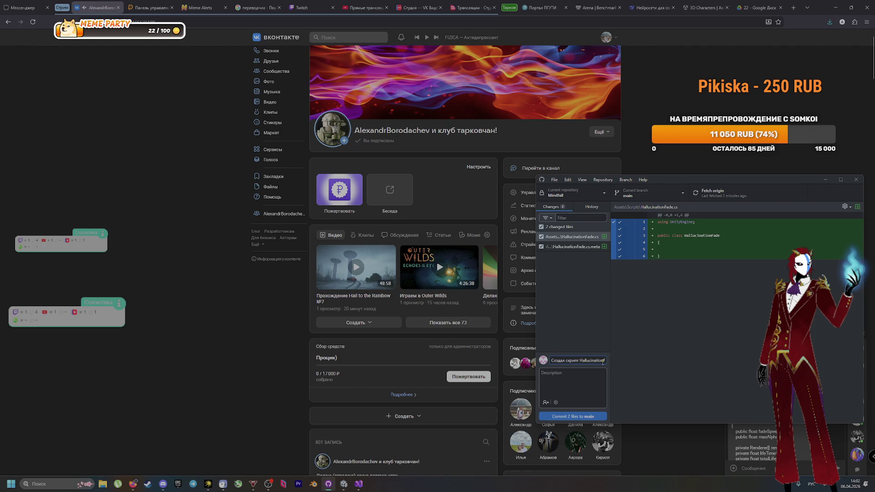
Finish the summary with 'для эффе', commit both files to main and push to origin
{"action": "type", "text": "для э"}
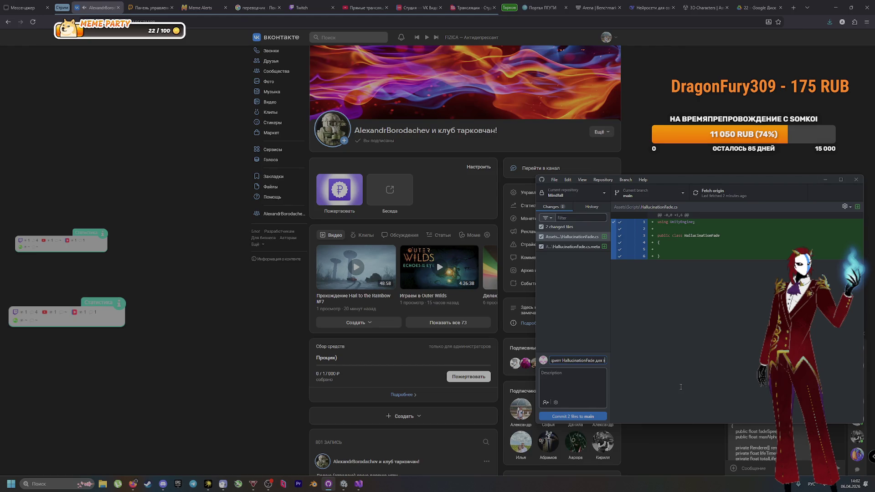
{"action": "type", "text": "ффекта"}
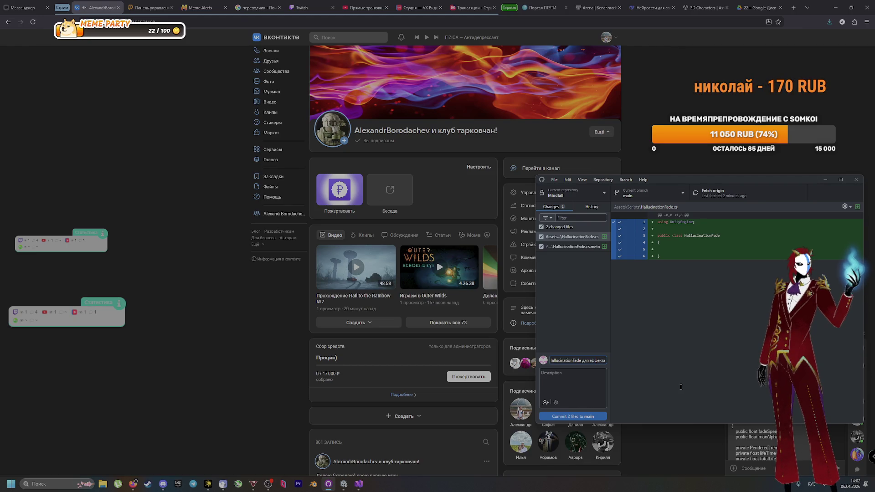
{"action": "left_click", "coordinate": [595, 417]}
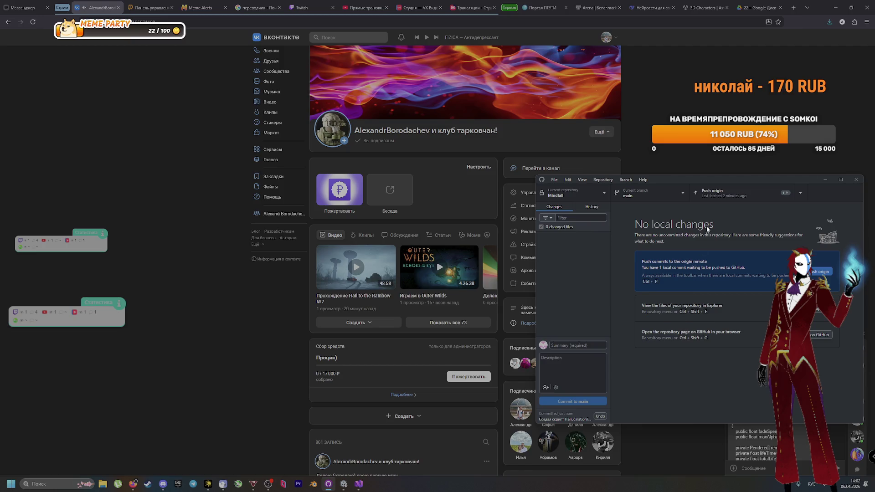
{"action": "left_click", "coordinate": [712, 191]}
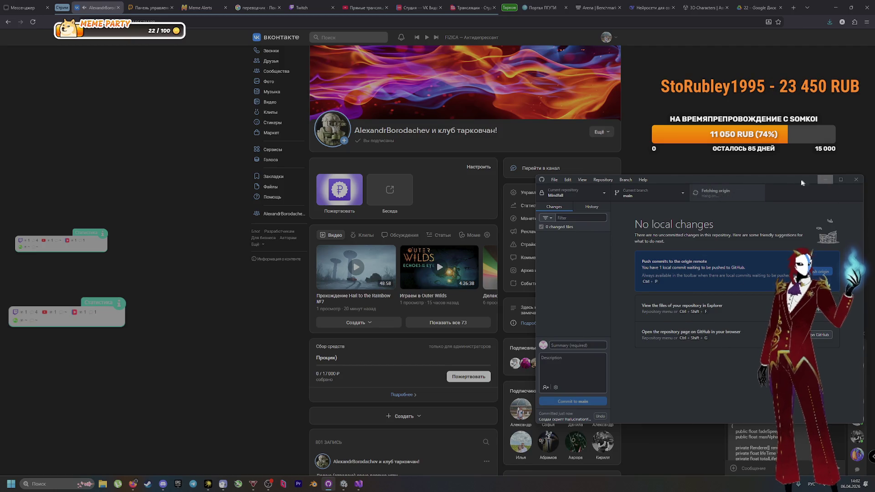
{"action": "mouse_move", "coordinate": [802, 182]}
{"action": "left_mouse_down"}
{"action": "mouse_move", "coordinate": [711, 153]}
{"action": "mouse_move", "coordinate": [662, 125]}
{"action": "left_mouse_up"}
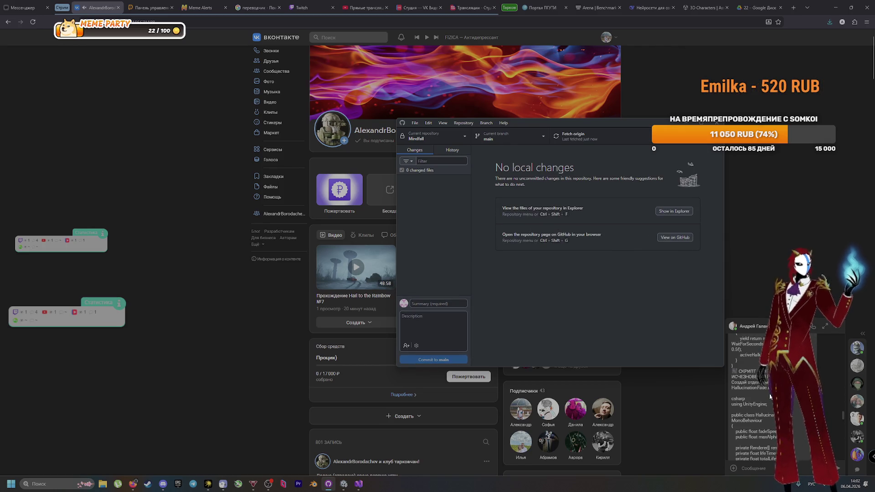
Replace HallucinationFade.cs with the full fade script from the VK chat and save it
{"action": "left_click", "coordinate": [731, 409]}
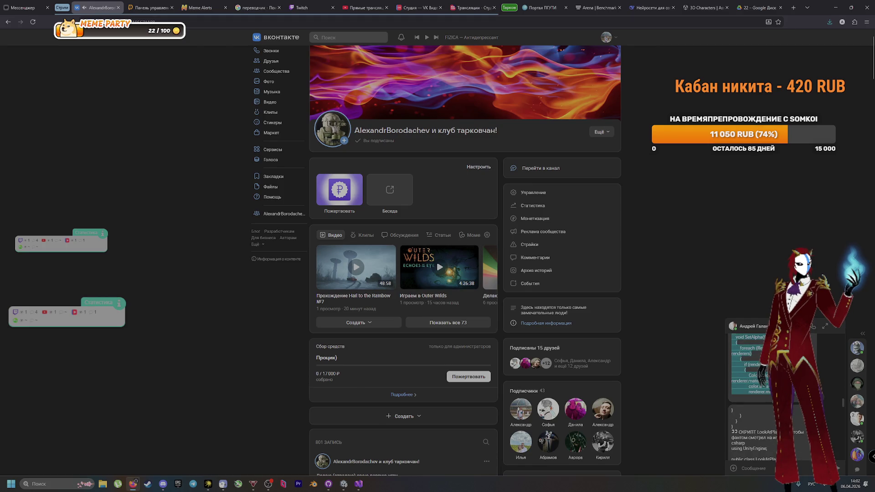
{"action": "scroll", "coordinate": [747, 401], "scroll_direction": "down", "scroll_amount": 3}
{"action": "scroll", "coordinate": [752, 392], "scroll_direction": "down", "scroll_amount": 2}
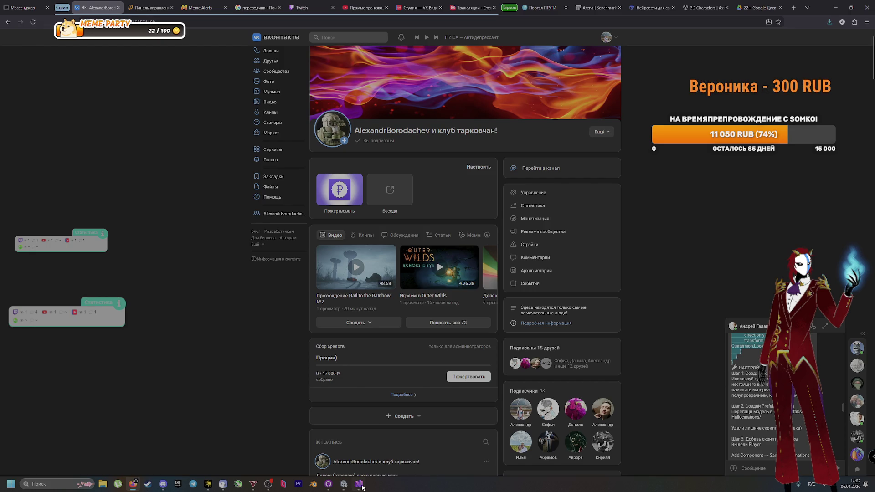
{"action": "left_click", "coordinate": [360, 485]}
{"action": "key", "text": "ctrl+a"}
{"action": "key", "text": "ctrl+v"}
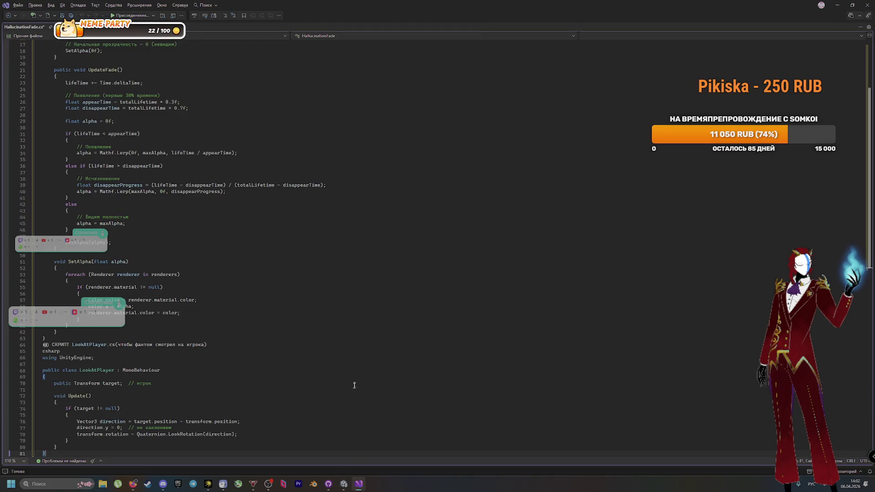
{"action": "left_click", "coordinate": [223, 485]}
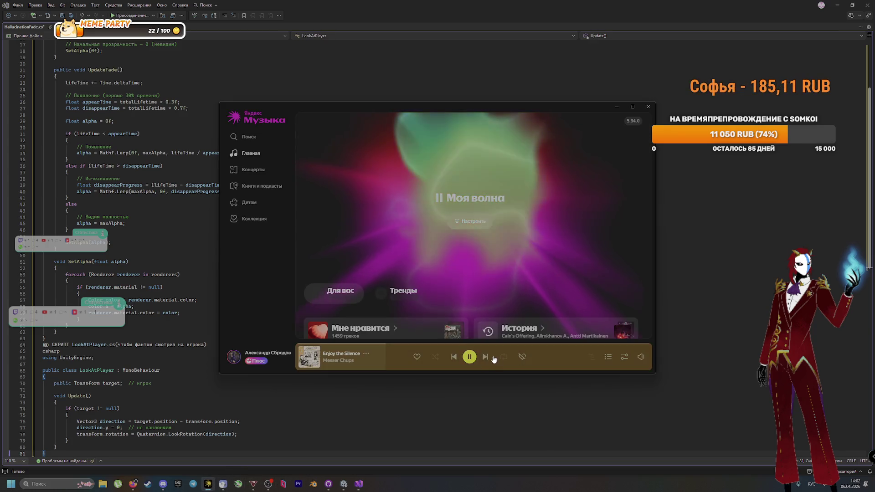
{"action": "left_click", "coordinate": [434, 400]}
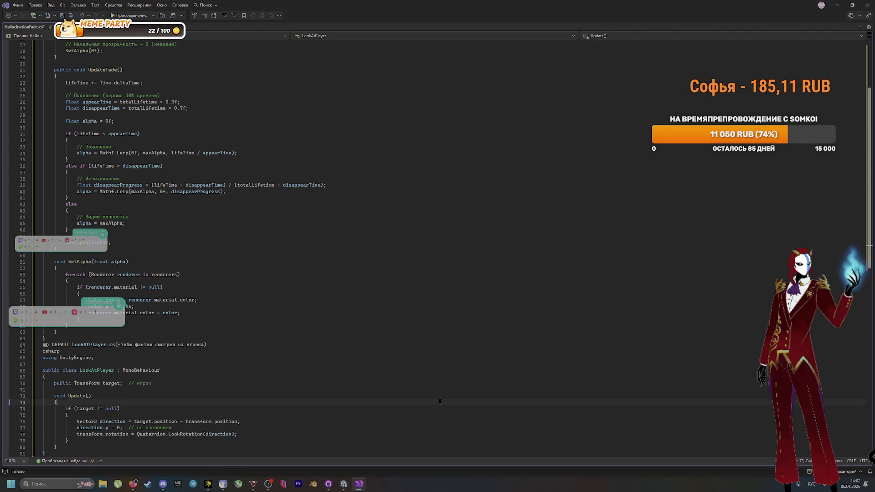
{"action": "key", "text": "ctrl+s"}
Review UpdateFade's appearing, disappearing and fully visible branches and the LookAtPlayer class
{"action": "scroll", "coordinate": [367, 385], "scroll_direction": "up", "scroll_amount": 5}
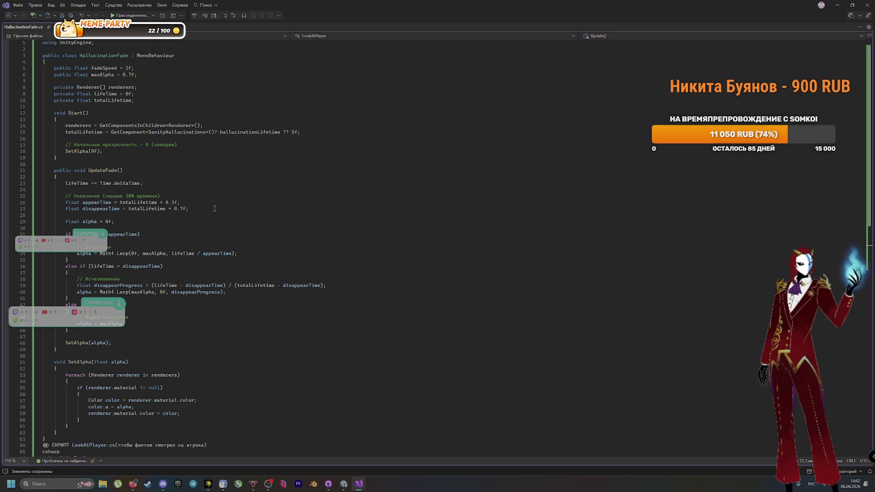
{"action": "left_click", "coordinate": [201, 241]}
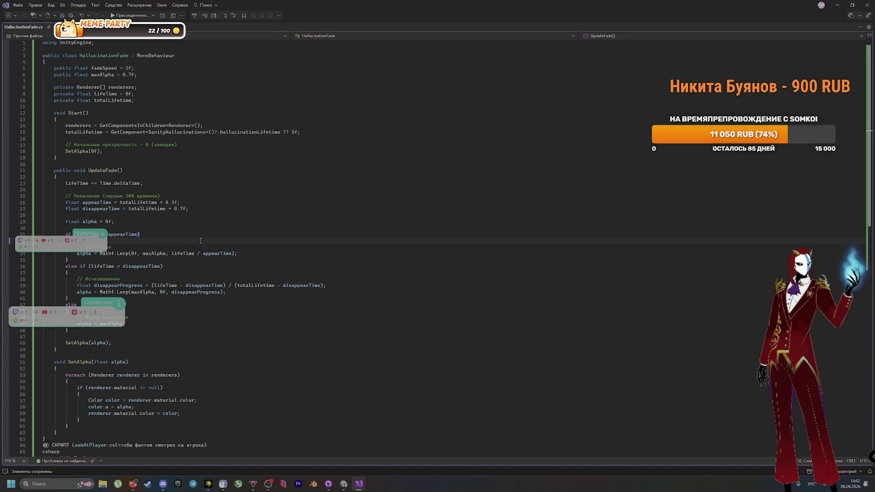
{"action": "left_click", "coordinate": [189, 277]}
{"action": "left_click", "coordinate": [196, 305]}
{"action": "left_click", "coordinate": [189, 324]}
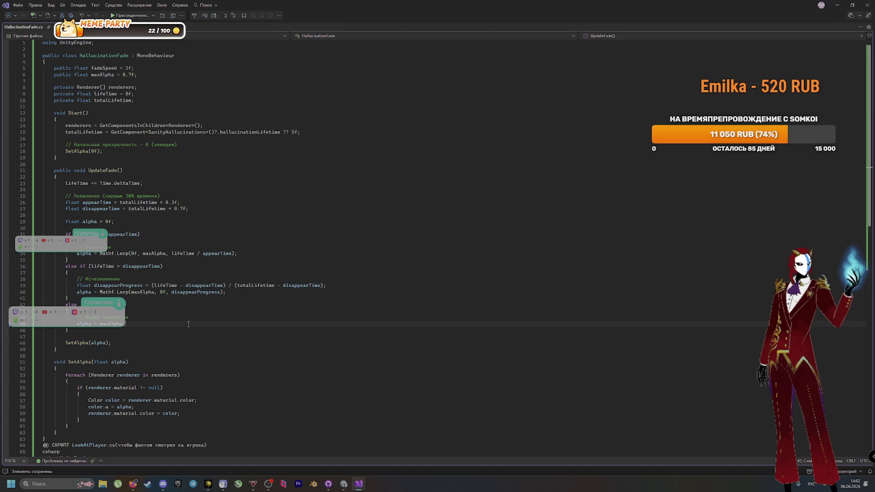
{"action": "scroll", "coordinate": [187, 351], "scroll_direction": "down", "scroll_amount": 6}
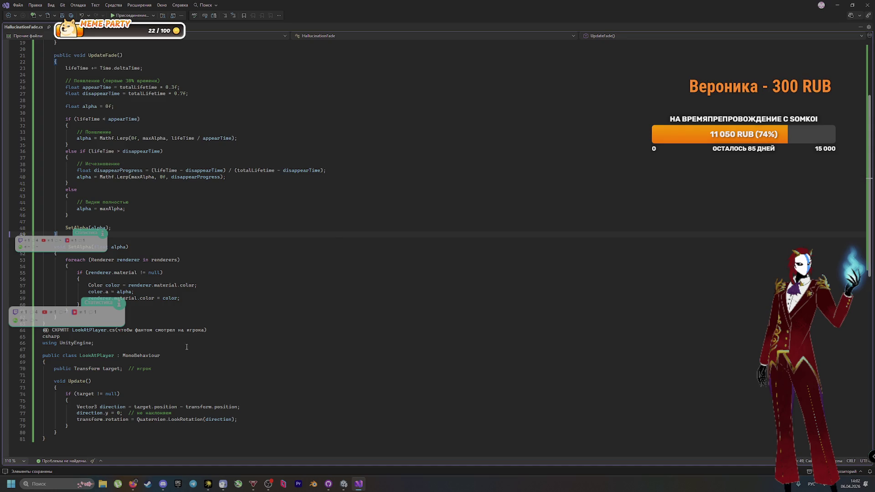
{"action": "scroll", "coordinate": [186, 347], "scroll_direction": "down", "scroll_amount": 1}
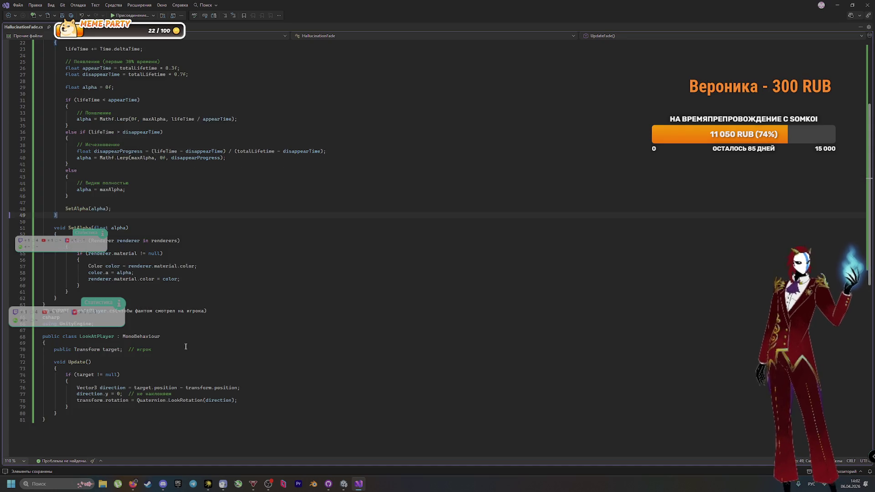
{"action": "left_click", "coordinate": [186, 336]}
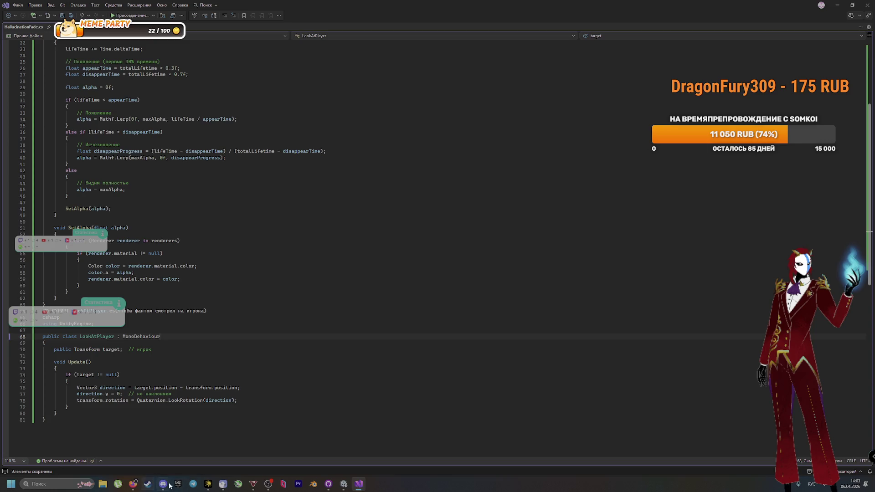
{"action": "left_click", "coordinate": [341, 484]}
{"action": "left_click", "coordinate": [328, 484]}
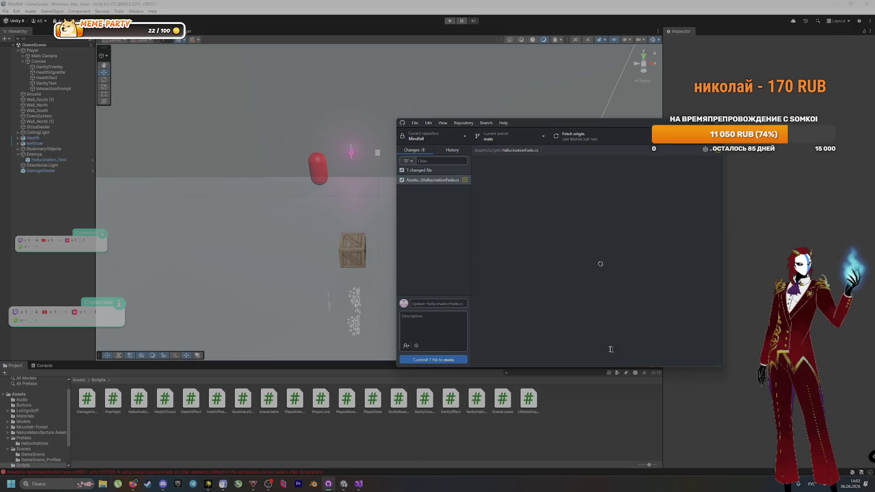
Commit HallucinationFade.cs to main with the summary 'Запомни его' and push to origin
{"action": "type", "text": "За"}
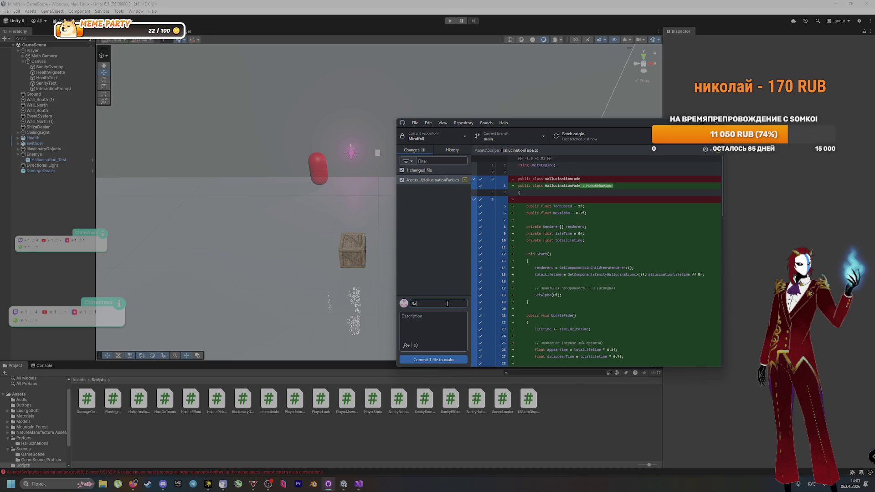
{"action": "type", "text": "помни его"}
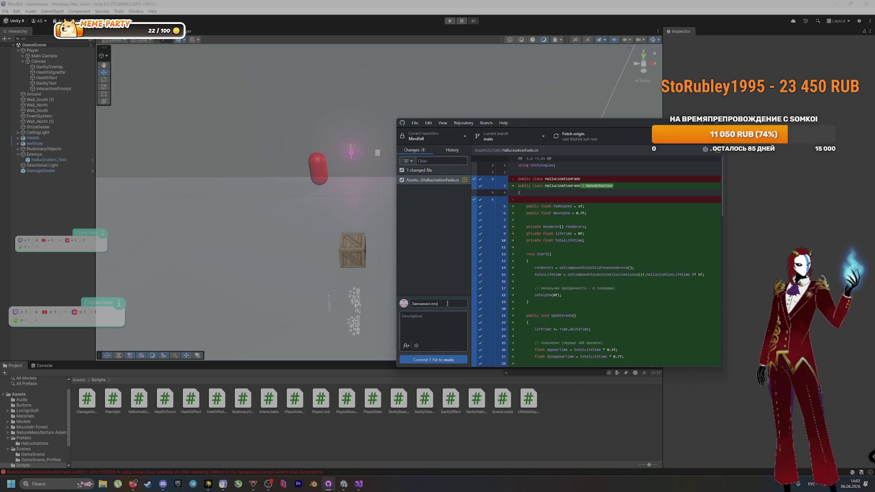
{"action": "left_click", "coordinate": [459, 358]}
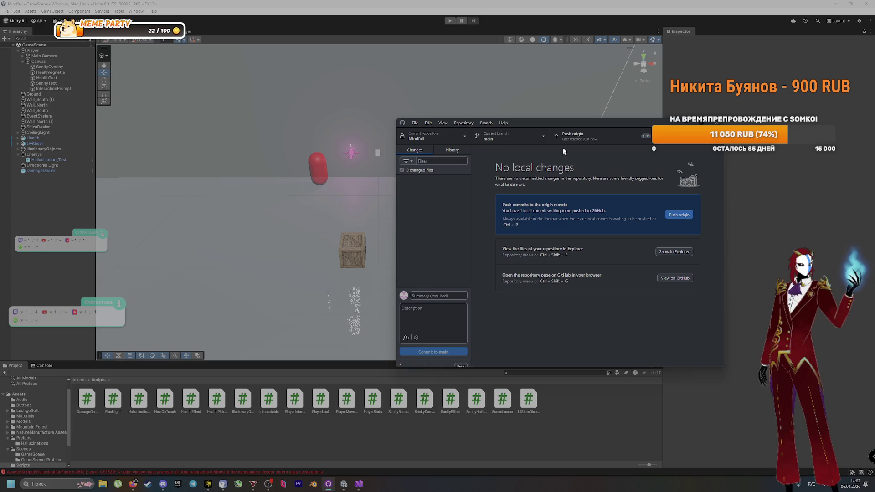
{"action": "left_click", "coordinate": [570, 139]}
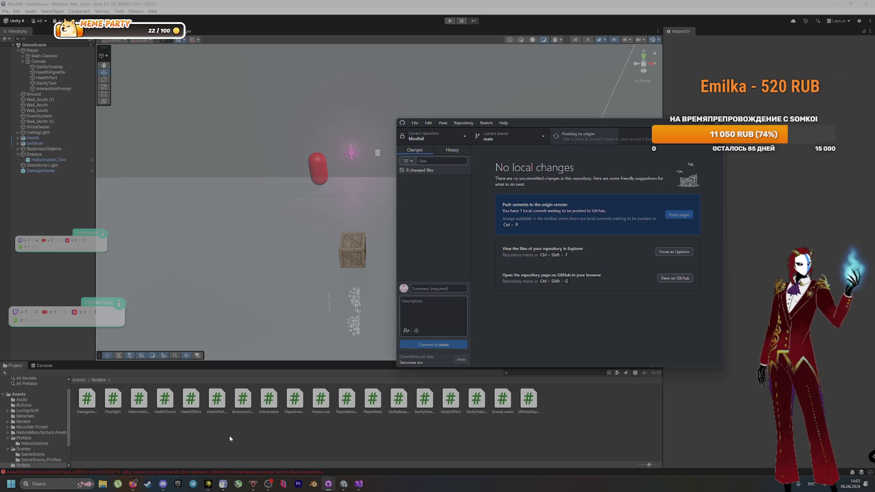
Look over the VK chat again, then return to the HallucinationFade.cs code editor
{"action": "left_click", "coordinate": [132, 483]}
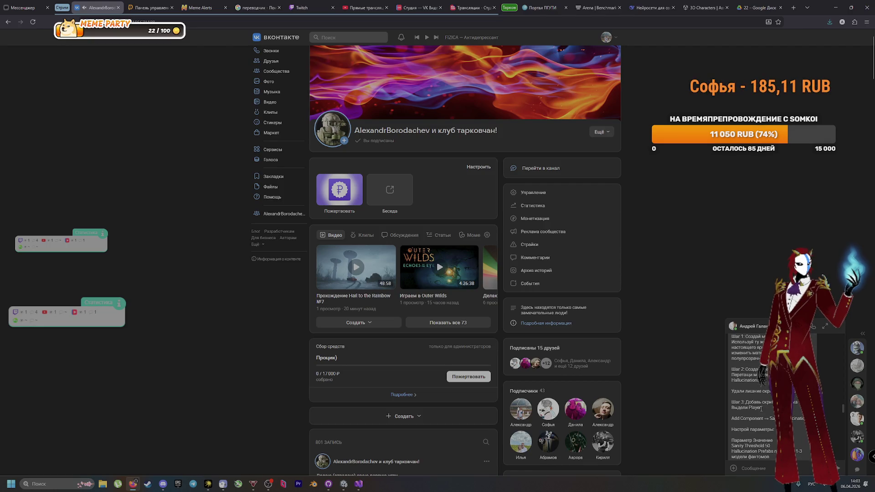
{"action": "scroll", "coordinate": [766, 411], "scroll_direction": "down", "scroll_amount": 1}
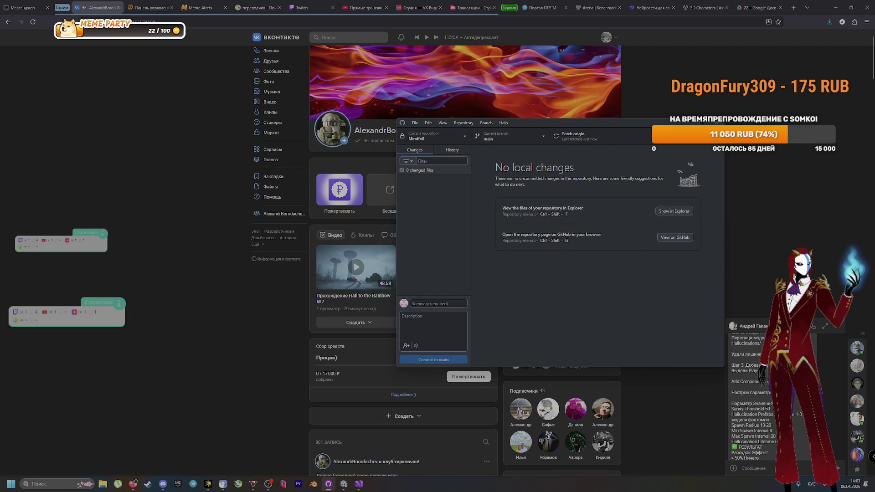
{"action": "left_click", "coordinate": [360, 486]}
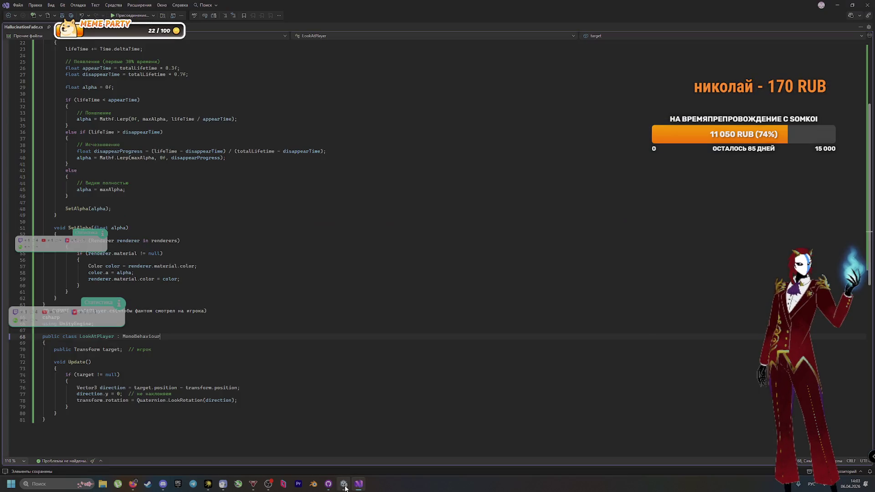
Back in Unity, select Player and search its Add Component list for 'sal'
{"action": "left_click", "coordinate": [133, 484]}
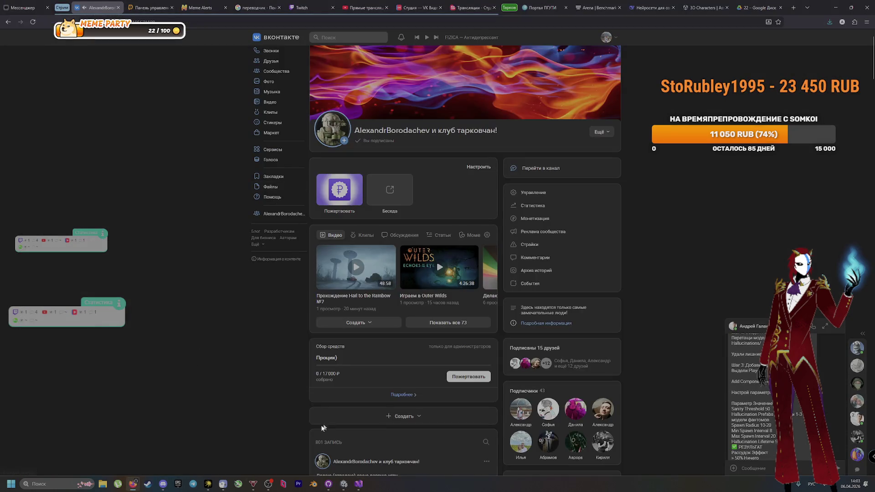
{"action": "left_click", "coordinate": [344, 485]}
{"action": "left_click", "coordinate": [344, 486]}
{"action": "left_click", "coordinate": [344, 486]}
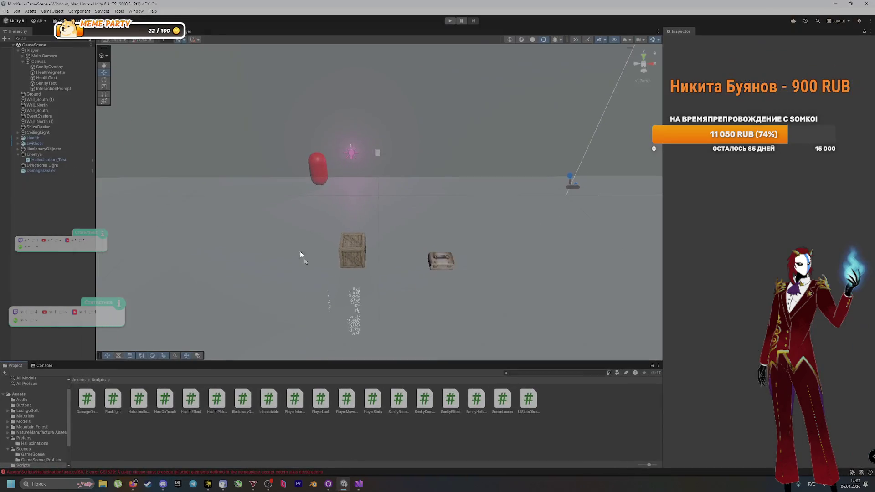
{"action": "left_click", "coordinate": [35, 50]}
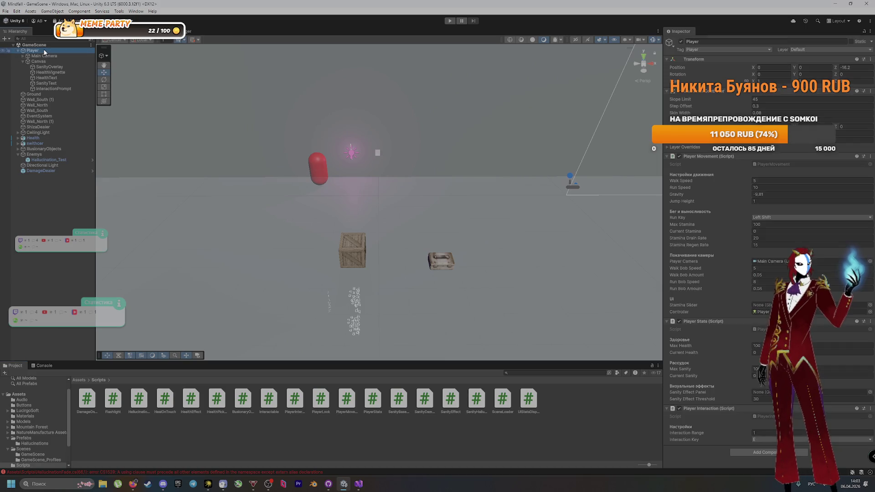
{"action": "left_click", "coordinate": [759, 454]}
{"action": "type", "text": "ы"}
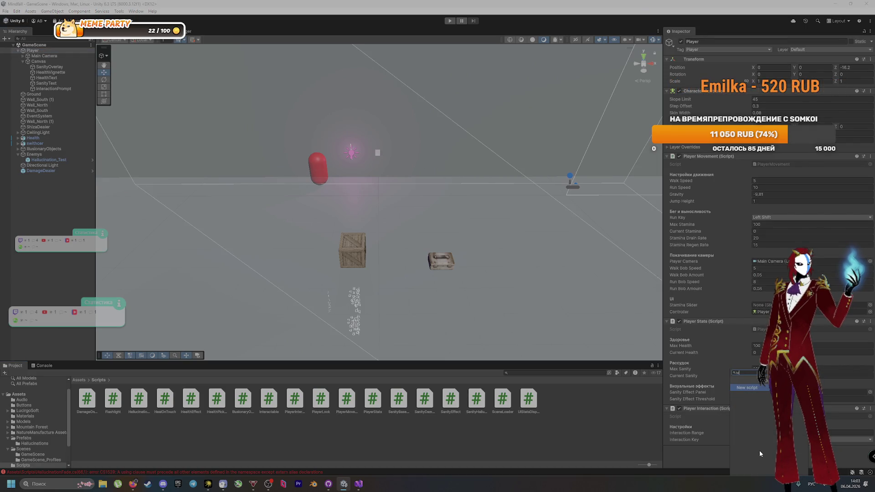
{"action": "key", "text": "alt+shift"}
{"action": "key", "text": "BackSpace"}
{"action": "type", "text": "sal"}
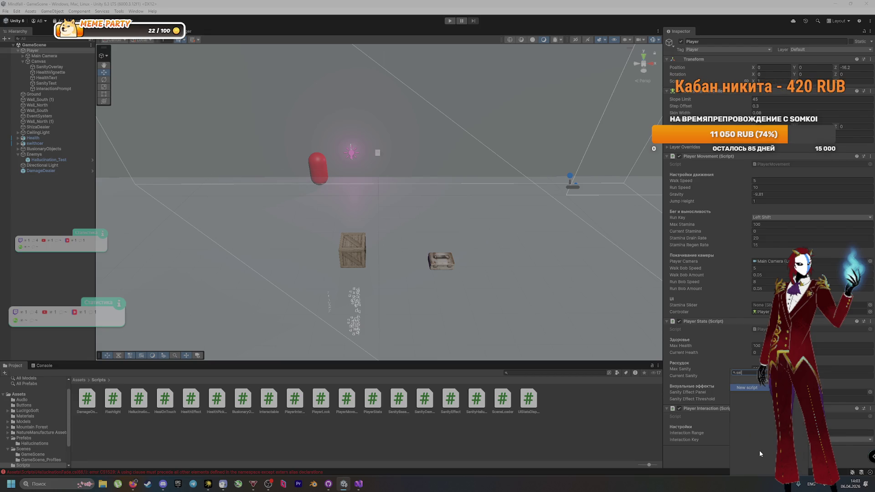
Cycle through the other windows back to Unity and search Player's Add Component list for 'sa'
{"action": "key", "text": "Escape"}
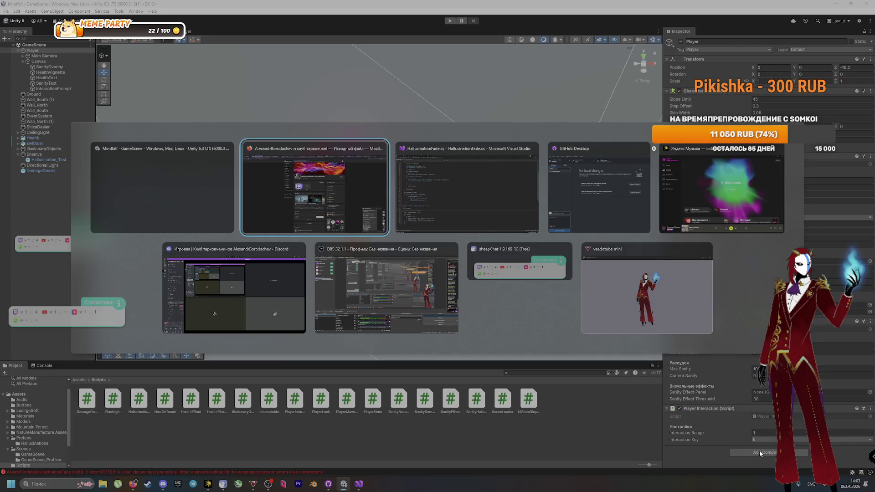
{"action": "key", "text": "alt+Tab"}
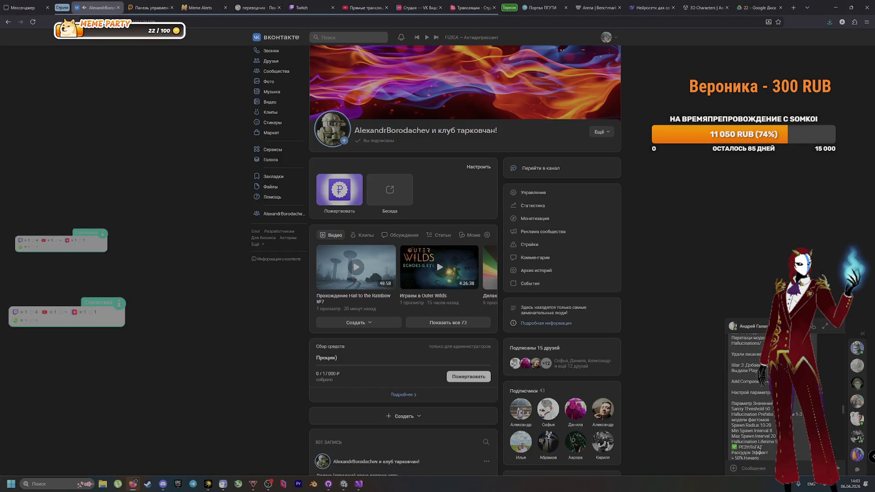
{"action": "key", "text": "alt+Tab"}
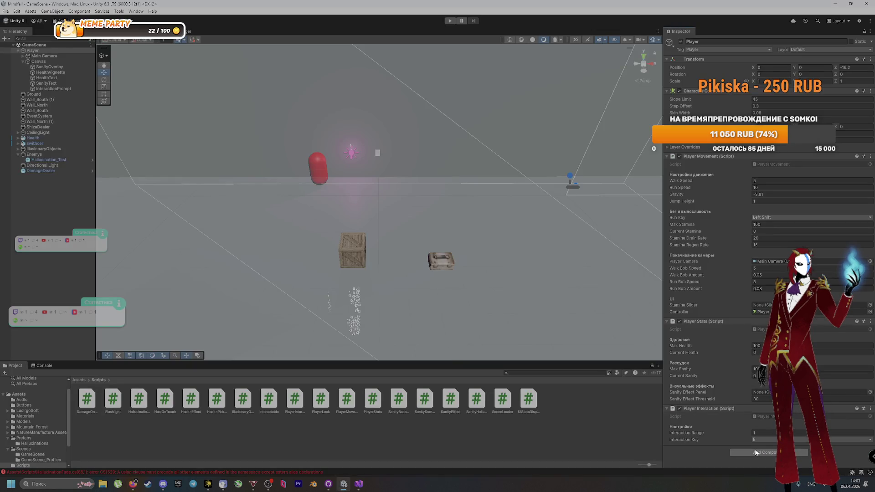
{"action": "left_click", "coordinate": [360, 484]}
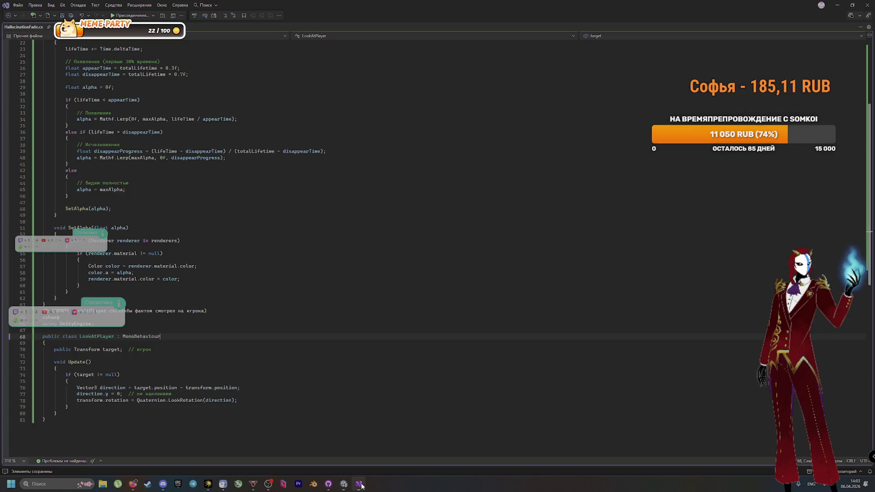
{"action": "key", "text": "alt+Tab"}
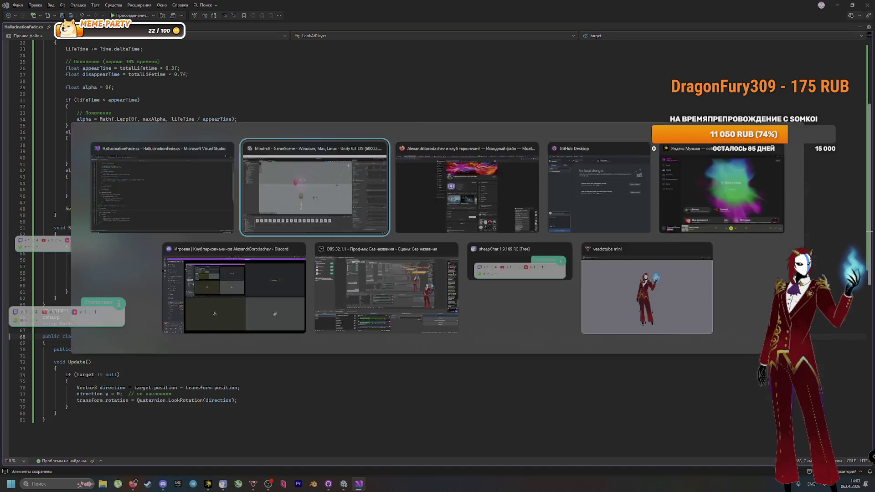
{"action": "left_click", "coordinate": [773, 453]}
{"action": "type", "text": "sa"}
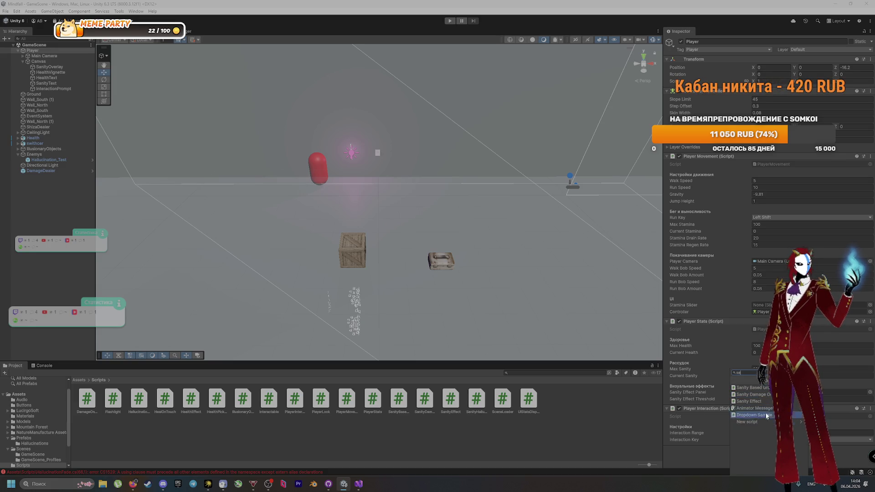
Drag SanityHallucinations.cs onto Player's Inspector and dismiss the can't-add-script error
{"action": "left_click", "coordinate": [541, 436]}
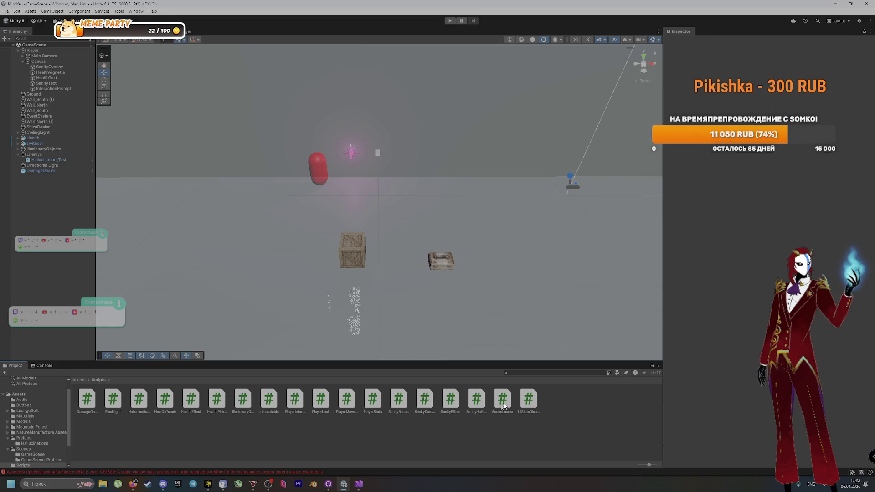
{"action": "left_click", "coordinate": [68, 51]}
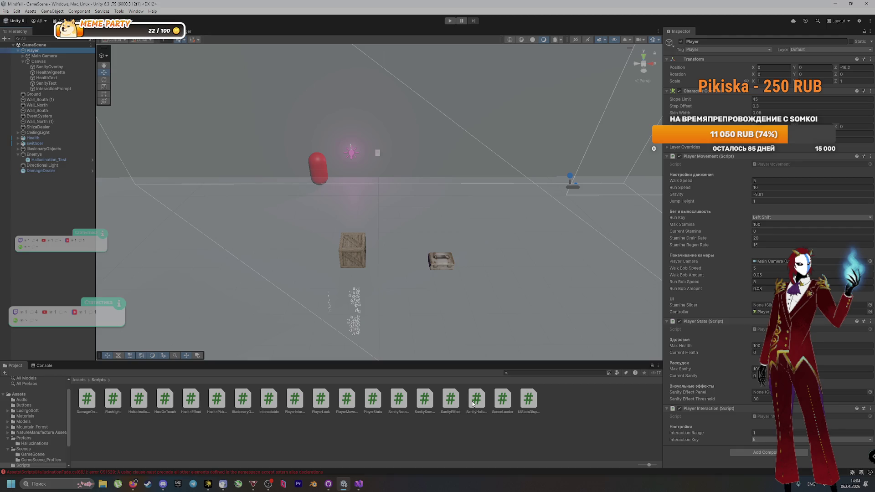
{"action": "mouse_move", "coordinate": [473, 404]}
{"action": "left_mouse_down"}
{"action": "mouse_move", "coordinate": [651, 462]}
{"action": "mouse_move", "coordinate": [751, 454]}
{"action": "left_mouse_up"}
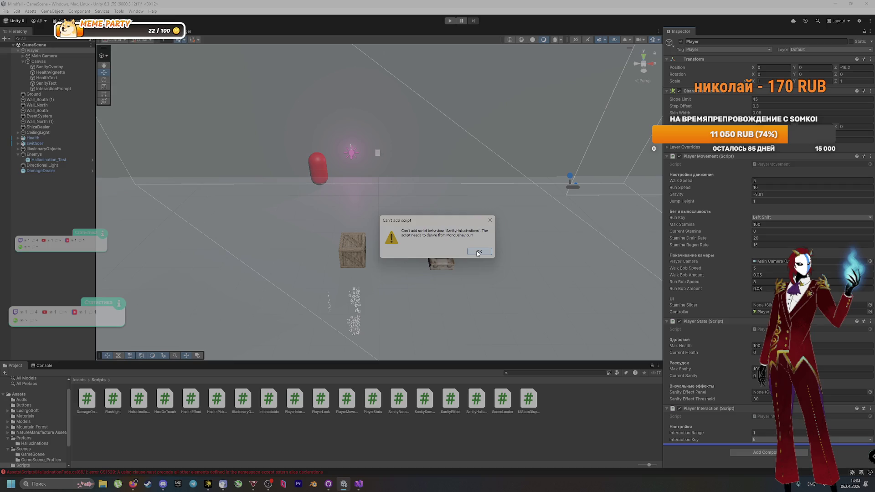
{"action": "left_click", "coordinate": [478, 253]}
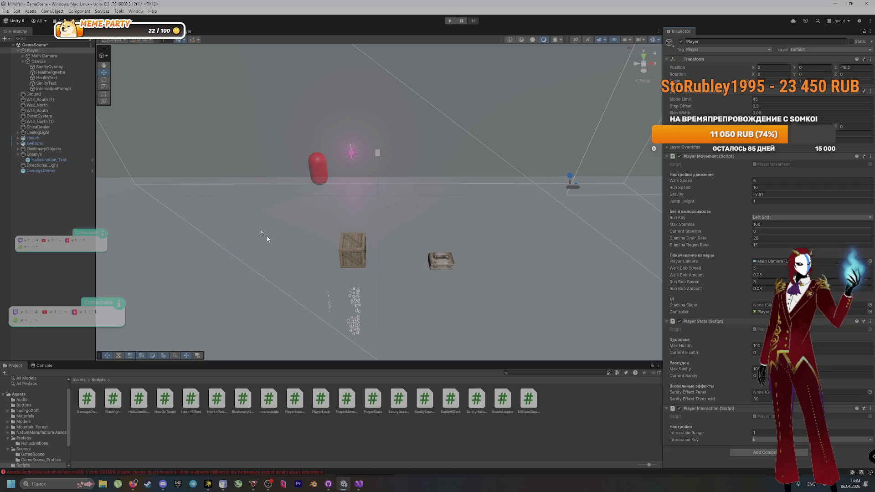
Retry attaching SanityHallucinations to Player and screenshot the resulting error dialog
{"action": "left_click", "coordinate": [481, 400]}
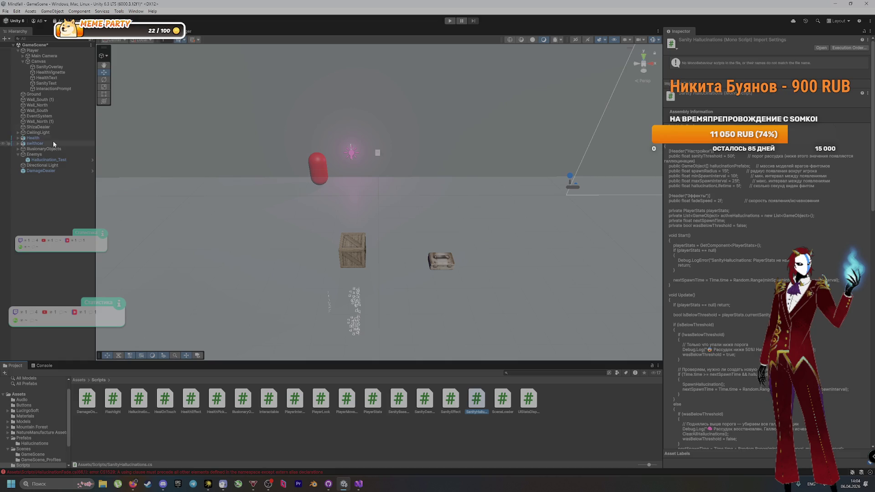
{"action": "left_click", "coordinate": [45, 50]}
{"action": "left_click_drag", "start_coordinate": [478, 400], "coordinate": [711, 446]}
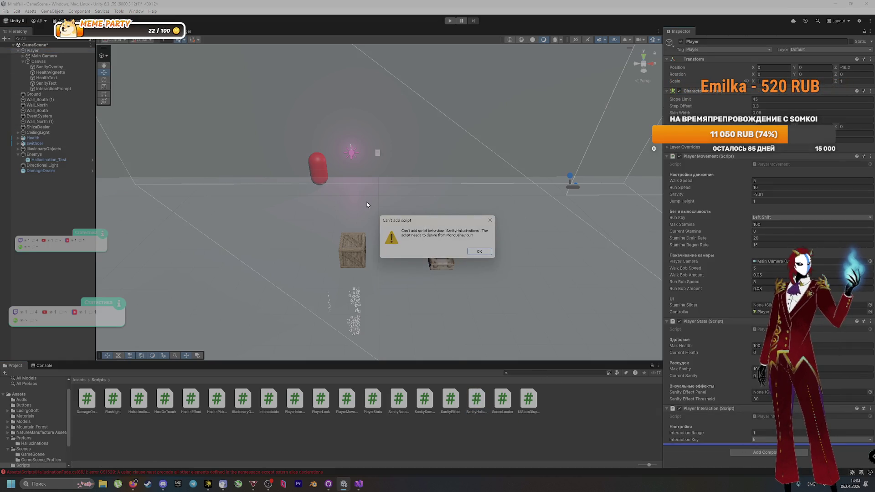
{"action": "key", "text": "Print"}
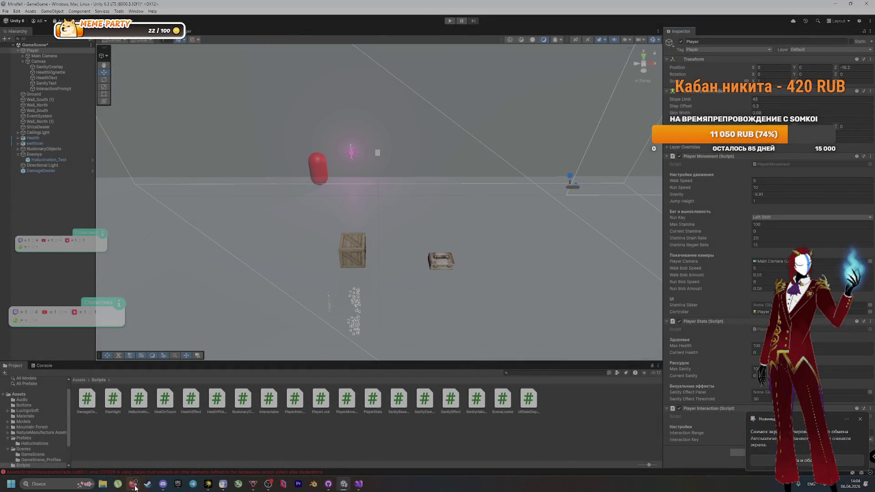
{"action": "left_click", "coordinate": [133, 485]}
{"action": "left_click", "coordinate": [137, 484]}
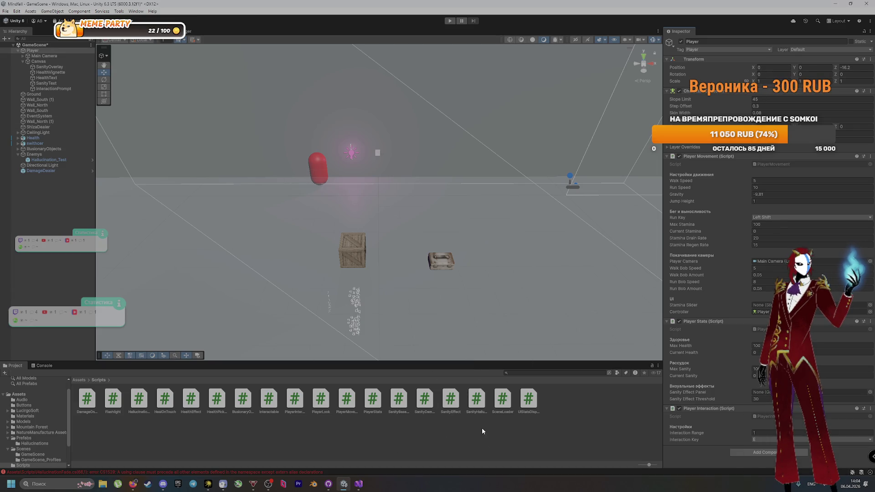
Reproduce the 'Can't add script' error, copy its message and send it in the VK chat
{"action": "mouse_move", "coordinate": [476, 399]}
{"action": "left_mouse_down"}
{"action": "mouse_move", "coordinate": [802, 449]}
{"action": "mouse_move", "coordinate": [774, 446]}
{"action": "left_mouse_up"}
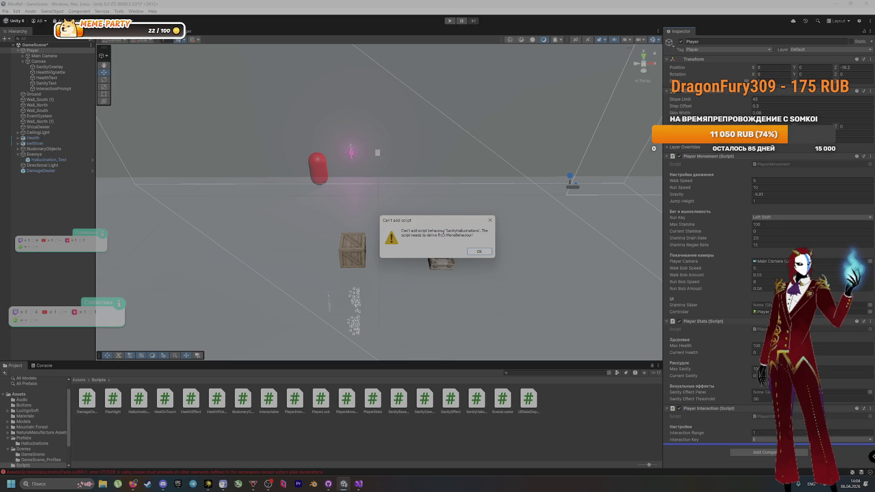
{"action": "left_click_drag", "start_coordinate": [402, 231], "coordinate": [483, 236]}
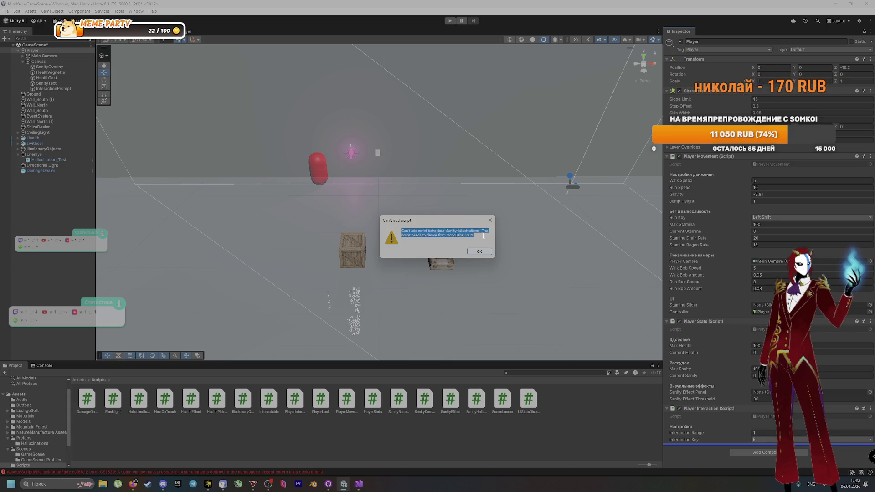
{"action": "left_click", "coordinate": [479, 252]}
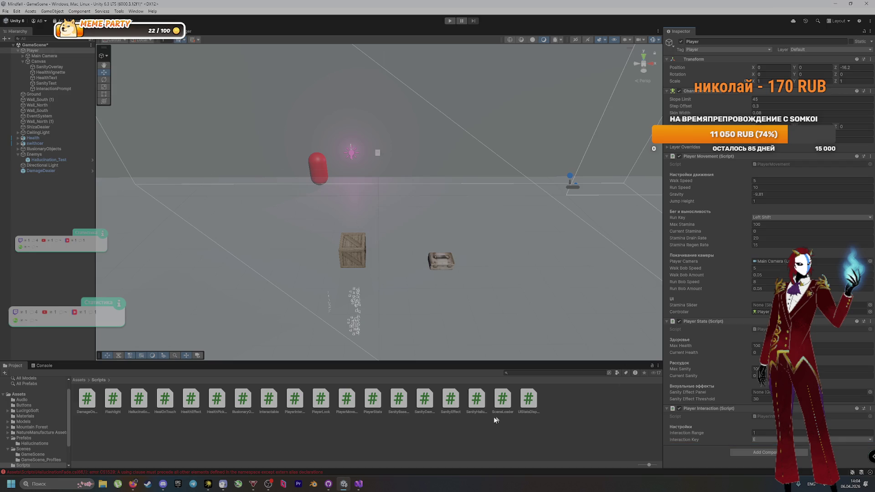
{"action": "key", "text": "alt+Tab"}
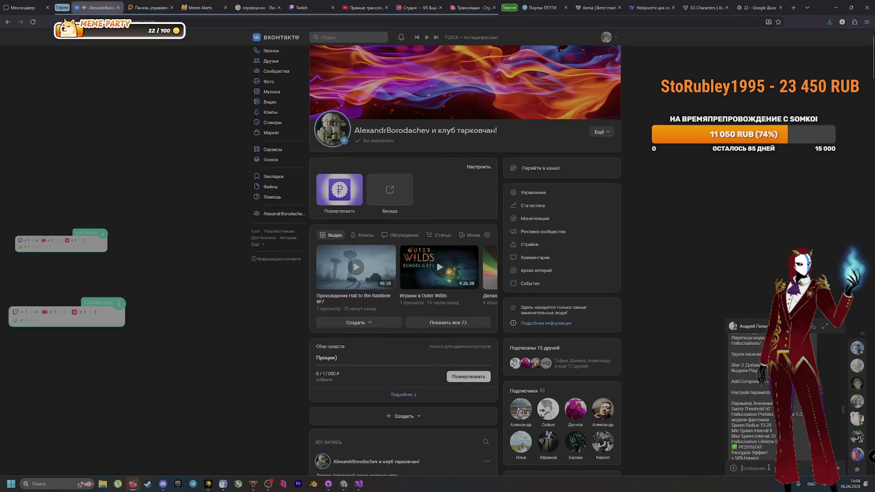
{"action": "key", "text": "ctrl+v"}
{"action": "key", "text": "Return"}
{"action": "key", "text": "alt+Tab"}
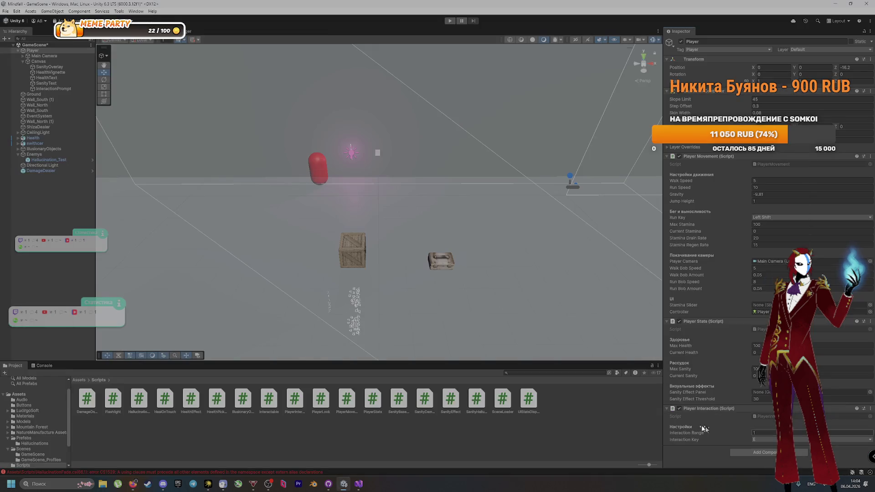
Review the CS1056, CS1003 and CS1529 Console errors, clear them, and bring up HallucinationFade.cs in Visual Studio
{"action": "scroll", "coordinate": [447, 264], "scroll_direction": "down", "scroll_amount": 10}
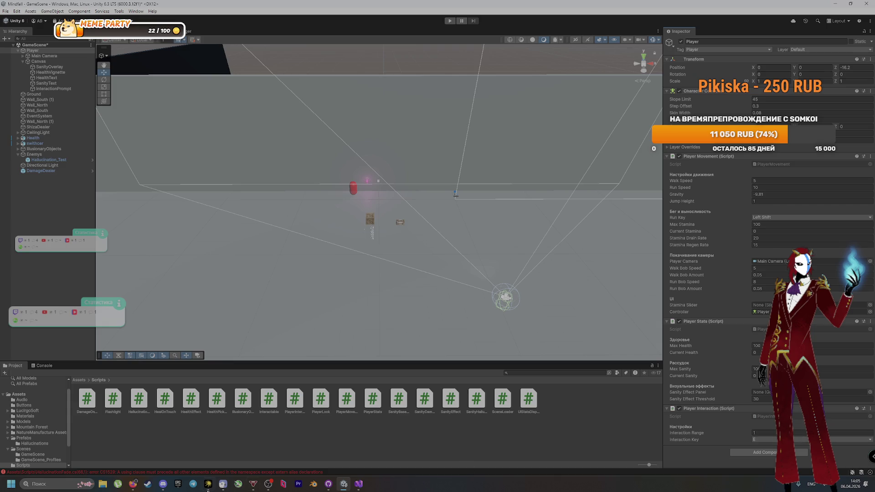
{"action": "left_click", "coordinate": [173, 472]}
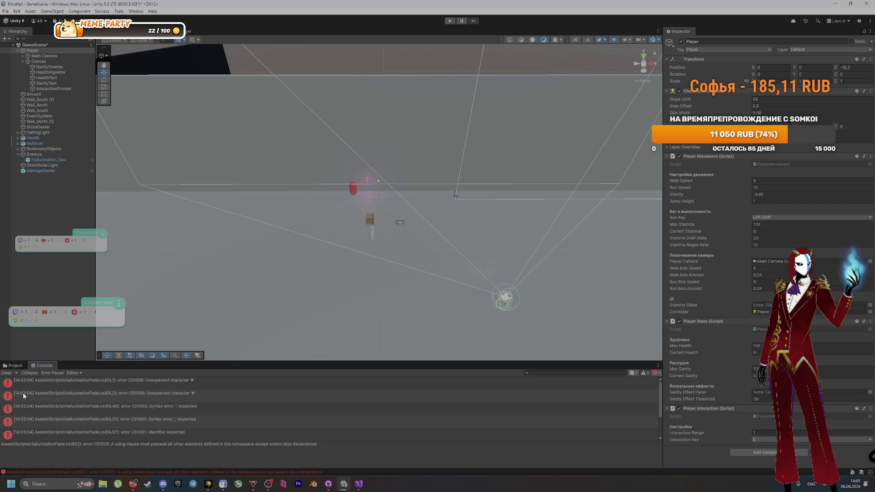
{"action": "left_click", "coordinate": [7, 374]}
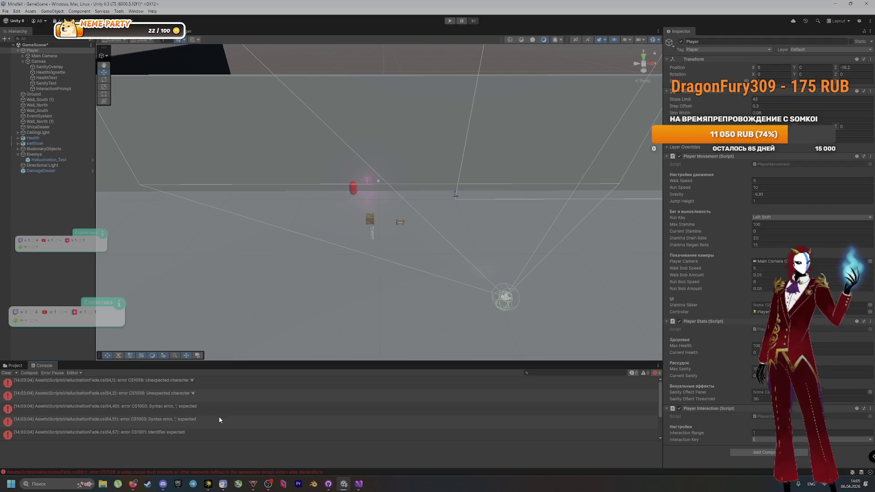
{"action": "left_click", "coordinate": [10, 365]}
{"action": "left_click", "coordinate": [359, 484]}
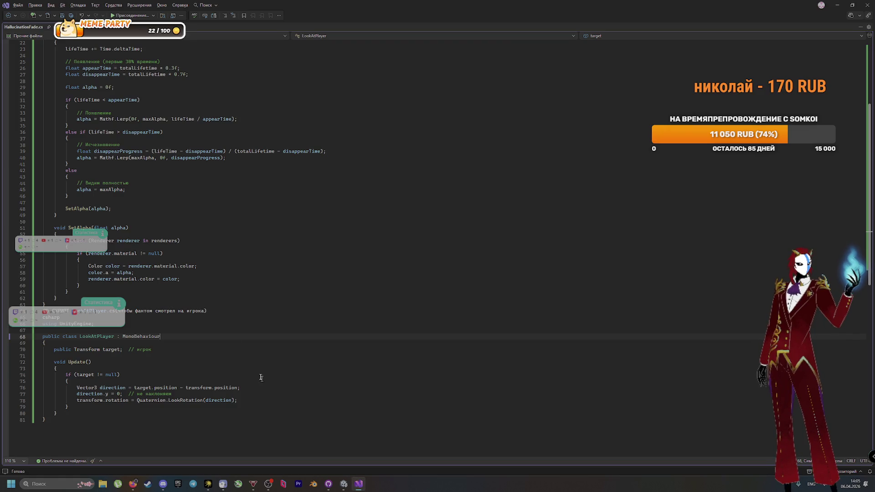
Read through the SanityHallucinations code past line 98, then return to Unity to recompile
{"action": "scroll", "coordinate": [204, 303], "scroll_direction": "up", "scroll_amount": 13}
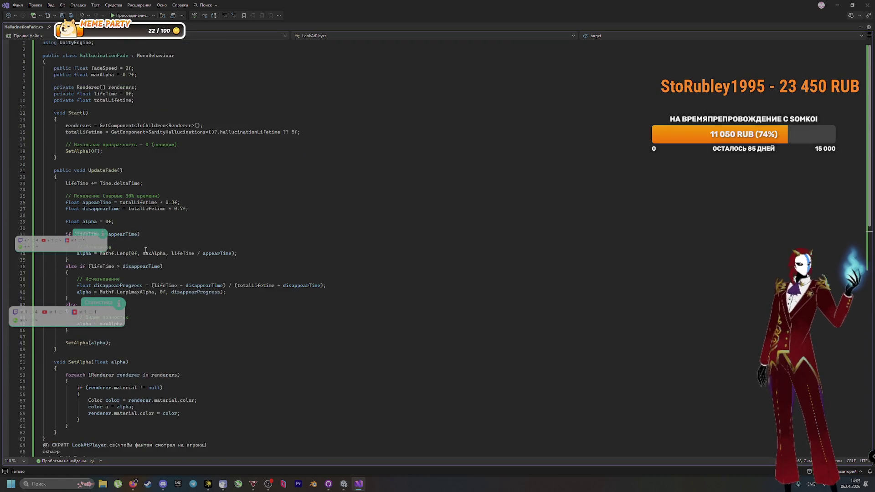
{"action": "key", "text": "ctrl+z"}
{"action": "scroll", "coordinate": [234, 284], "scroll_direction": "down", "scroll_amount": 10}
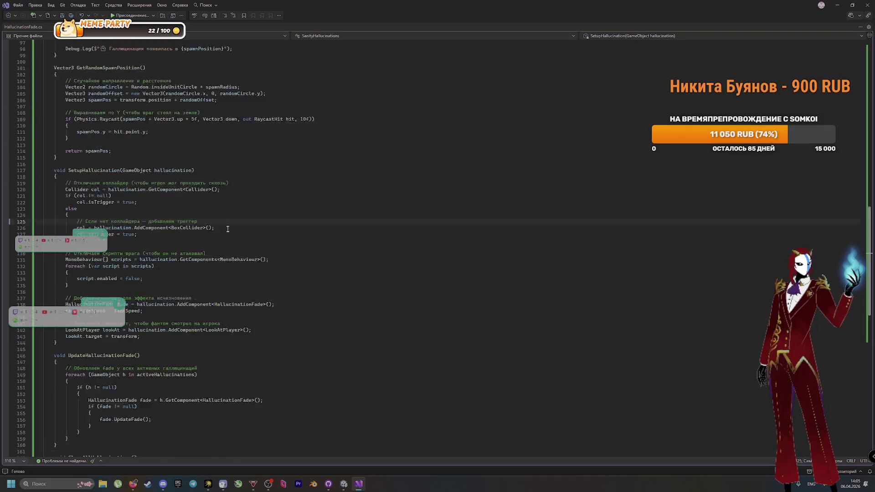
{"action": "scroll", "coordinate": [234, 288], "scroll_direction": "up", "scroll_amount": 2}
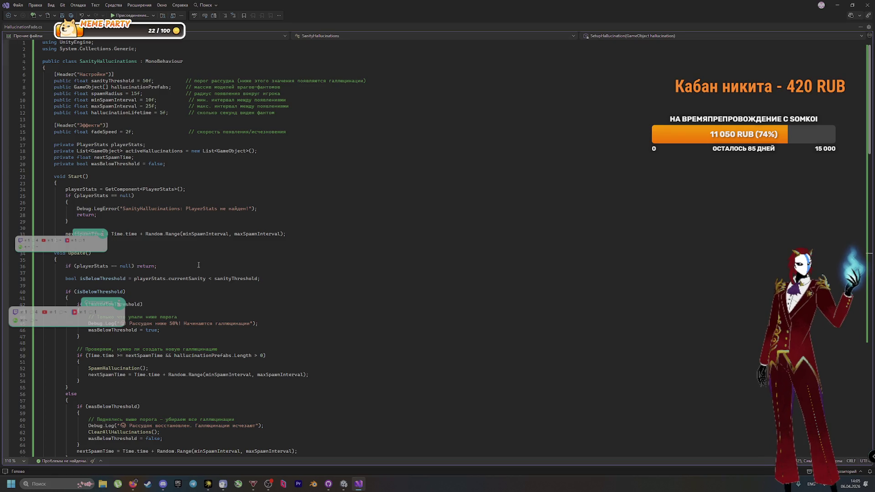
{"action": "scroll", "coordinate": [210, 287], "scroll_direction": "down", "scroll_amount": 5}
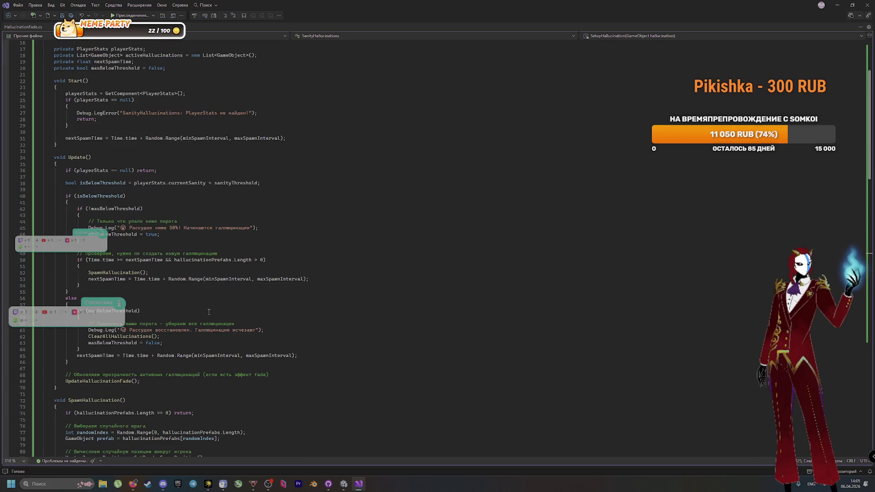
{"action": "scroll", "coordinate": [208, 312], "scroll_direction": "down", "scroll_amount": 6}
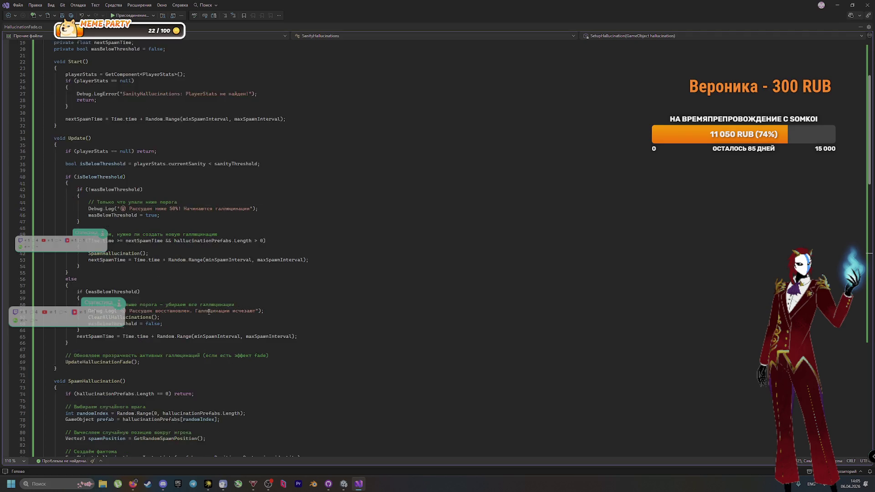
{"action": "scroll", "coordinate": [207, 312], "scroll_direction": "down", "scroll_amount": 1}
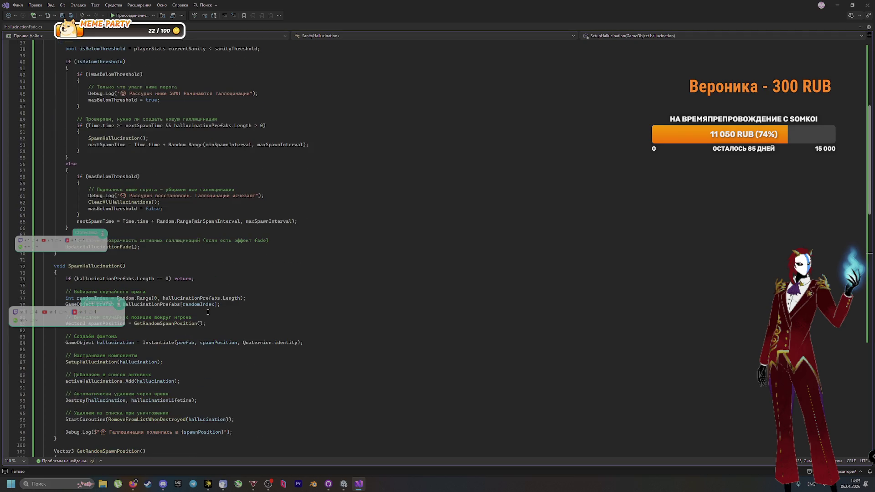
{"action": "scroll", "coordinate": [207, 312], "scroll_direction": "down", "scroll_amount": 2}
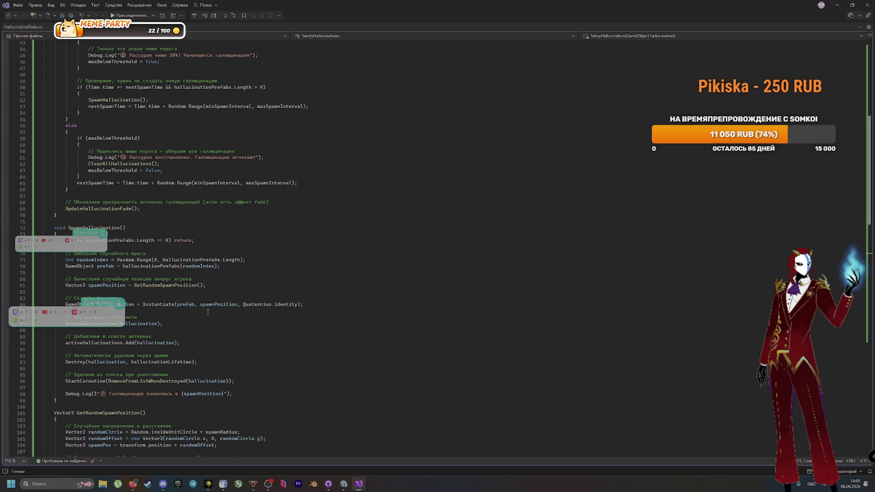
{"action": "left_click", "coordinate": [292, 395]}
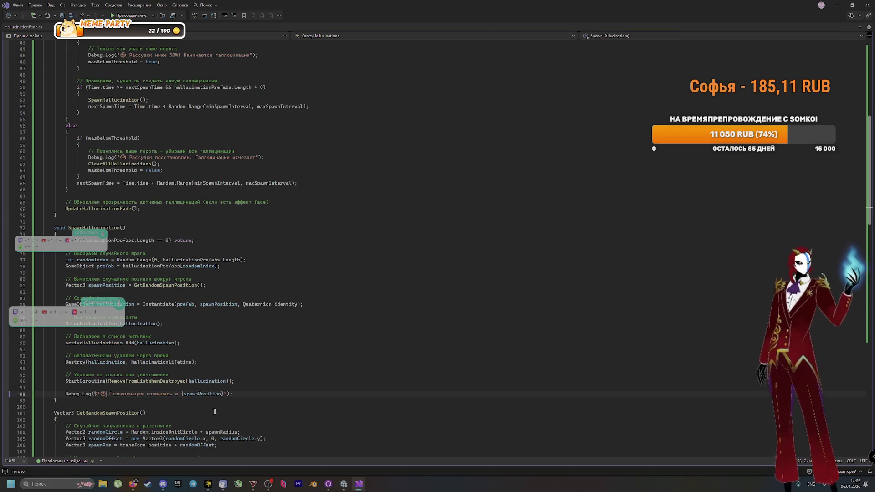
{"action": "scroll", "coordinate": [293, 402], "scroll_direction": "down", "scroll_amount": 17}
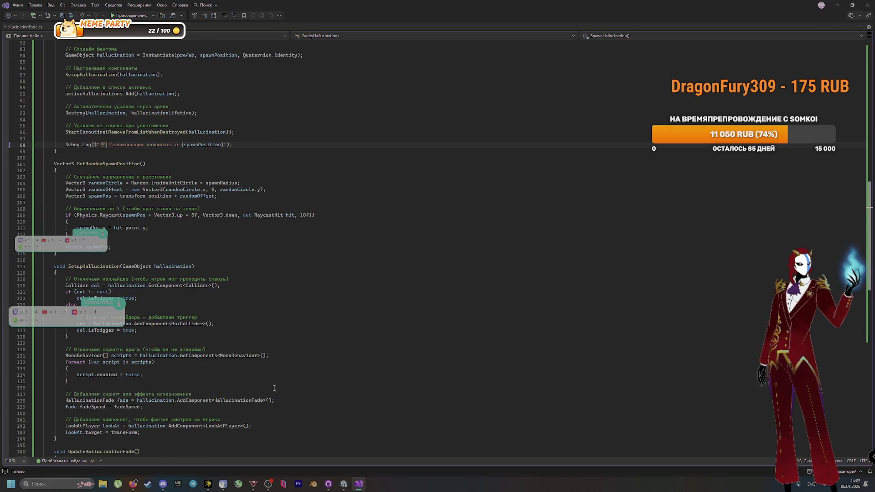
{"action": "scroll", "coordinate": [270, 385], "scroll_direction": "down", "scroll_amount": 3}
{"action": "scroll", "coordinate": [269, 380], "scroll_direction": "down", "scroll_amount": 5}
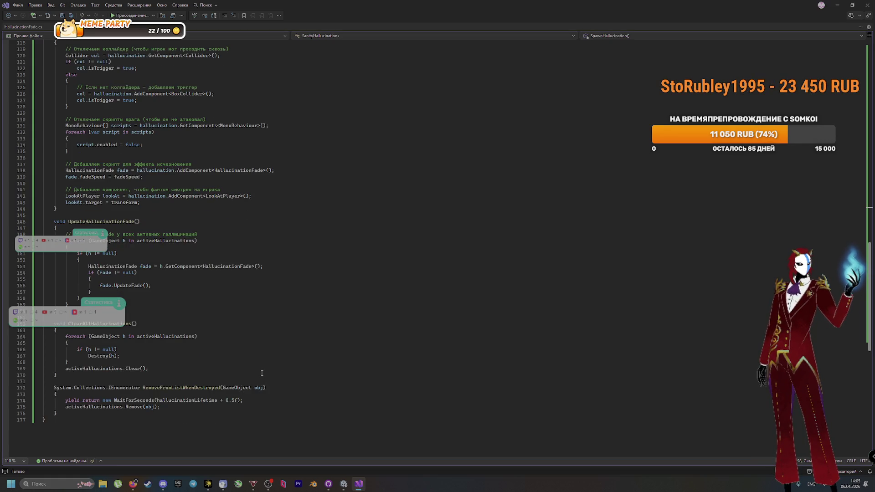
{"action": "scroll", "coordinate": [263, 373], "scroll_direction": "up", "scroll_amount": 11}
{"action": "key", "text": "alt+Tab"}
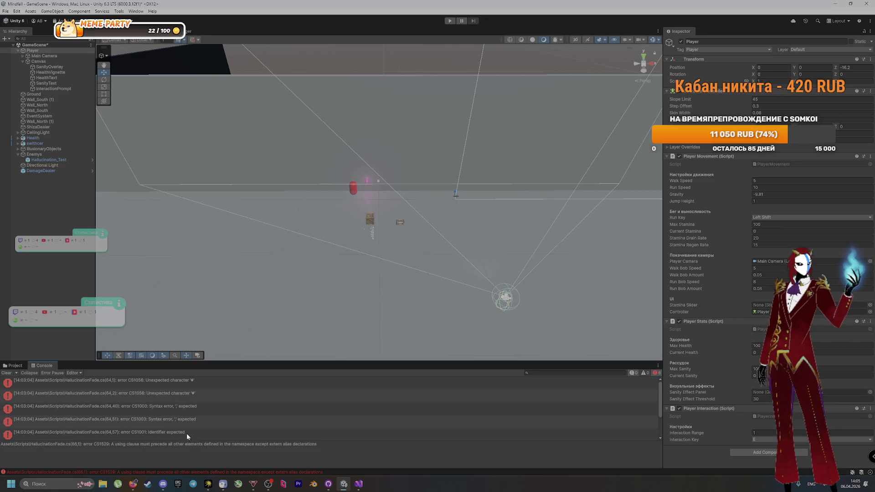
Select and copy the SanityHallucinations code message in the VK chat
{"action": "scroll", "coordinate": [182, 432], "scroll_direction": "down", "scroll_amount": 3}
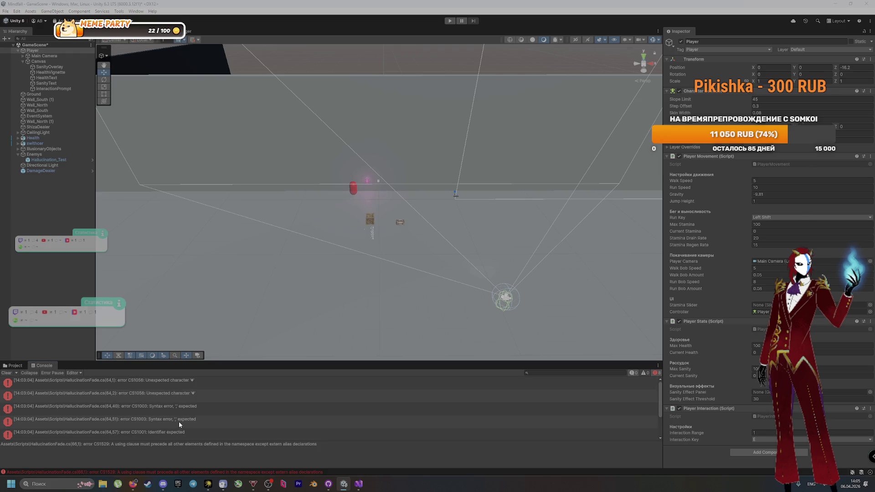
{"action": "key", "text": "alt+Tab"}
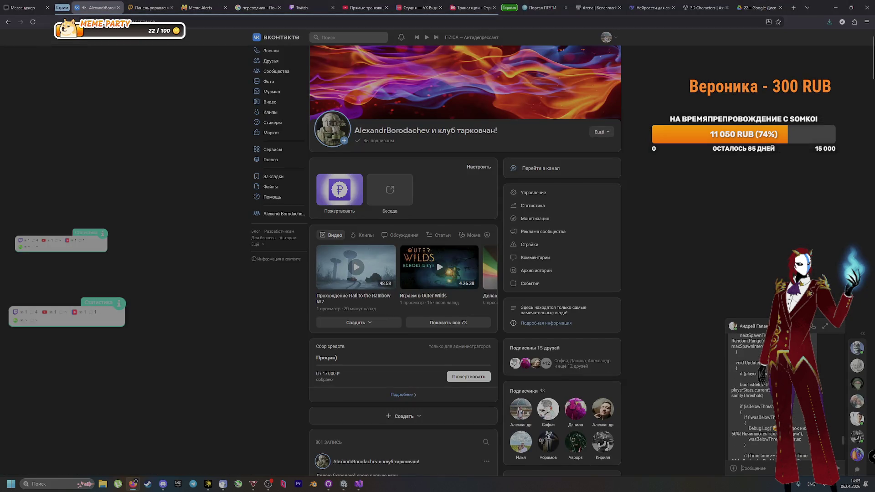
{"action": "scroll", "coordinate": [761, 414], "scroll_direction": "up", "scroll_amount": 10}
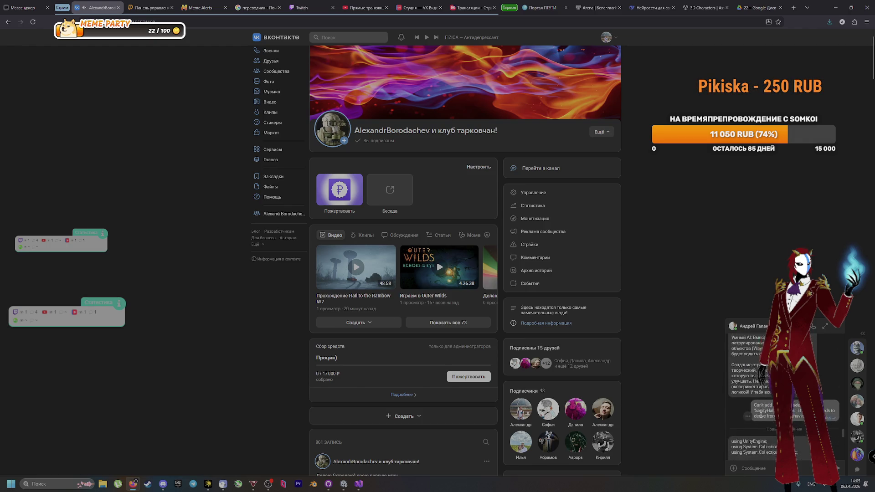
{"action": "scroll", "coordinate": [761, 414], "scroll_direction": "down", "scroll_amount": 2}
{"action": "mouse_move", "coordinate": [732, 388]}
{"action": "left_mouse_down"}
{"action": "mouse_move", "coordinate": [763, 422]}
{"action": "mouse_move", "coordinate": [766, 409]}
{"action": "left_mouse_up"}
{"action": "scroll", "coordinate": [767, 409], "scroll_direction": "down", "scroll_amount": 10}
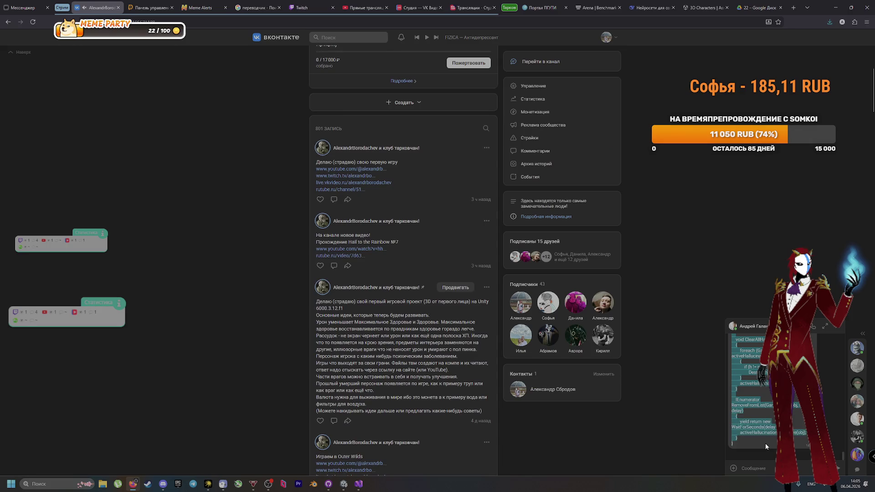
{"action": "scroll", "coordinate": [366, 351], "scroll_direction": "up", "scroll_amount": 10}
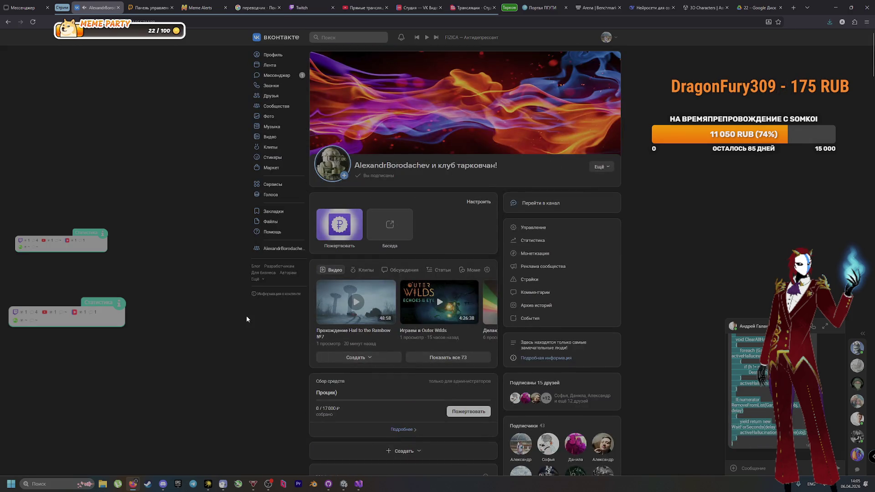
Replace the whole script in Visual Studio with the copied 138-line code and save it
{"action": "key", "text": "alt+Tab"}
{"action": "key", "text": "alt+Tab"}
{"action": "key", "text": "Tab"}
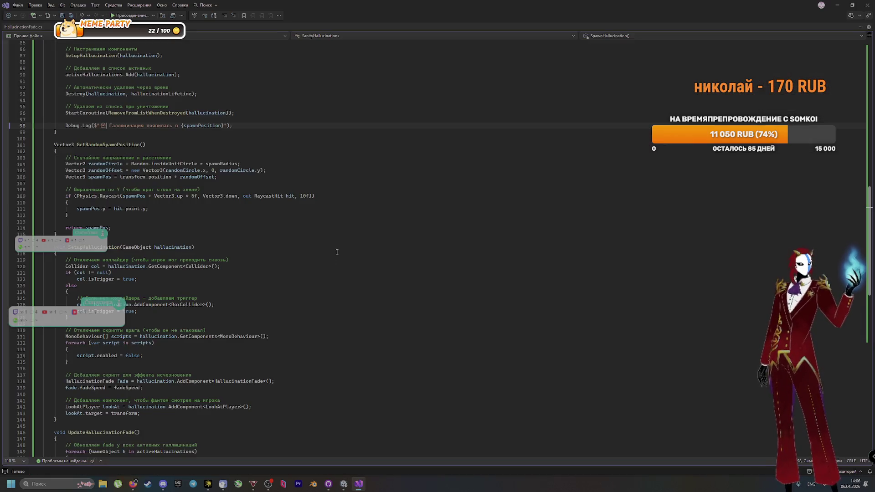
{"action": "key", "text": "ctrl+a"}
{"action": "key", "text": "ctrl+v"}
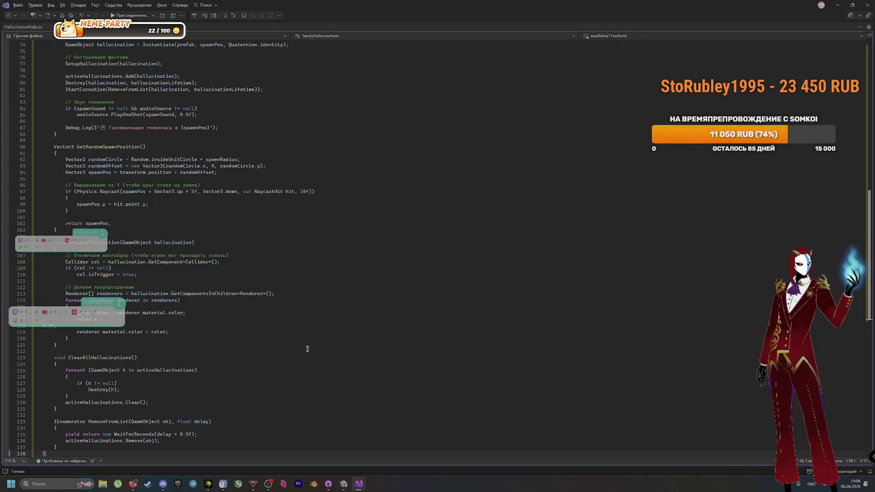
{"action": "scroll", "coordinate": [307, 349], "scroll_direction": "up", "scroll_amount": 4}
{"action": "key", "text": "ctrl+s"}
{"action": "scroll", "coordinate": [238, 263], "scroll_direction": "up", "scroll_amount": 10}
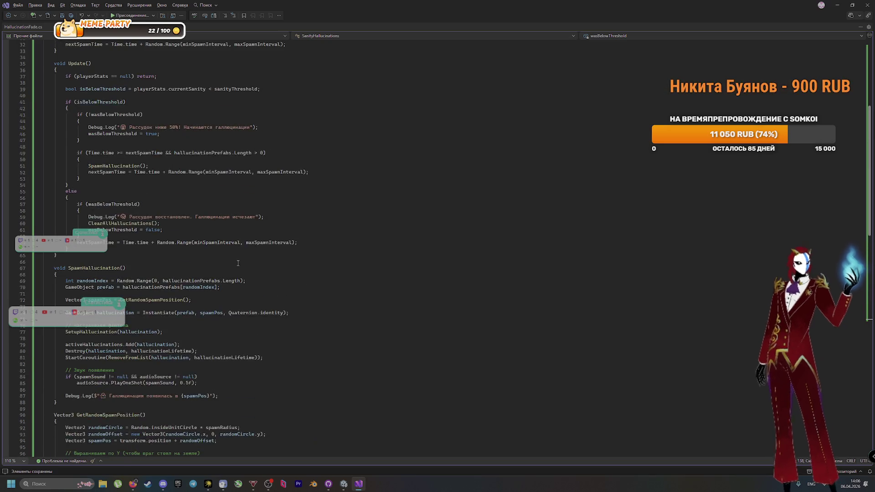
{"action": "scroll", "coordinate": [237, 263], "scroll_direction": "up", "scroll_amount": 10}
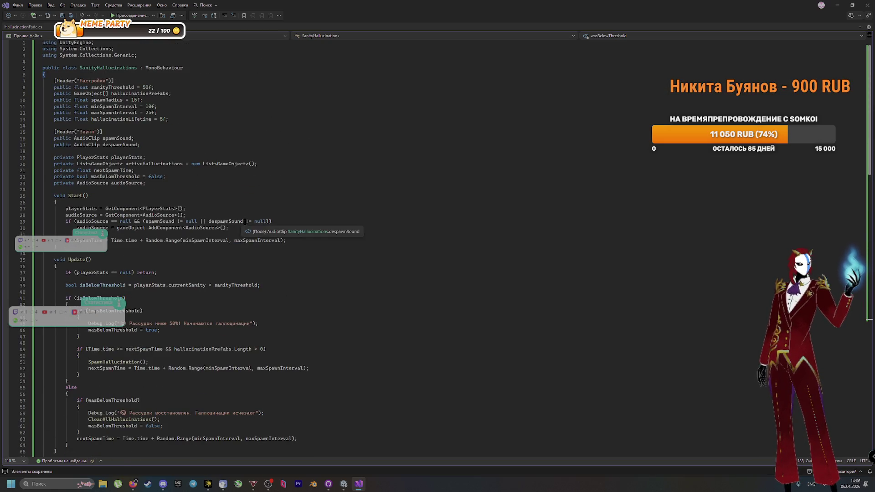
Open the first compile error and try Play mode, which stays blocked by errors
{"action": "key", "text": "alt+Tab"}
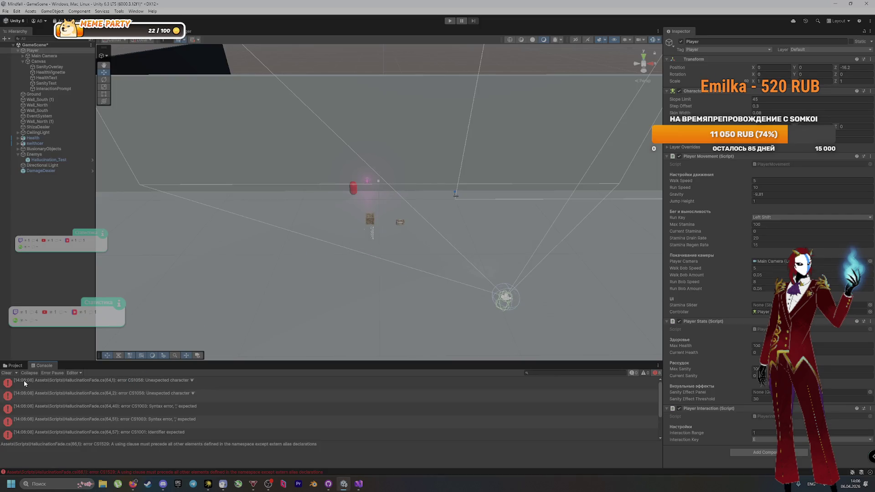
{"action": "double_click", "coordinate": [157, 387]}
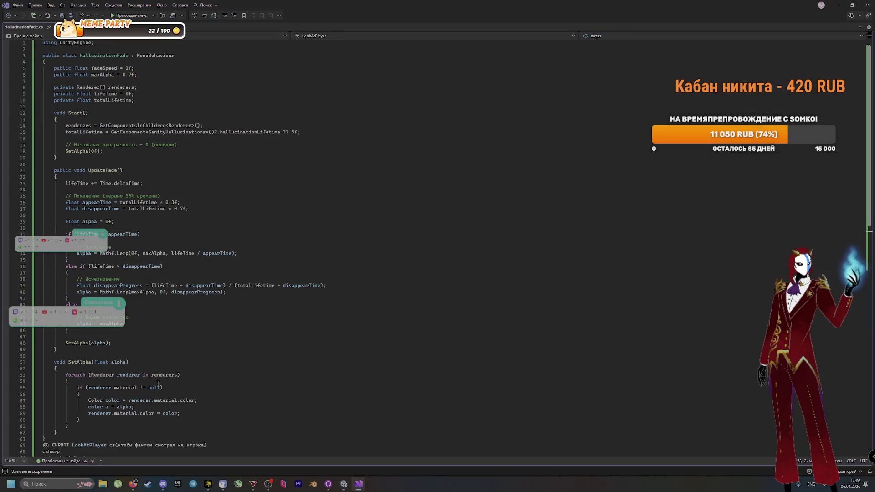
{"action": "key", "text": "alt+Tab"}
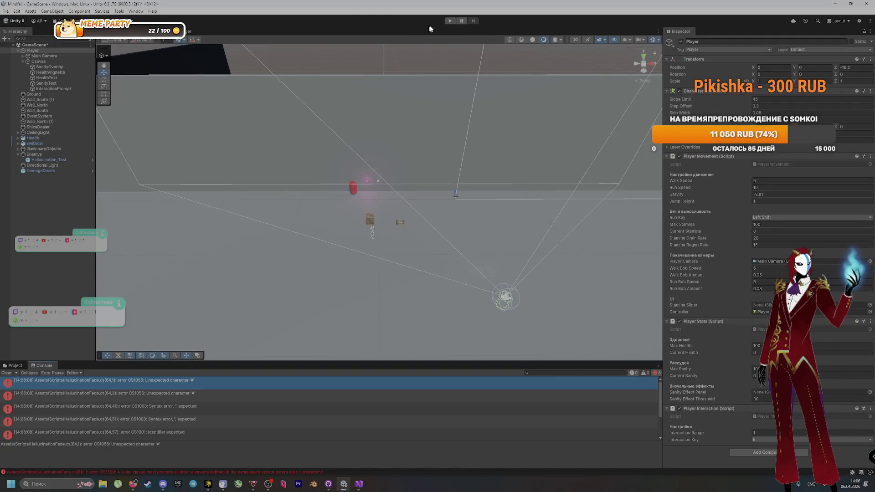
{"action": "left_click", "coordinate": [448, 21]}
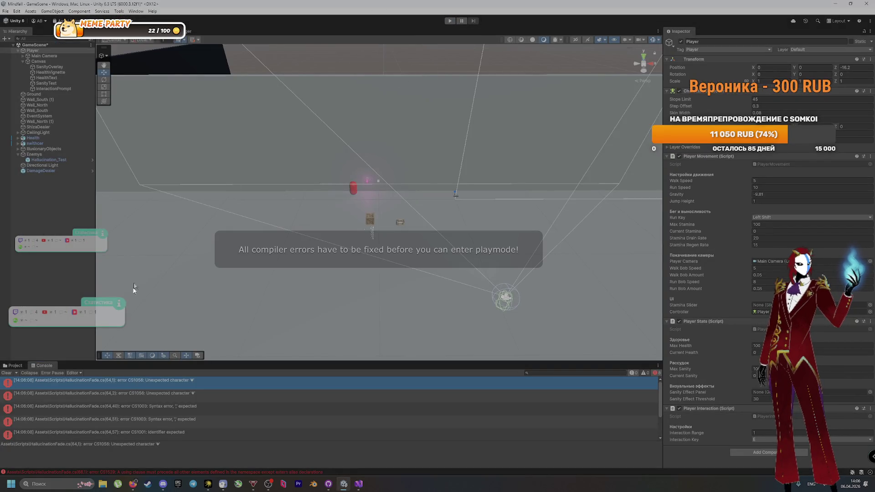
{"action": "scroll", "coordinate": [124, 434], "scroll_direction": "down", "scroll_amount": 2}
{"action": "left_click", "coordinate": [91, 391]}
Undo the last code change in Visual Studio and reopen SanityHallucinations from Project > Scripts
{"action": "key", "text": "alt+Tab"}
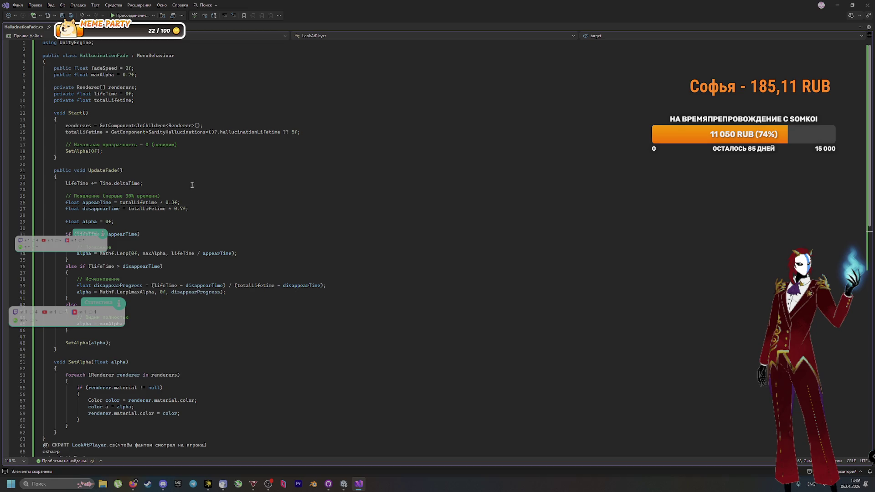
{"action": "key", "text": "ctrl+z"}
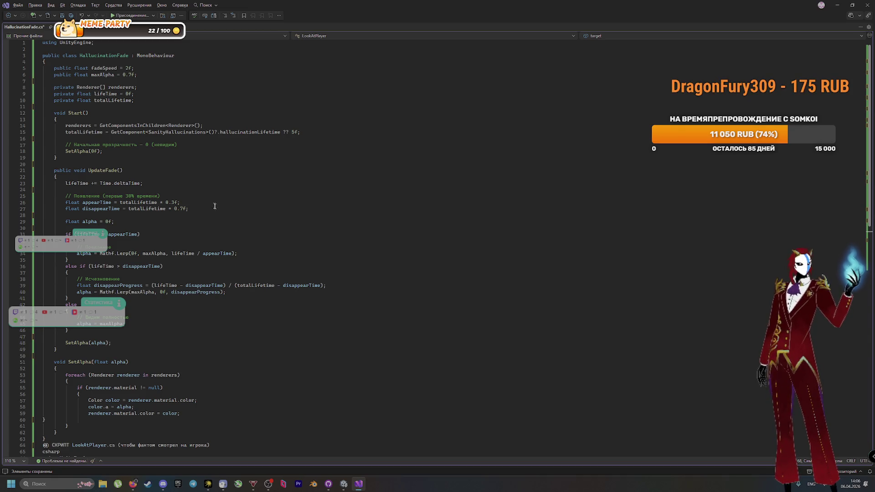
{"action": "key", "text": "alt+Tab"}
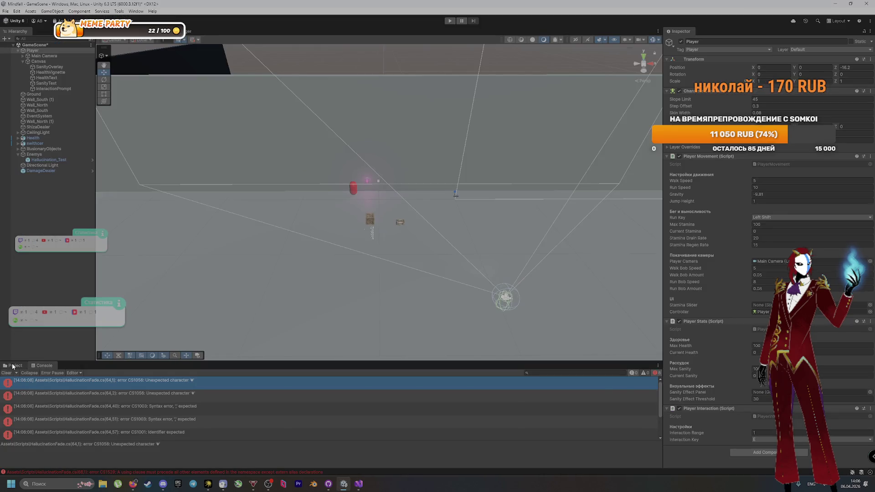
{"action": "left_click", "coordinate": [16, 366]}
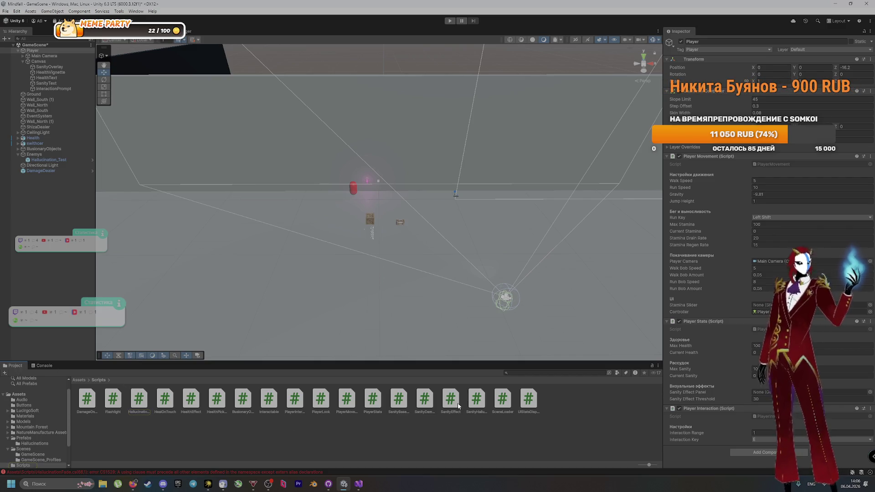
{"action": "double_click", "coordinate": [481, 399]}
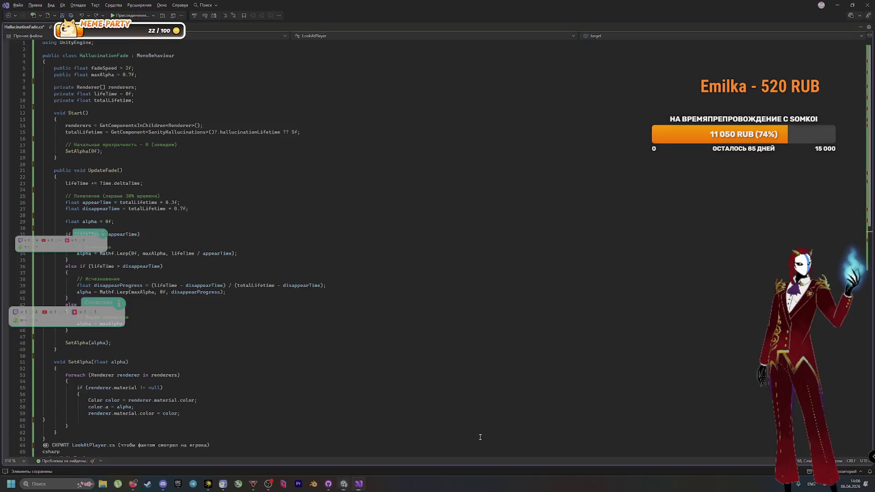
Undo then redo the last edit in Visual Studio, restoring the full script code
{"action": "left_click", "coordinate": [83, 16]}
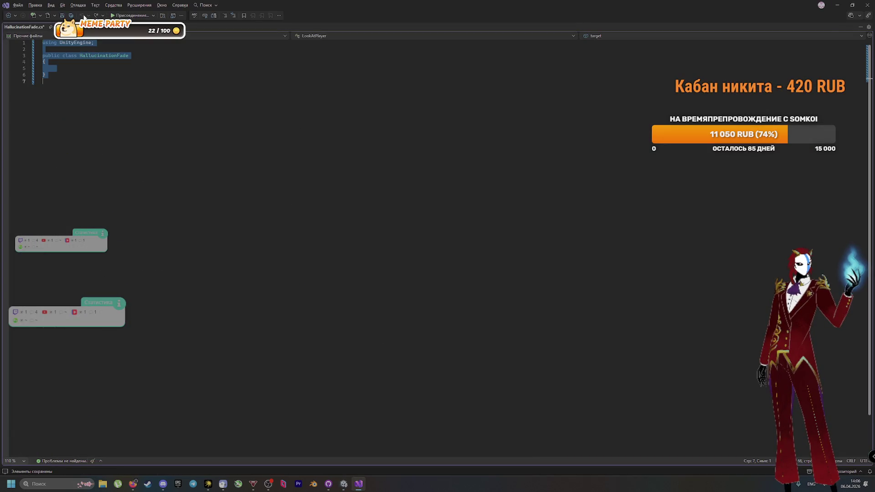
{"action": "left_click", "coordinate": [96, 15]}
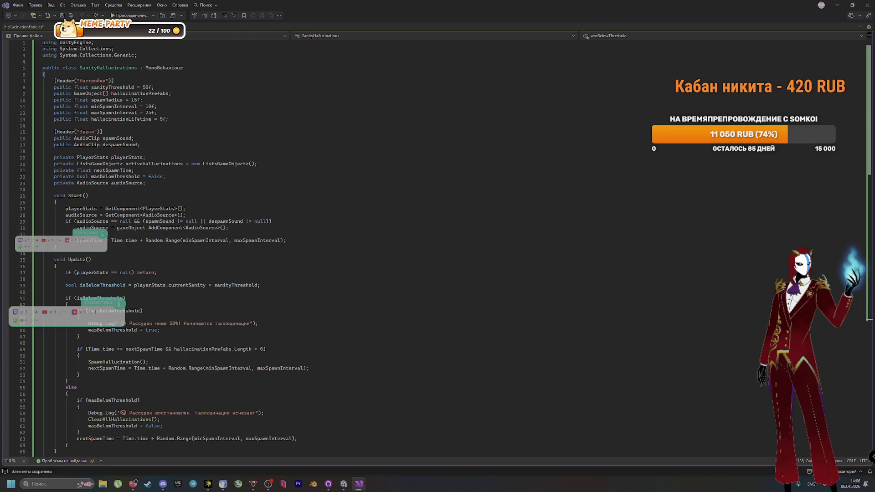
{"action": "key", "text": "ctrl+a"}
{"action": "key", "text": "Right"}
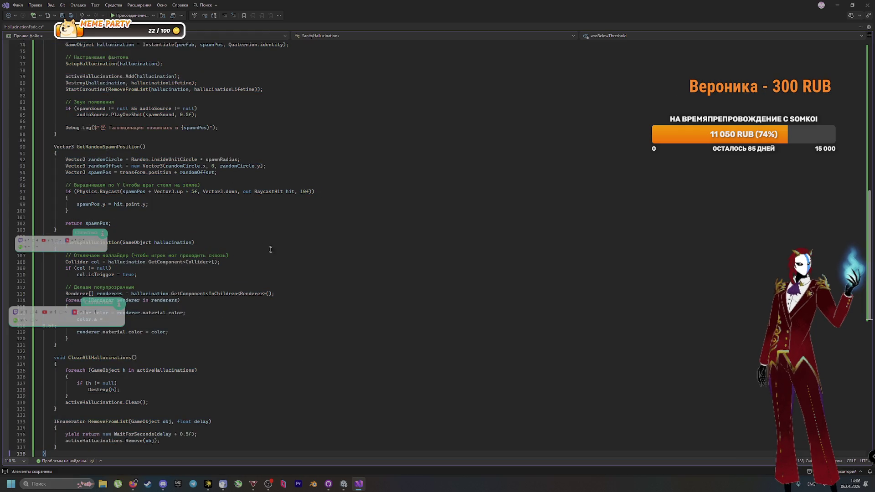
Back in Unity, show the compile errors, then return to Scripts and select Player
{"action": "left_click", "coordinate": [343, 484]}
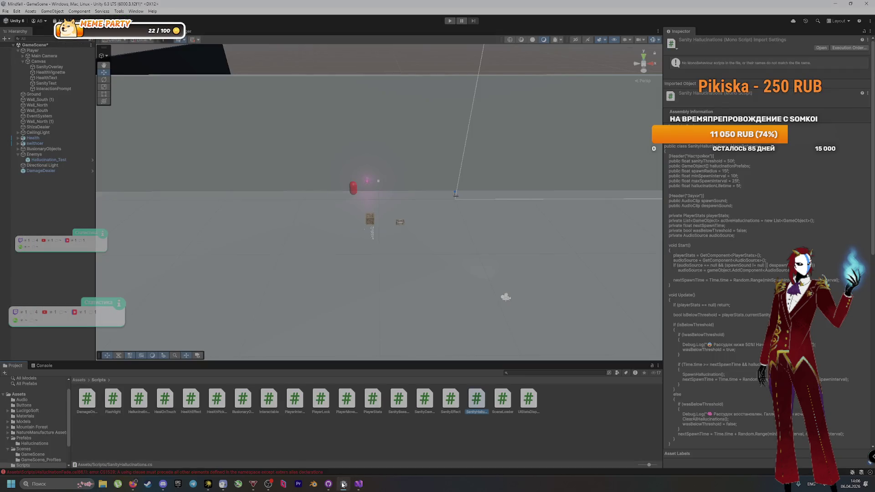
{"action": "left_click", "coordinate": [343, 485]}
{"action": "scroll", "coordinate": [114, 115], "scroll_direction": "up", "scroll_amount": 5}
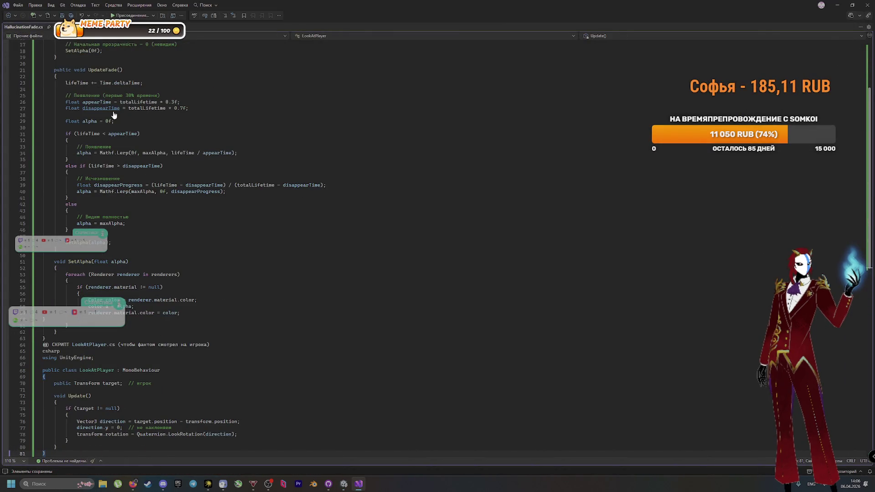
{"action": "left_click", "coordinate": [344, 485]}
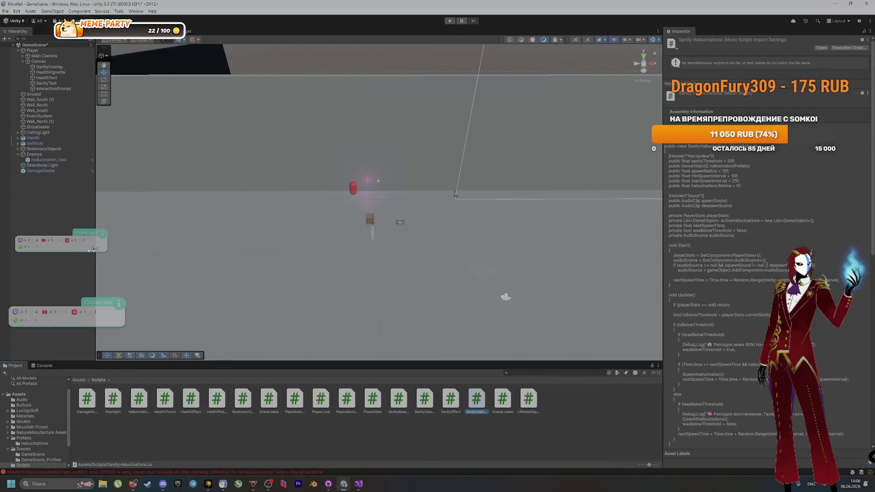
{"action": "key", "text": "ctrl+shift+c"}
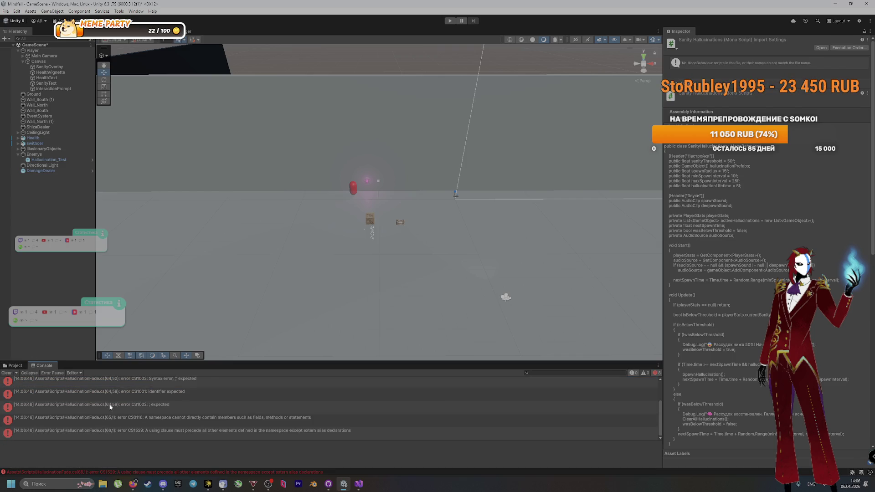
{"action": "left_click", "coordinate": [14, 366]}
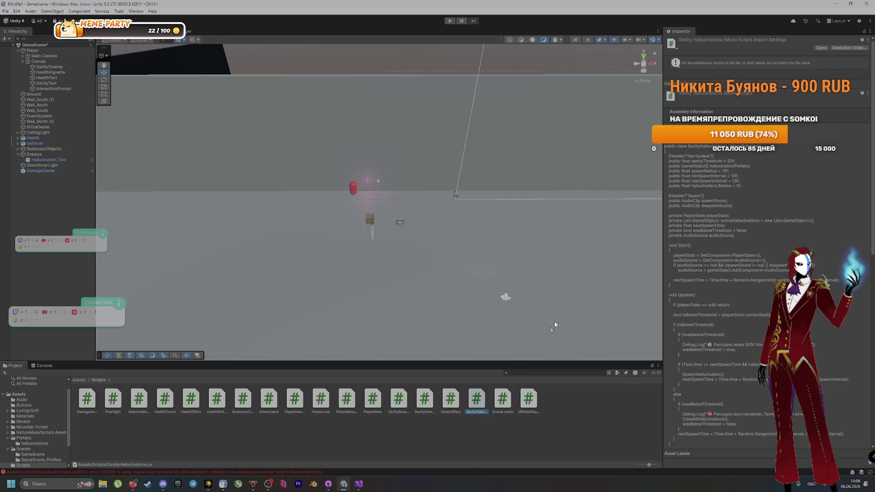
{"action": "left_click", "coordinate": [506, 297]}
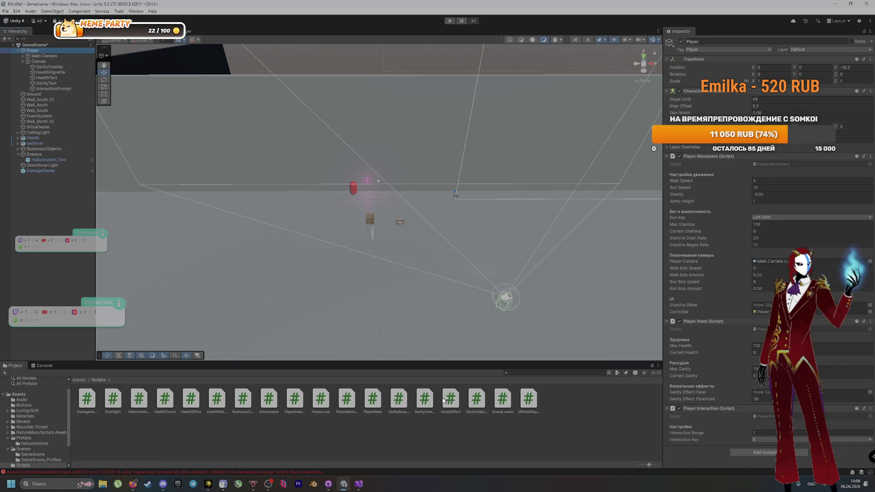
Drag SanityHallucinations.cs onto Player again, dismiss the refusal, and view the Console errors
{"action": "left_click_drag", "start_coordinate": [468, 406], "coordinate": [724, 445]}
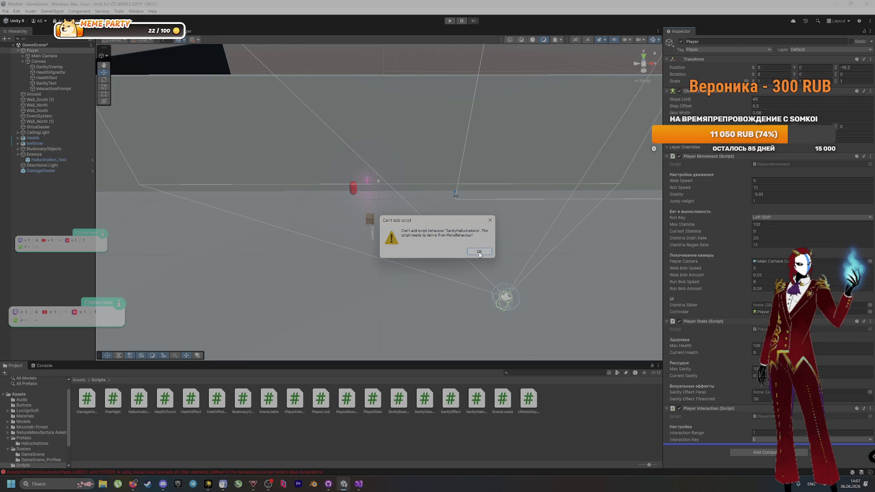
{"action": "left_click", "coordinate": [474, 250]}
{"action": "left_click", "coordinate": [332, 470]}
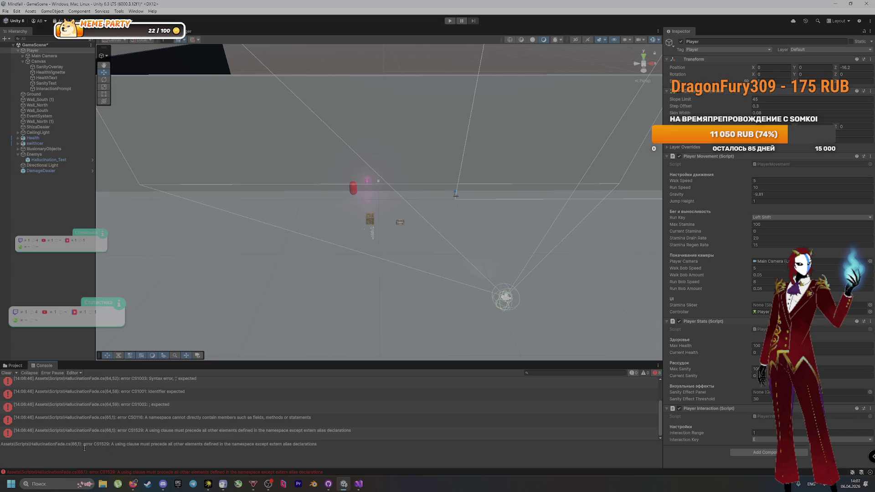
{"action": "scroll", "coordinate": [102, 429], "scroll_direction": "up", "scroll_amount": 2}
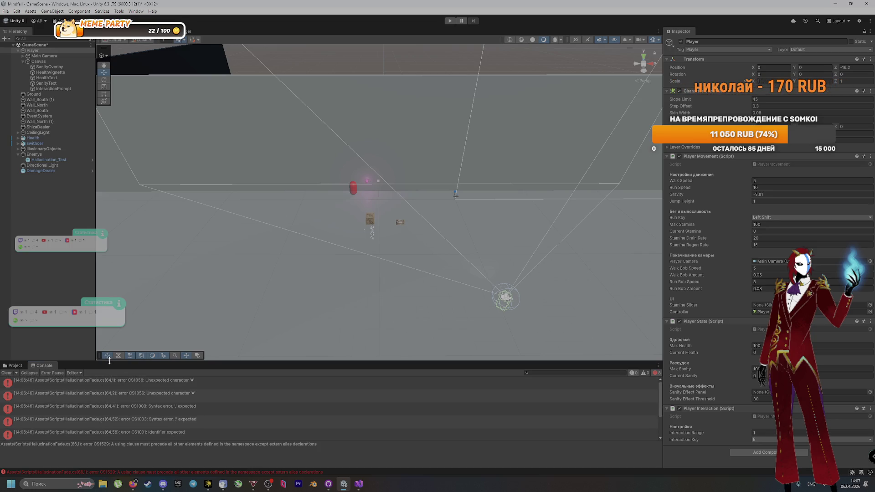
Enlarge the Console and select all eight HallucinationFade.cs compile error rows
{"action": "left_click_drag", "start_coordinate": [111, 363], "coordinate": [131, 261]}
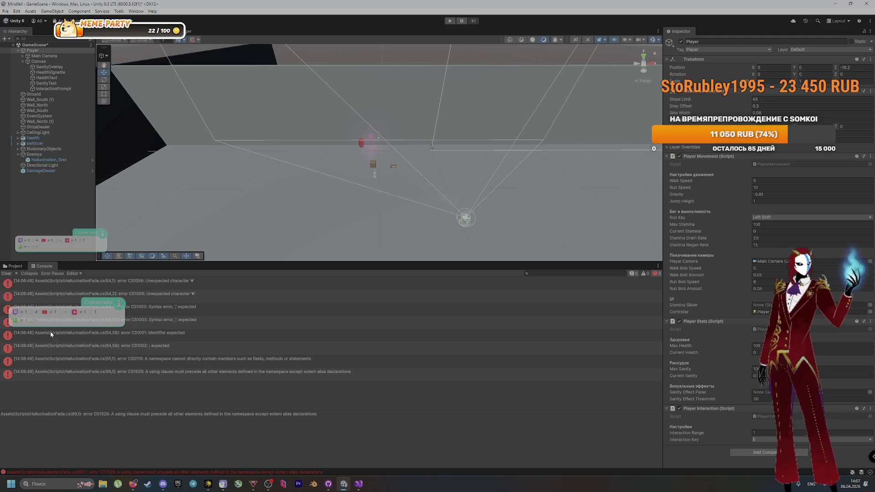
{"action": "key", "text": "super+shift+s"}
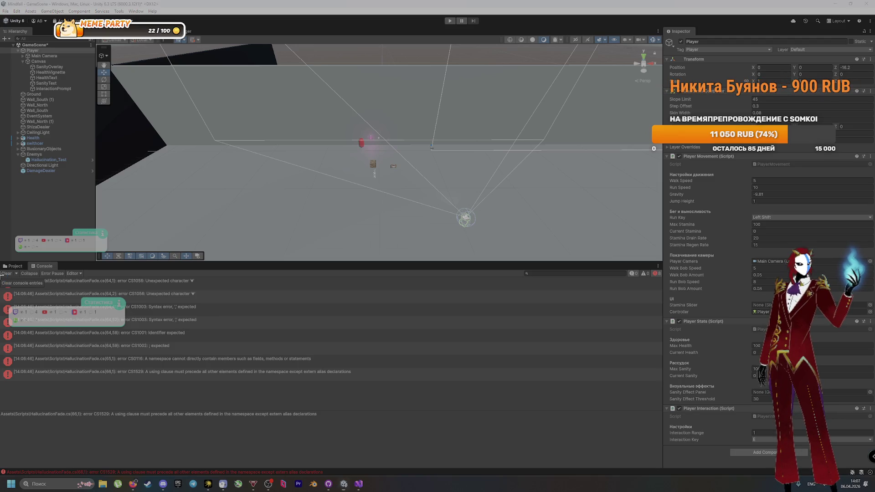
{"action": "key", "text": "Escape"}
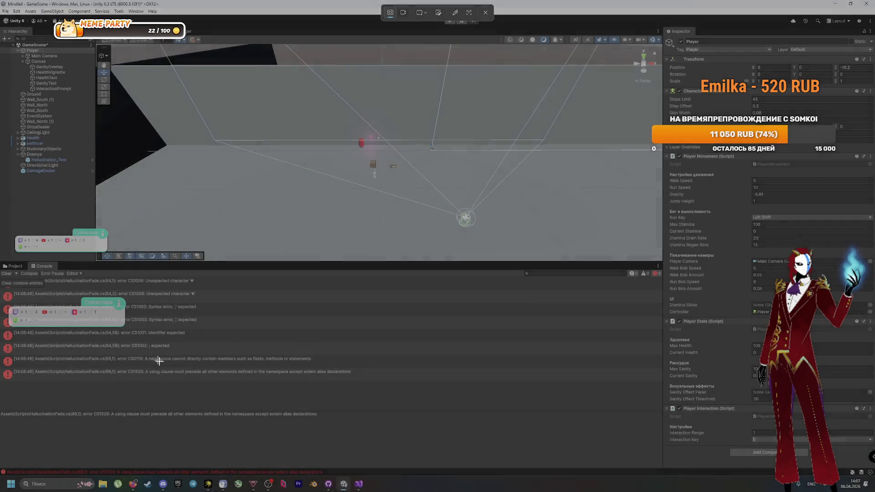
{"action": "left_click", "coordinate": [166, 360]}
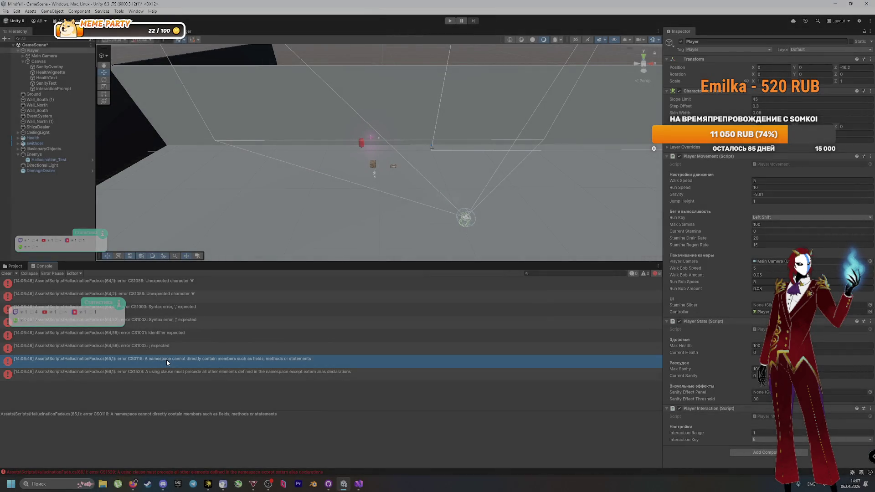
{"action": "left_click", "coordinate": [202, 287]}
{"action": "left_click", "coordinate": [231, 376], "text": "shift"}
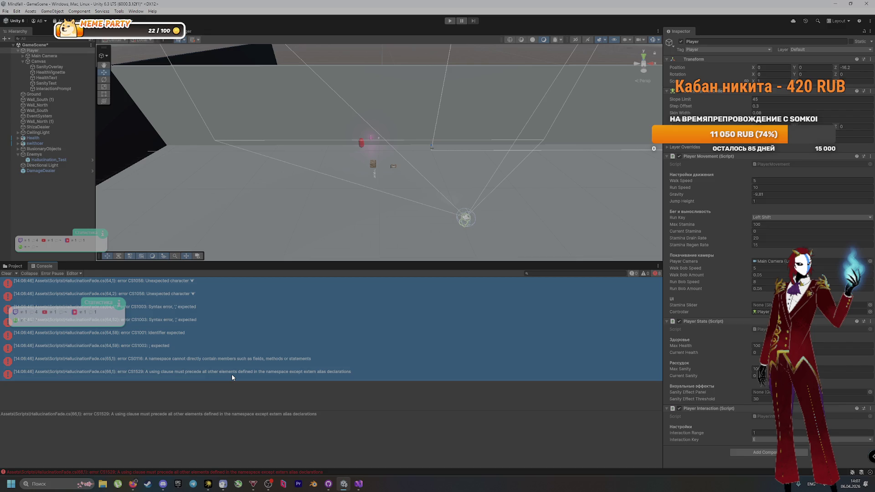
Send the copied errors in the VK chat, then select the top error in Unity's Console
{"action": "key", "text": "alt+Tab"}
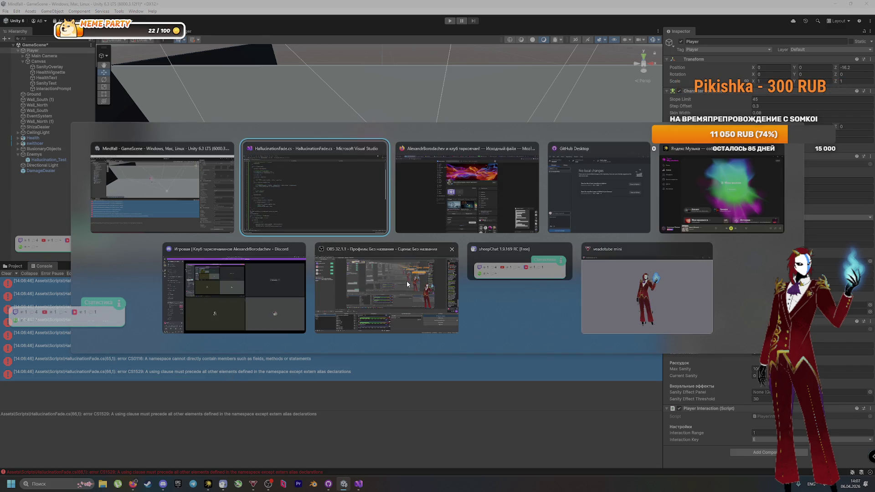
{"action": "key", "text": "alt+Tab"}
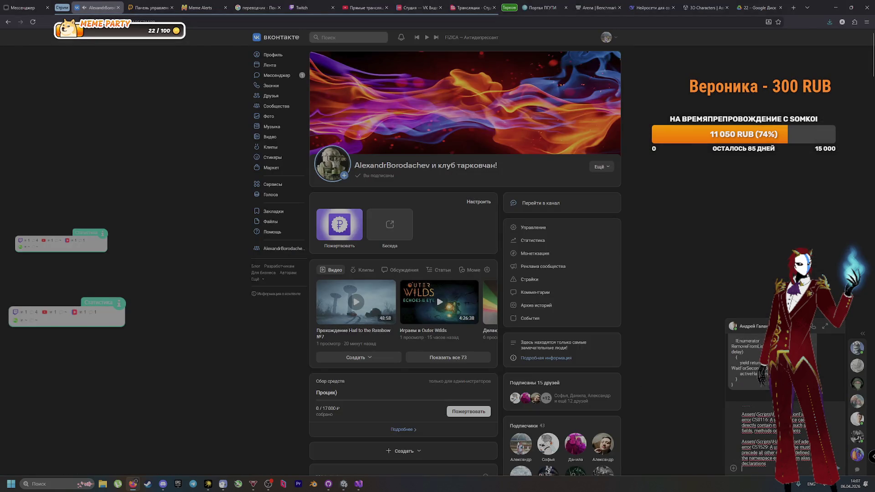
{"action": "key", "text": "Return"}
{"action": "key", "text": "alt+Tab"}
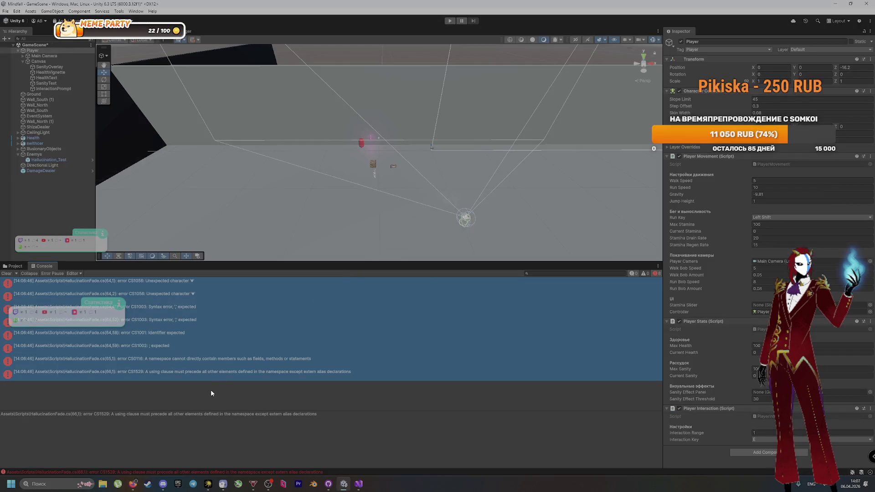
{"action": "left_click", "coordinate": [228, 371]}
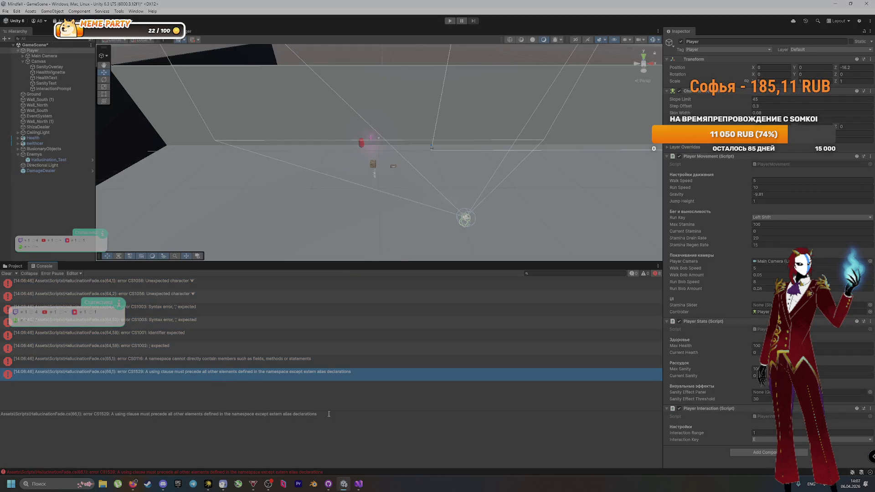
{"action": "key", "text": "Up"}
{"action": "key", "text": "Up"}
{"action": "key", "text": "Up"}
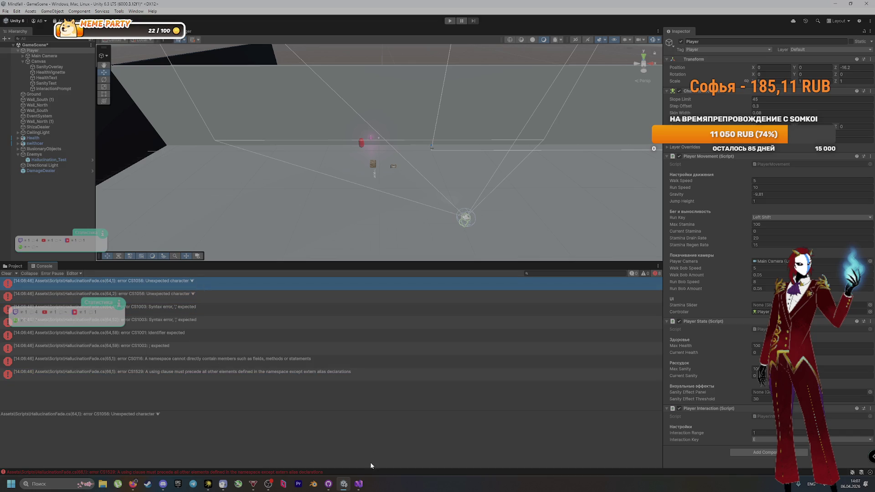
{"action": "left_click", "coordinate": [359, 484]}
Bring up the SanityHallucinations script and locate its Debug.Log messages
{"action": "scroll", "coordinate": [231, 341], "scroll_direction": "down", "scroll_amount": 20}
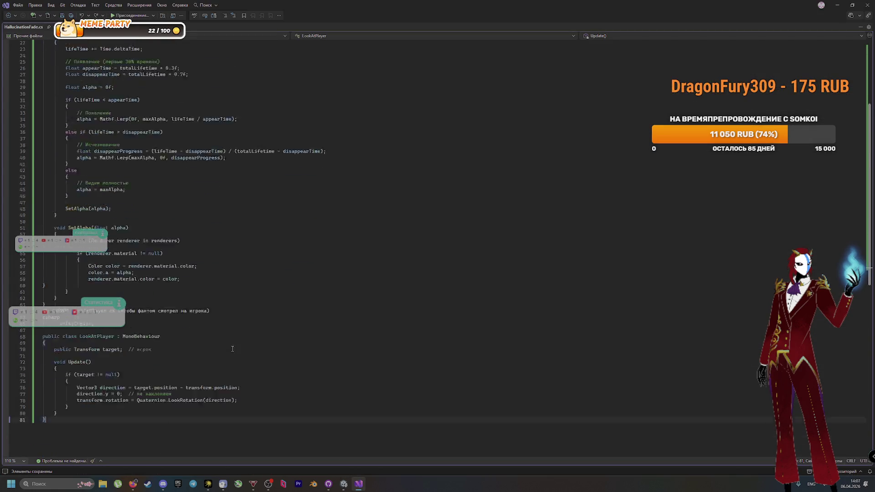
{"action": "scroll", "coordinate": [231, 341], "scroll_direction": "up", "scroll_amount": 20}
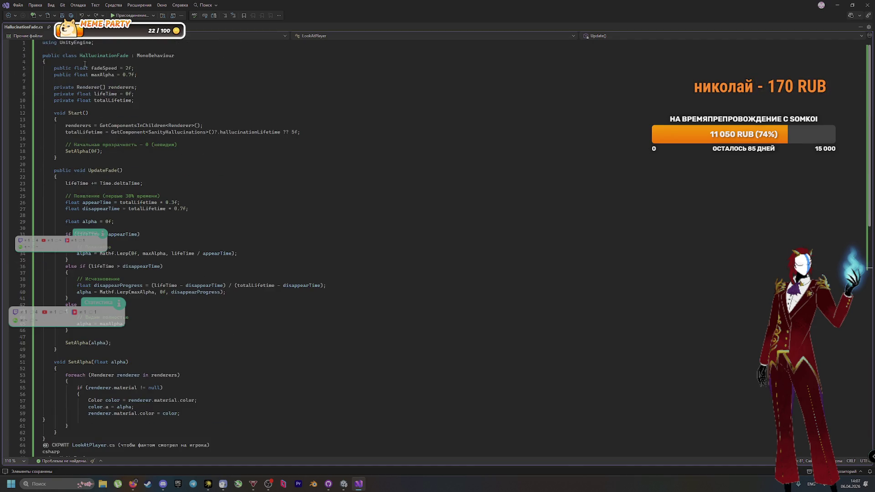
{"action": "key", "text": "ctrl+a"}
{"action": "key", "text": "ctrl+v"}
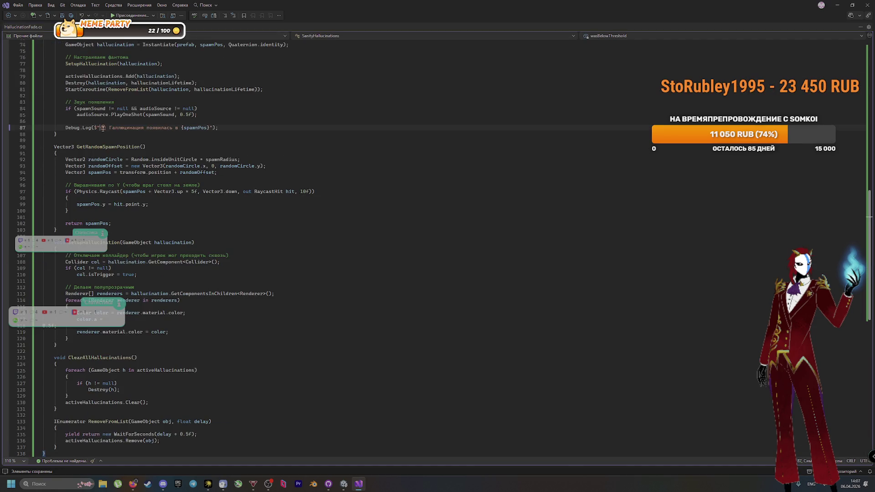
{"action": "scroll", "coordinate": [217, 301], "scroll_direction": "up", "scroll_amount": 13}
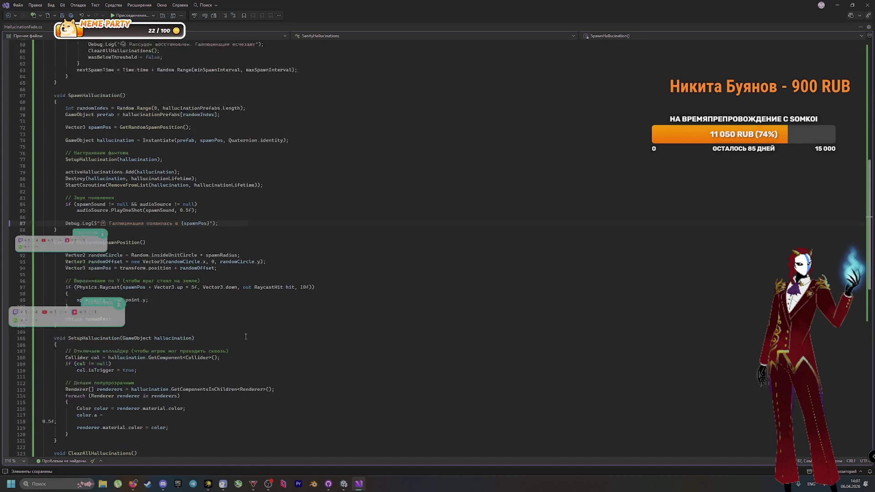
{"action": "scroll", "coordinate": [234, 259], "scroll_direction": "up", "scroll_amount": 5}
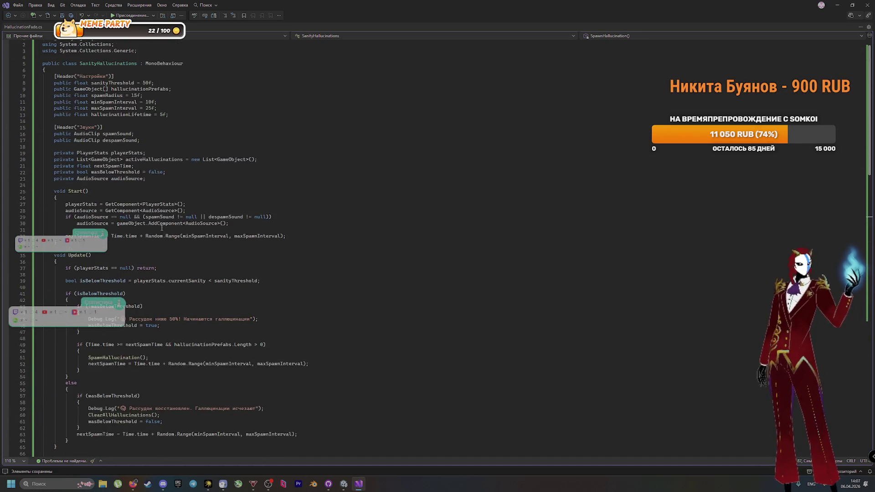
{"action": "scroll", "coordinate": [151, 242], "scroll_direction": "down", "scroll_amount": 6}
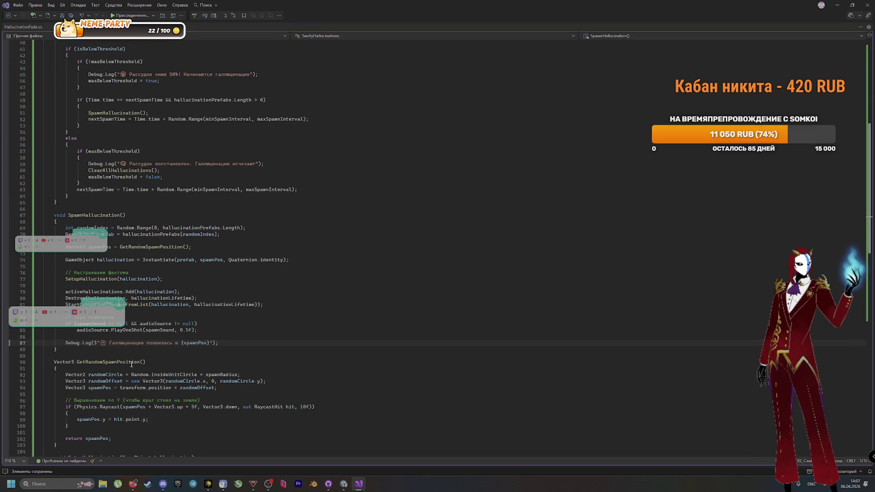
Delete the emoji and leading space from the Debug.Log strings on lines 45 and 59
{"action": "left_click", "coordinate": [120, 75]}
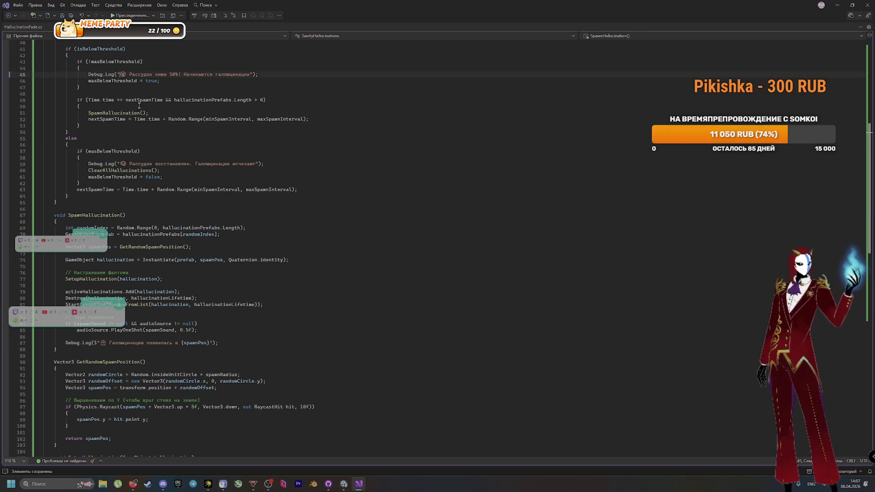
{"action": "key", "text": "Delete"}
{"action": "left_click", "coordinate": [122, 163]}
{"action": "key", "text": "Delete"}
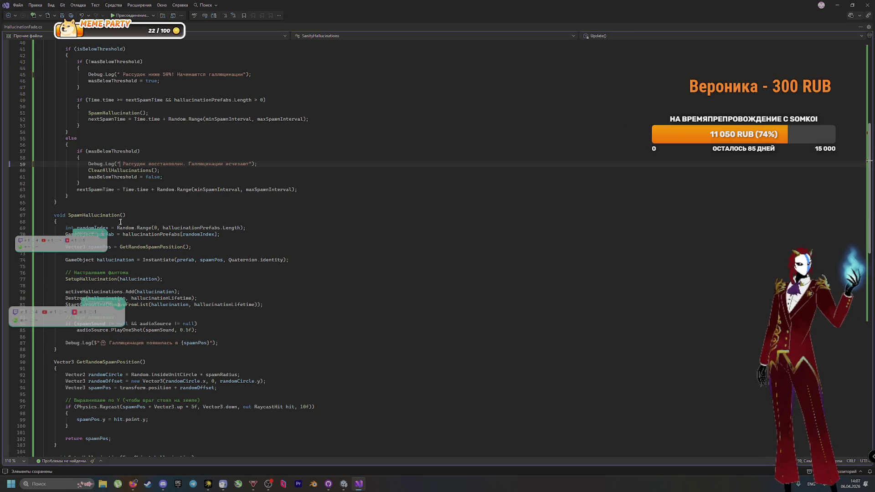
{"action": "key", "text": "Delete"}
{"action": "left_click", "coordinate": [120, 74]}
{"action": "key", "text": "Delete"}
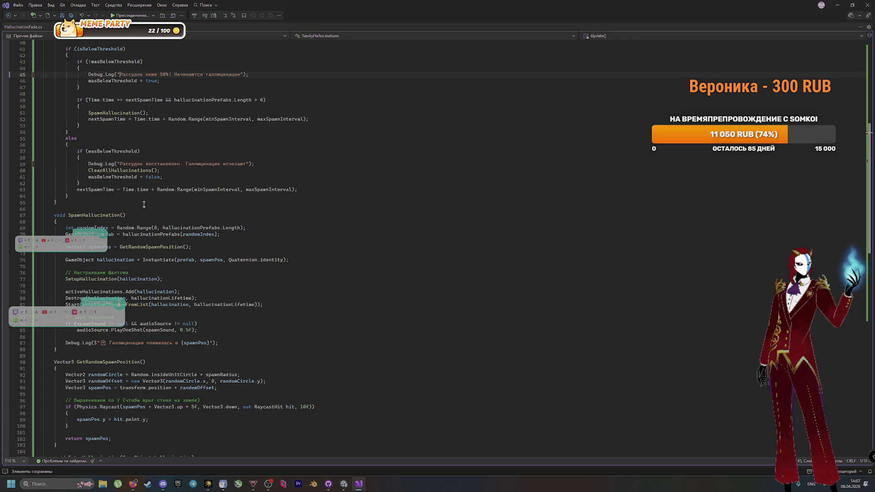
{"action": "key", "text": "Delete"}
{"action": "key", "text": "Delete"}
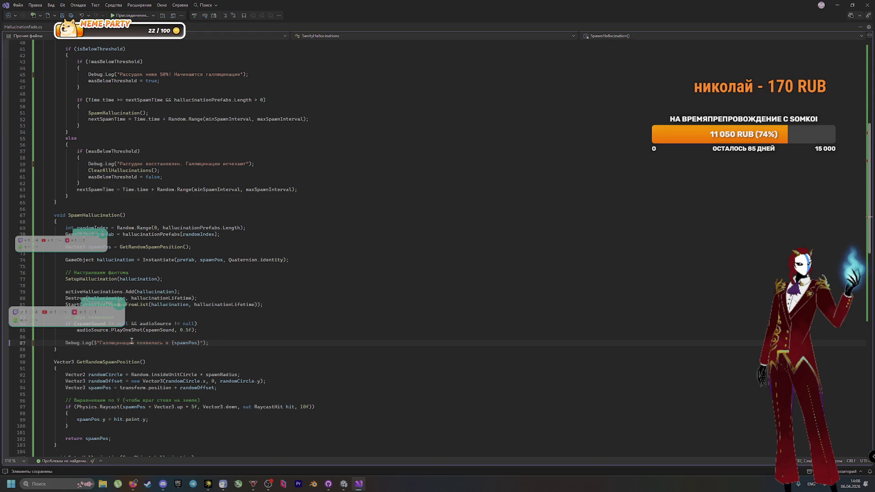
{"action": "left_click", "coordinate": [362, 489]}
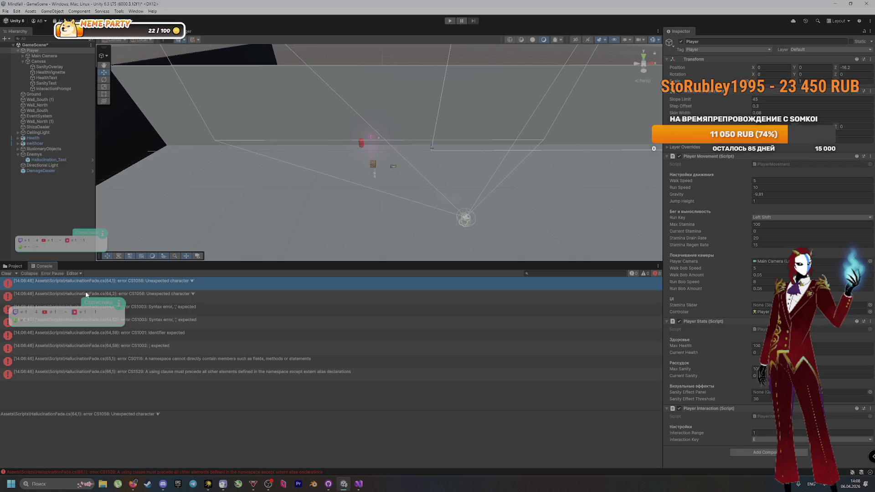
Switch between the Unity editor and Visual Studio, ending back in Unity
{"action": "left_click", "coordinate": [343, 484]}
{"action": "left_click", "coordinate": [343, 484]}
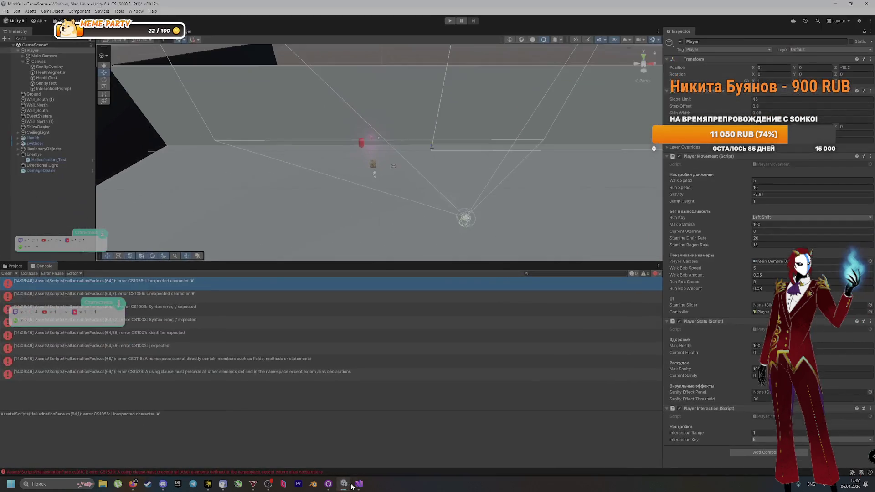
{"action": "left_click", "coordinate": [358, 484]}
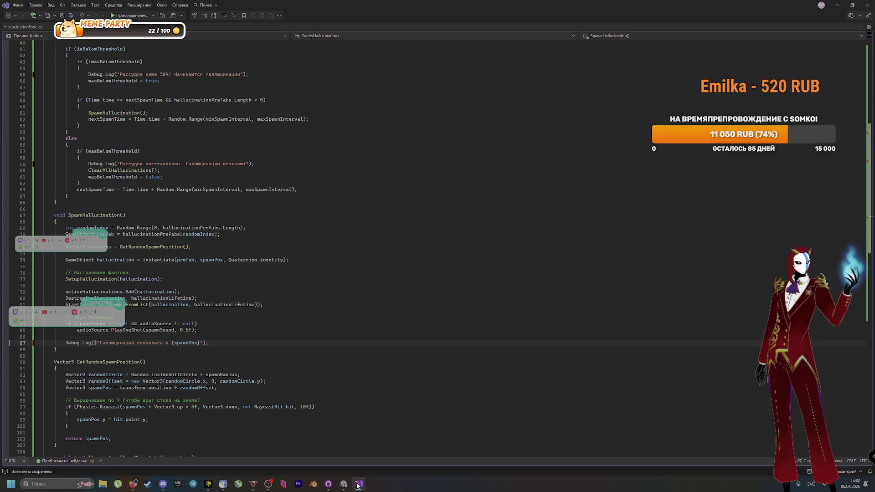
{"action": "left_click", "coordinate": [344, 485]}
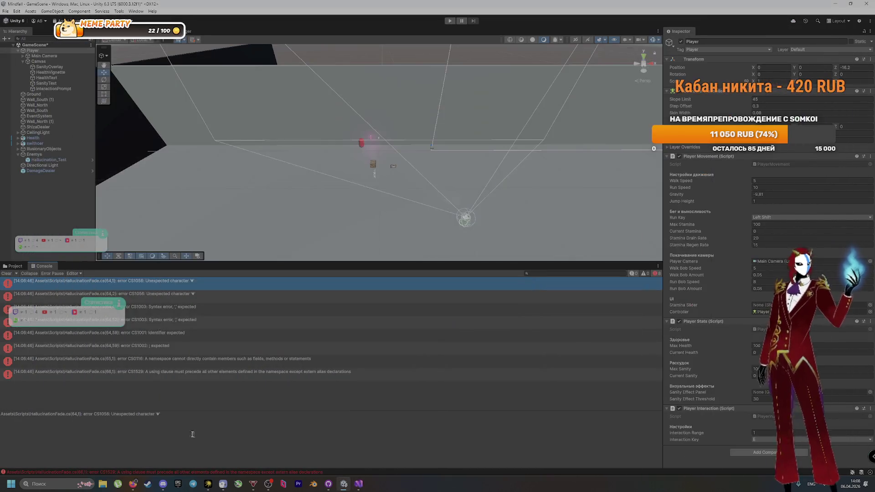
Clear the Console, then open the first HallucinationFade.cs compile error (CS1056, lines 64–65) in Visual Studio
{"action": "left_click", "coordinate": [6, 273]}
{"action": "left_click", "coordinate": [17, 266]}
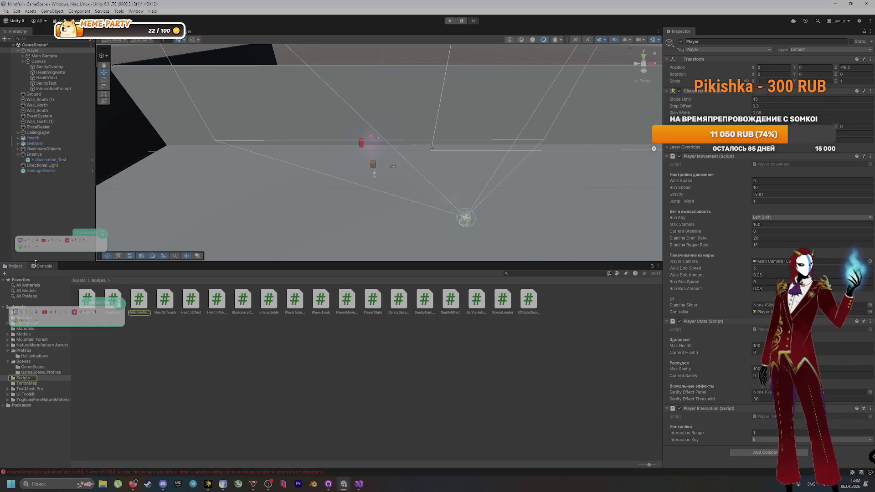
{"action": "left_click", "coordinate": [36, 265]}
{"action": "double_click", "coordinate": [43, 283]}
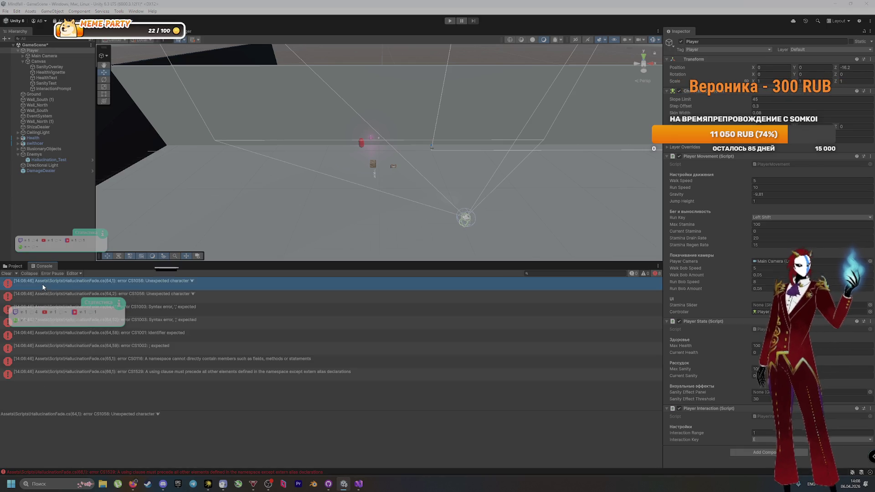